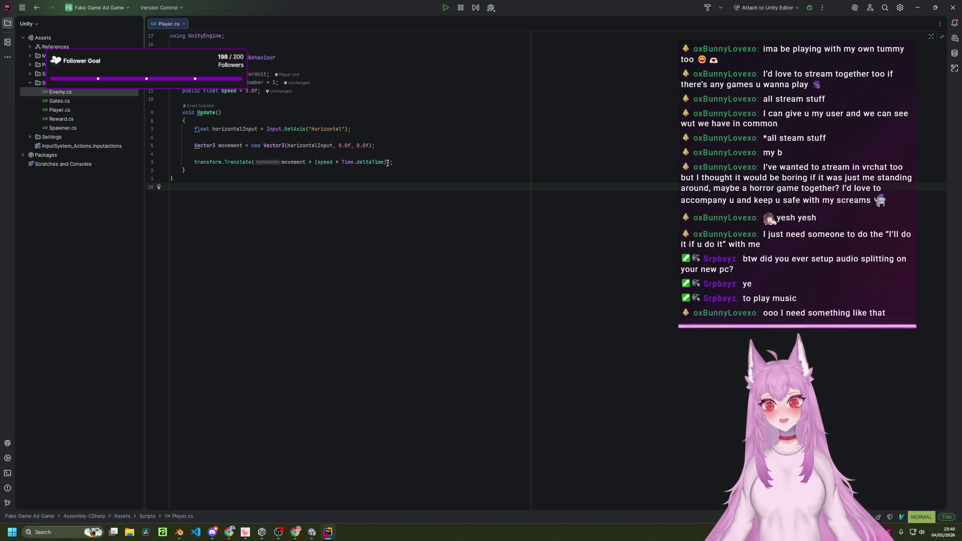
- Bring up Chrome's player-movement search results and scroll to the Method 1 transform.Translate code
mouse_move(312, 536)
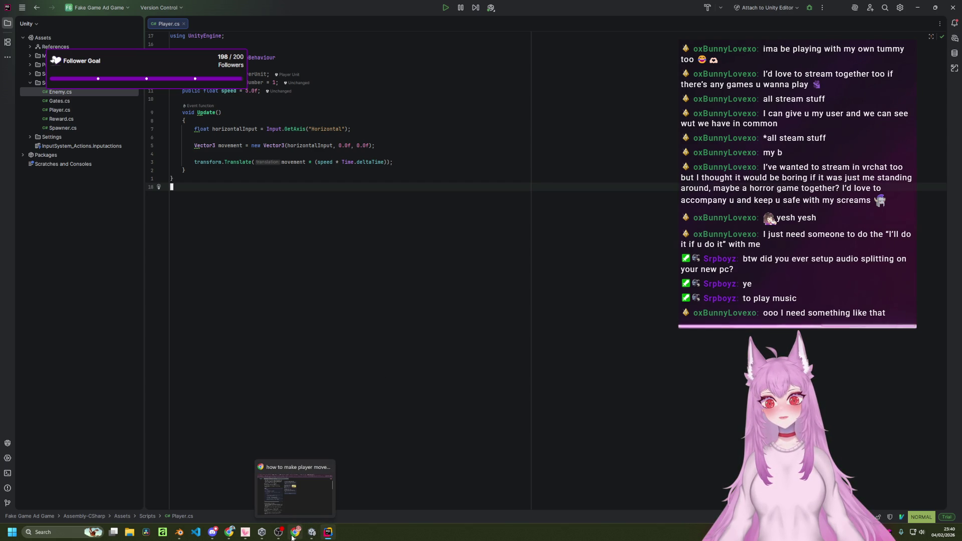
click(292, 538)
scroll(386, 351, down, 2)
scroll(386, 352, down, 3)
scroll(351, 401, up, 5)
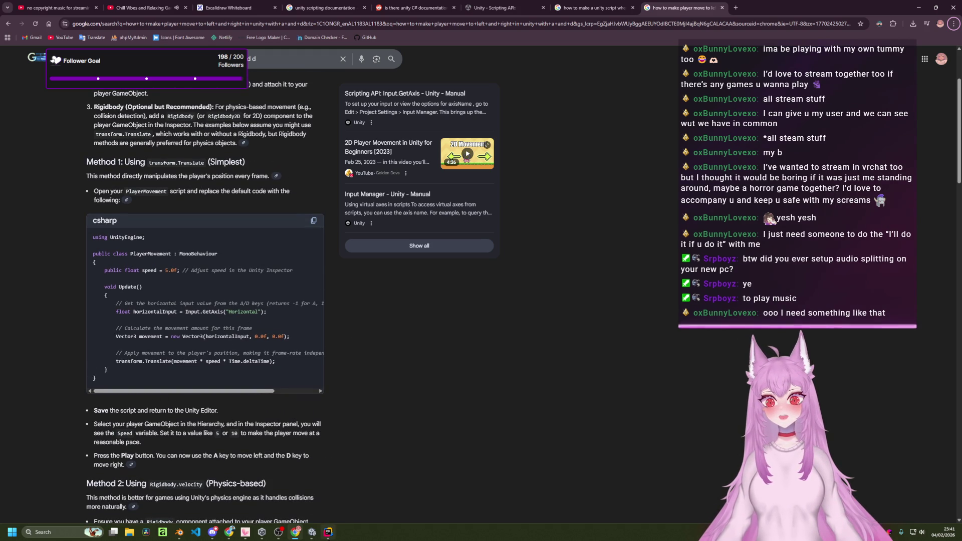
- Return from the Chrome results to Player.cs in Rider
click(329, 532)
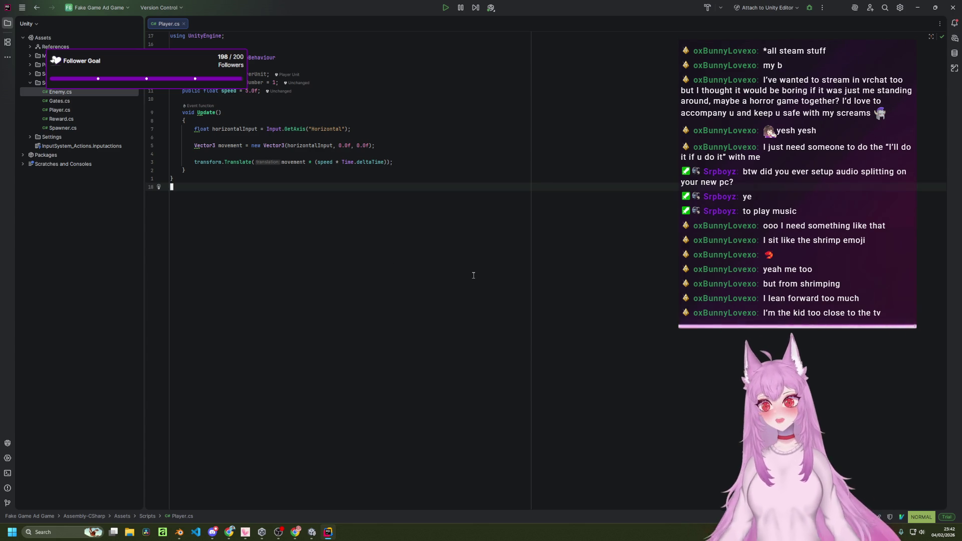
- Enlarge the Player.cs editor font to 20pt, then bring Chrome's movement results forward
ctrl+scroll(474, 275, up, 7)
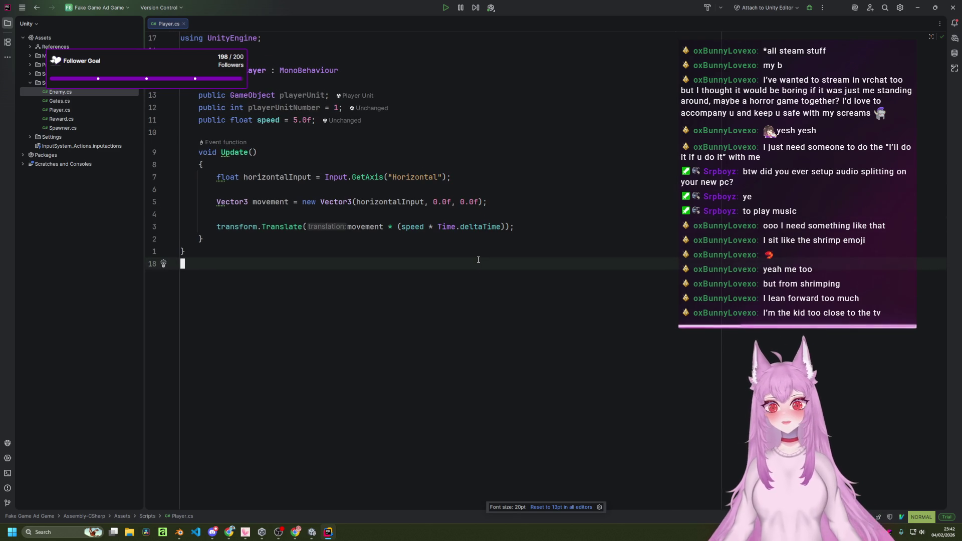
ctrl+scroll(477, 259, up, 1)
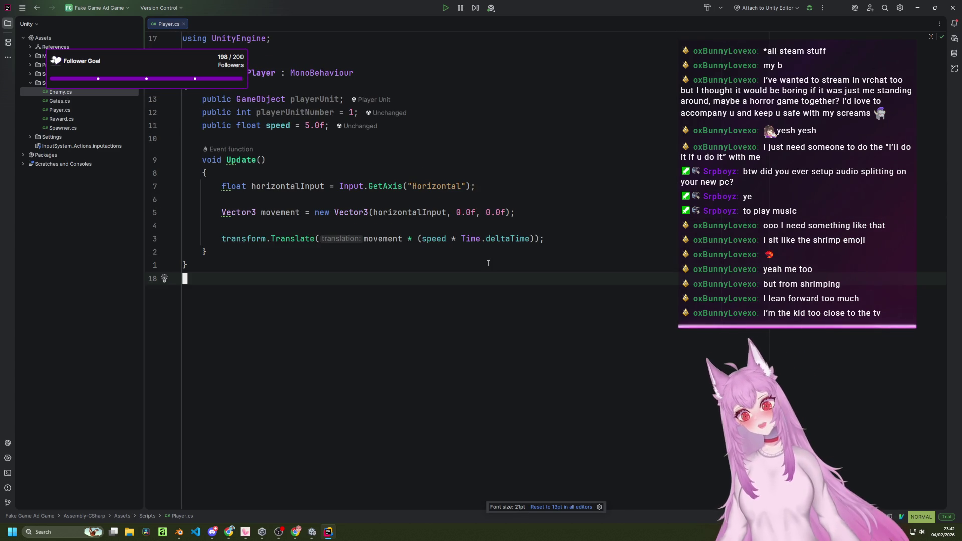
scroll(488, 263, down, 1)
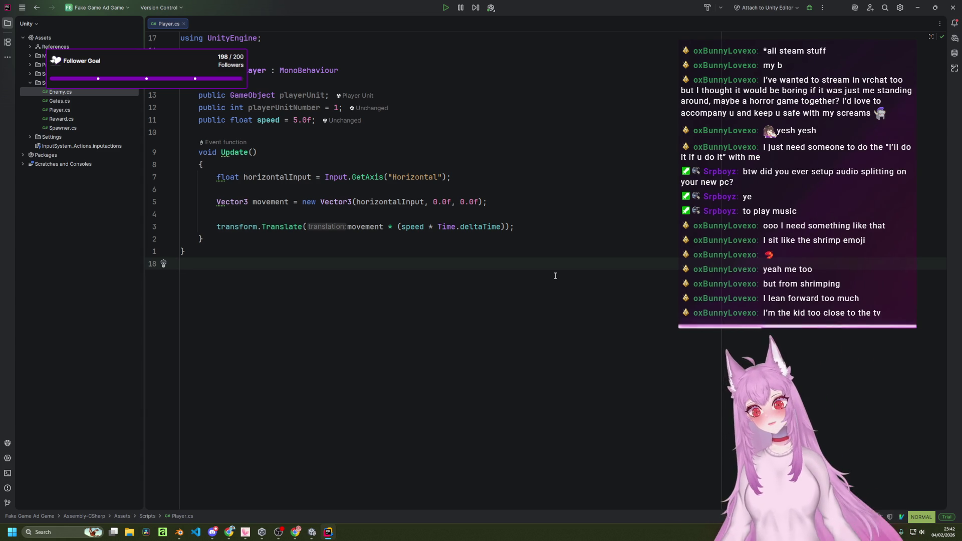
click(298, 532)
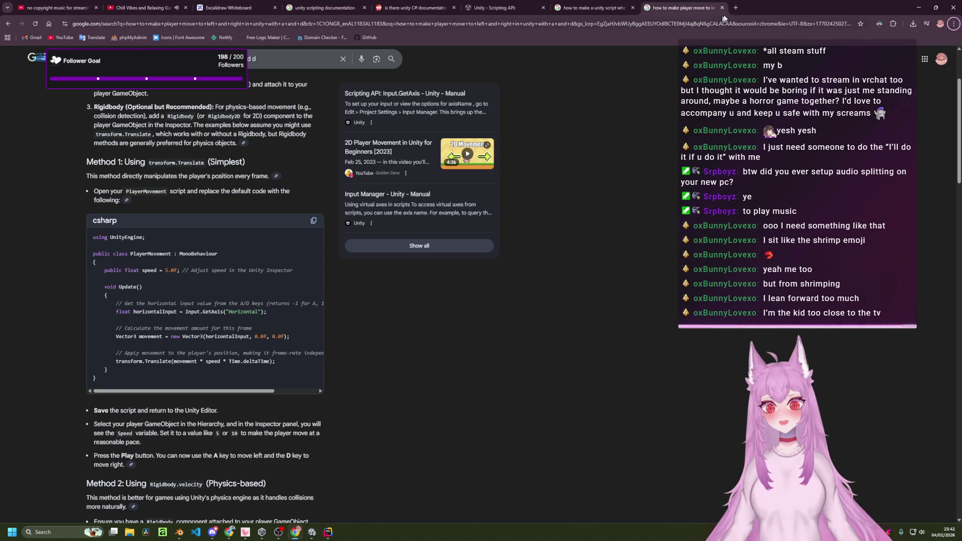
click(736, 8)
text(kinder)
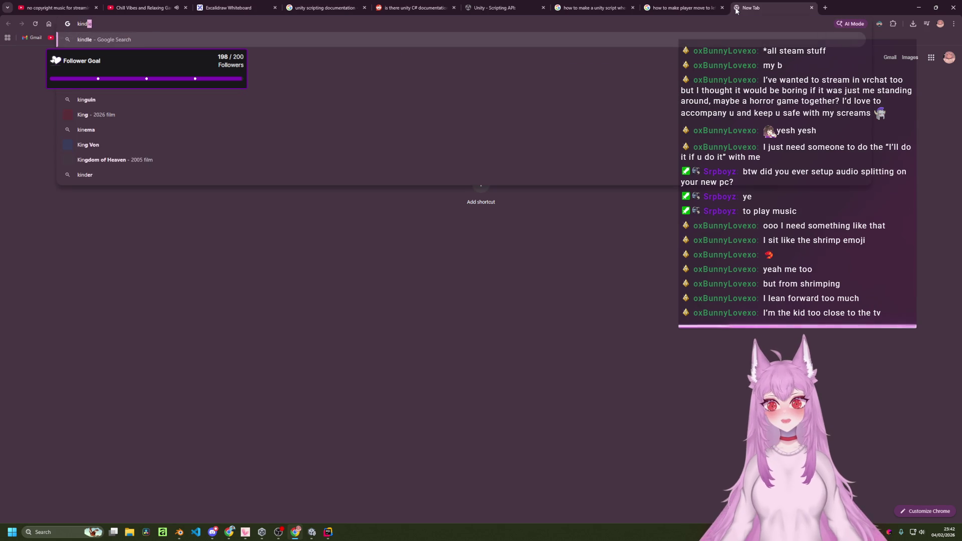
key(Return)
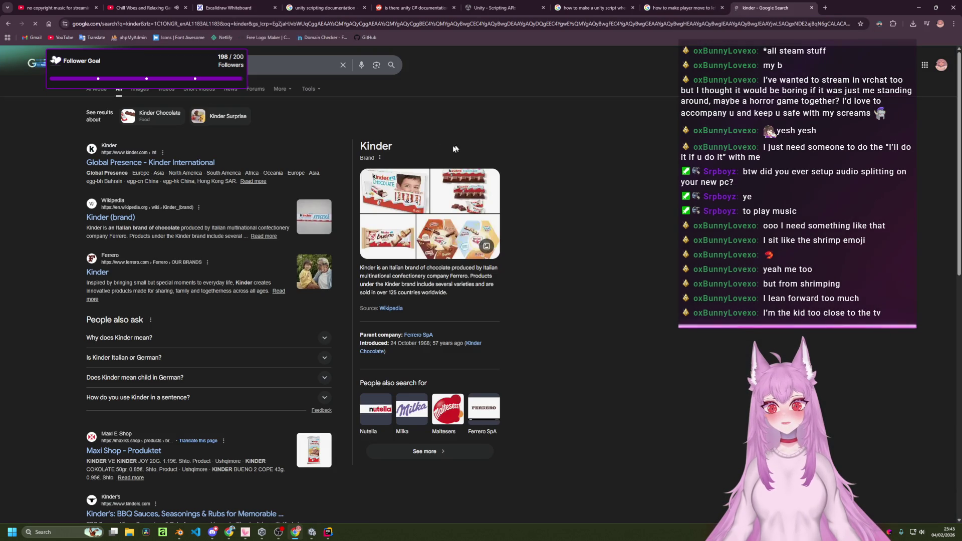
click(394, 191)
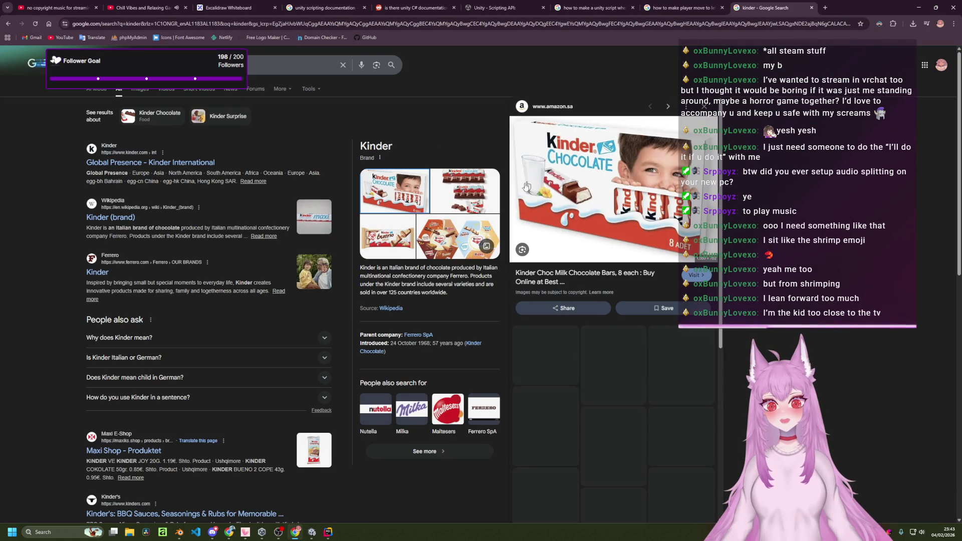
click(480, 190)
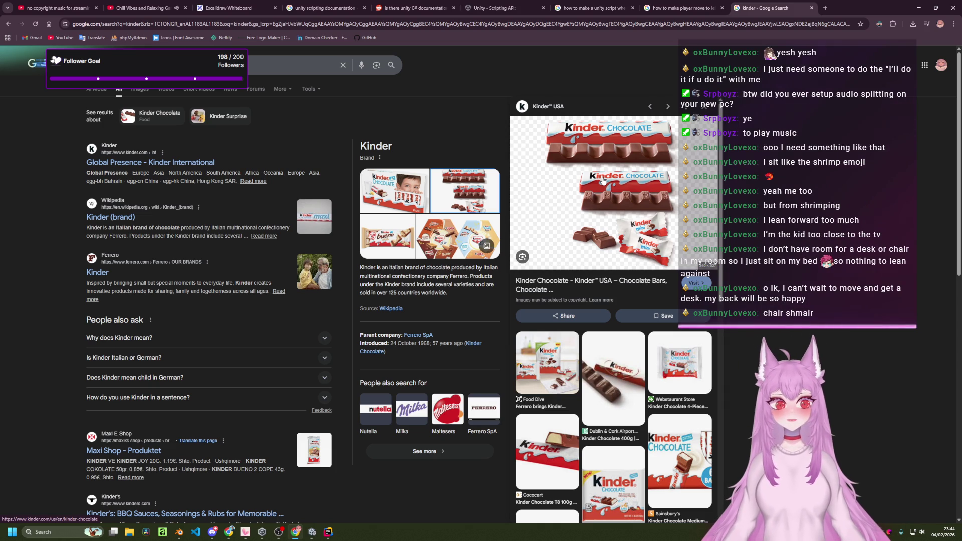
key(ctrl+w)
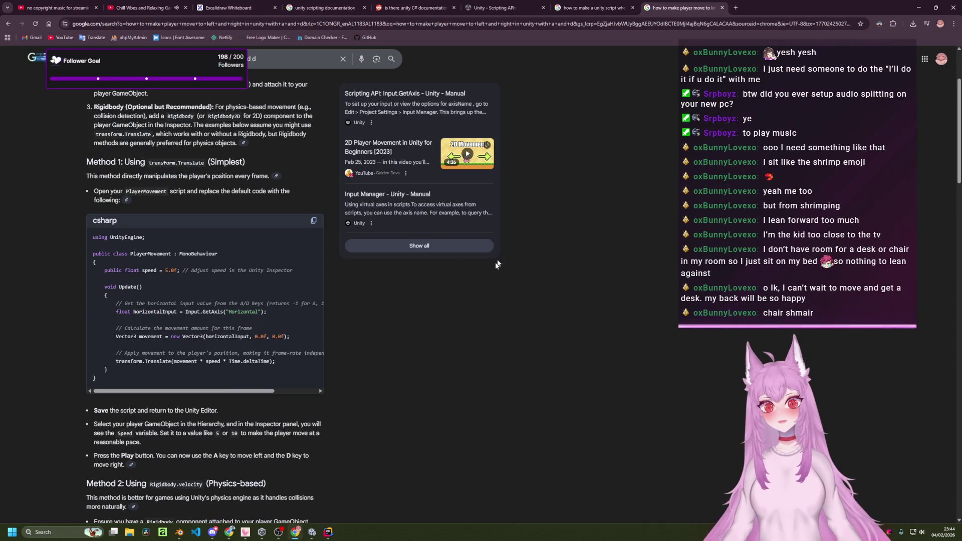
- Switch through Rider to the Unity editor and start Play mode to test movement
click(329, 532)
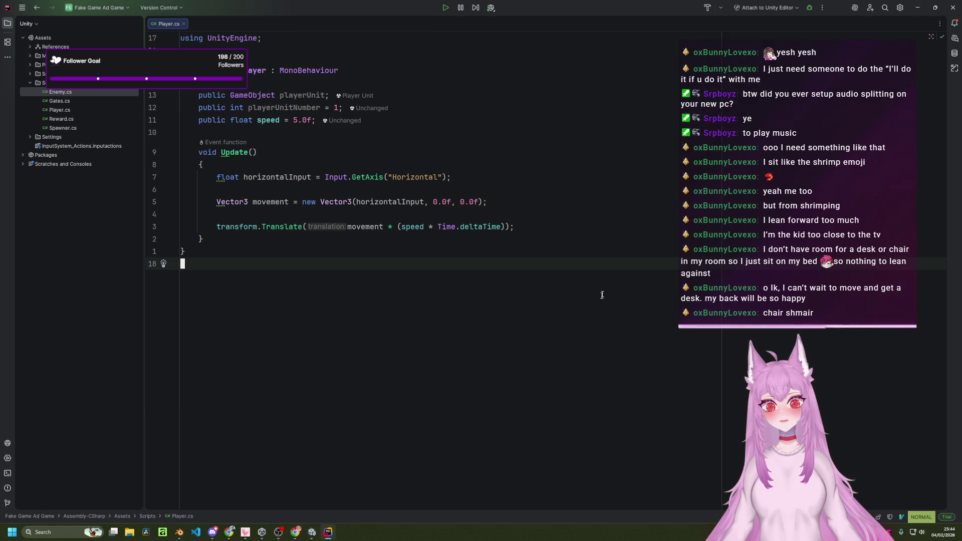
click(312, 532)
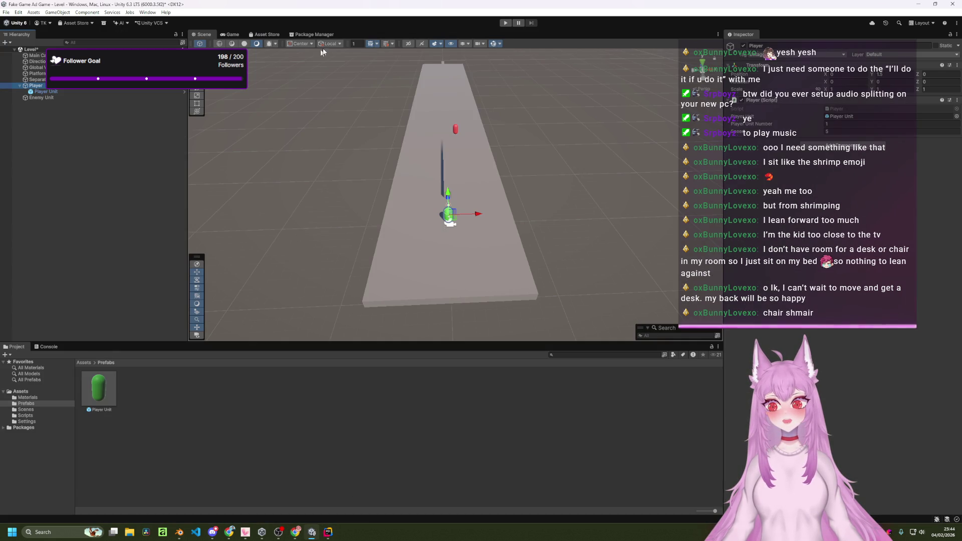
click(505, 23)
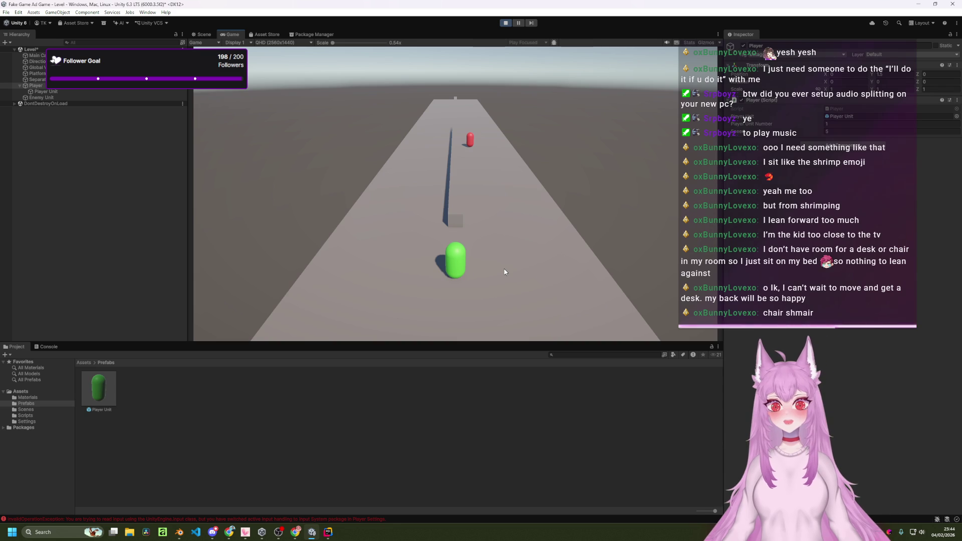
- Inspect the latest Console error and jump to its failing line 11 in Player.cs
click(49, 347)
click(277, 464)
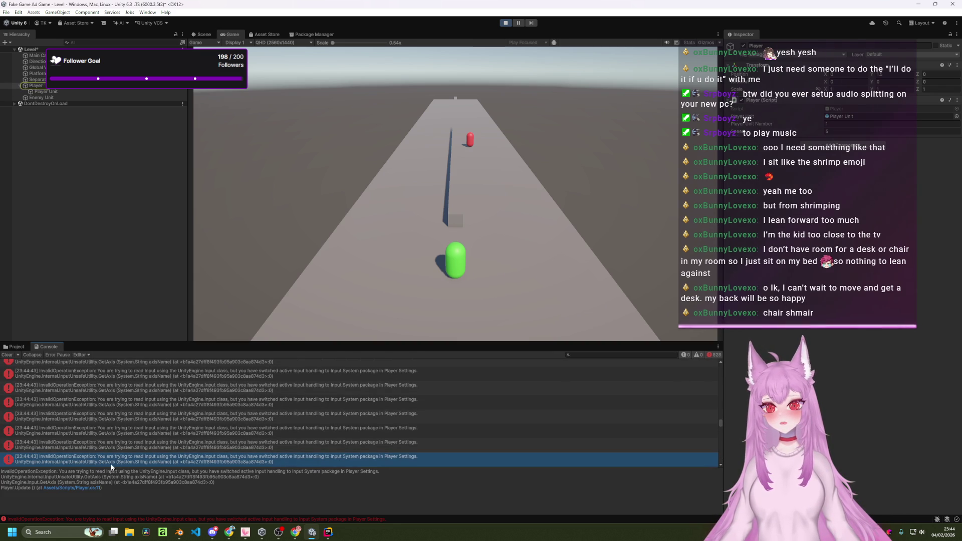
double_click(146, 457)
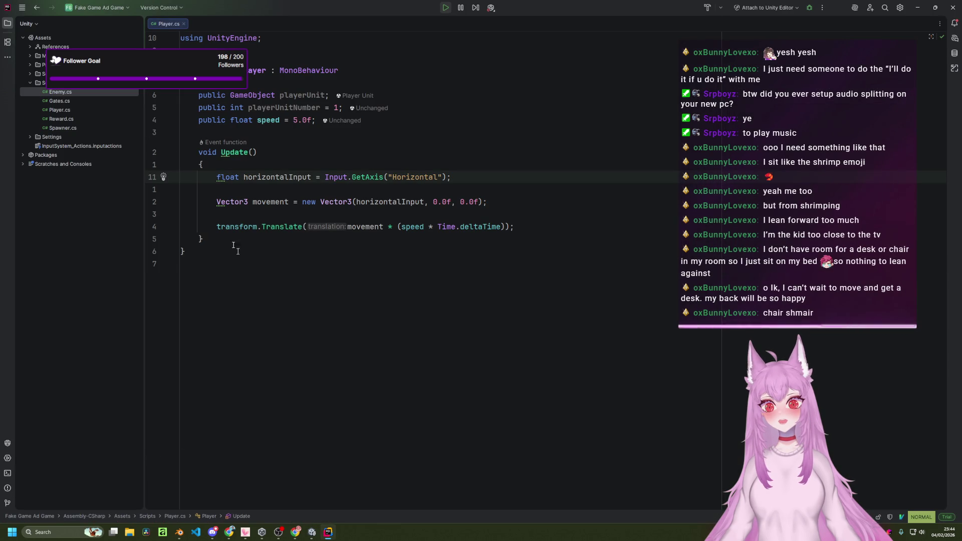
key(3)
key(j)
key(4)
key(k)
- Back in Unity, locate the Player object, toggle the error filter and clear the Console
mouse_move(311, 531)
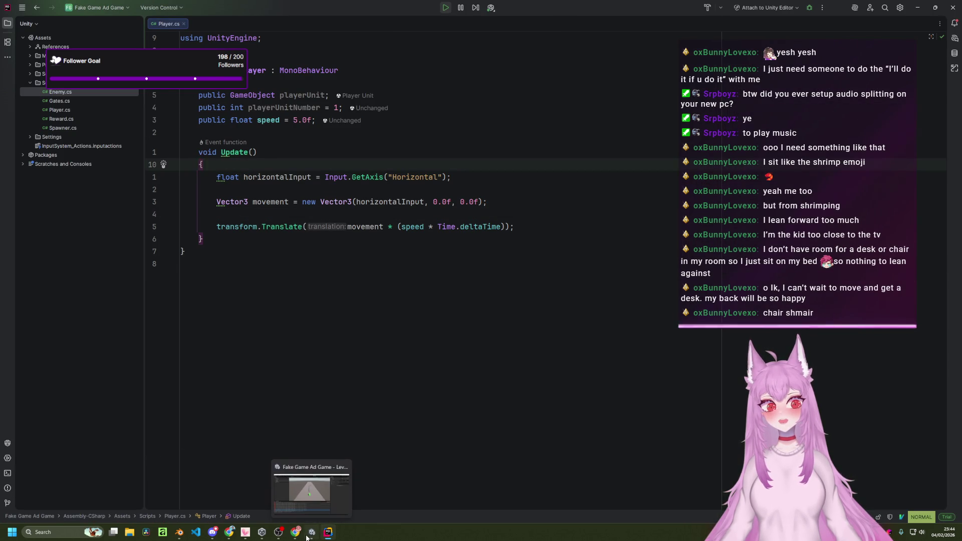
click(301, 494)
click(16, 457)
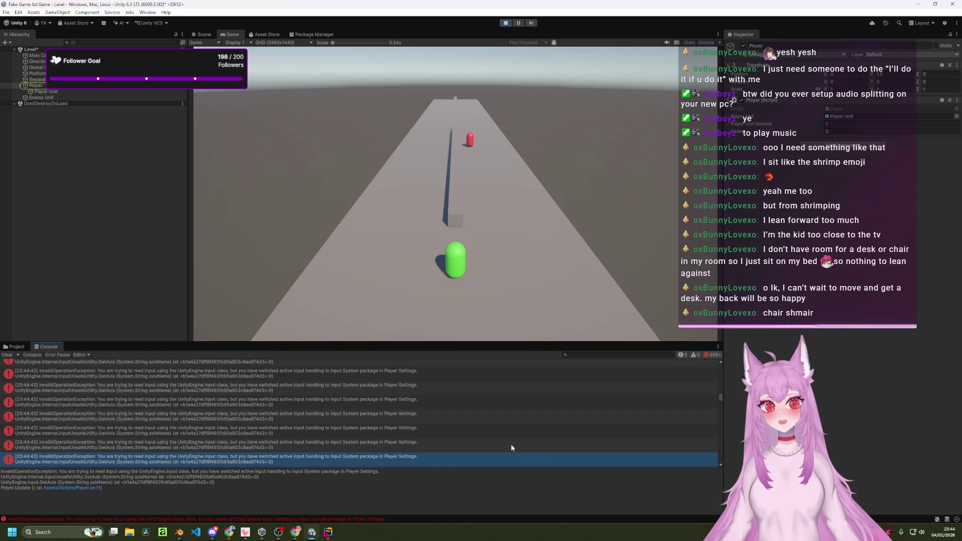
click(705, 354)
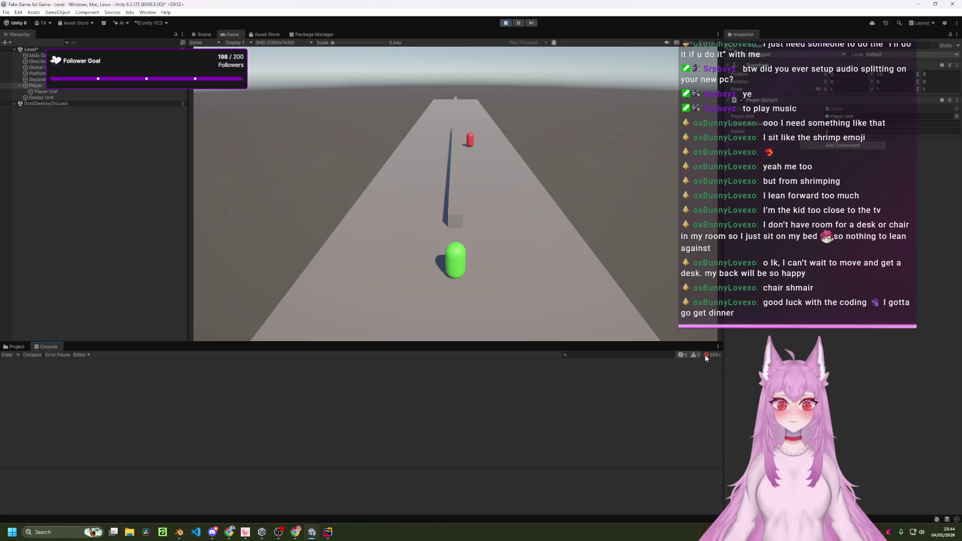
click(705, 354)
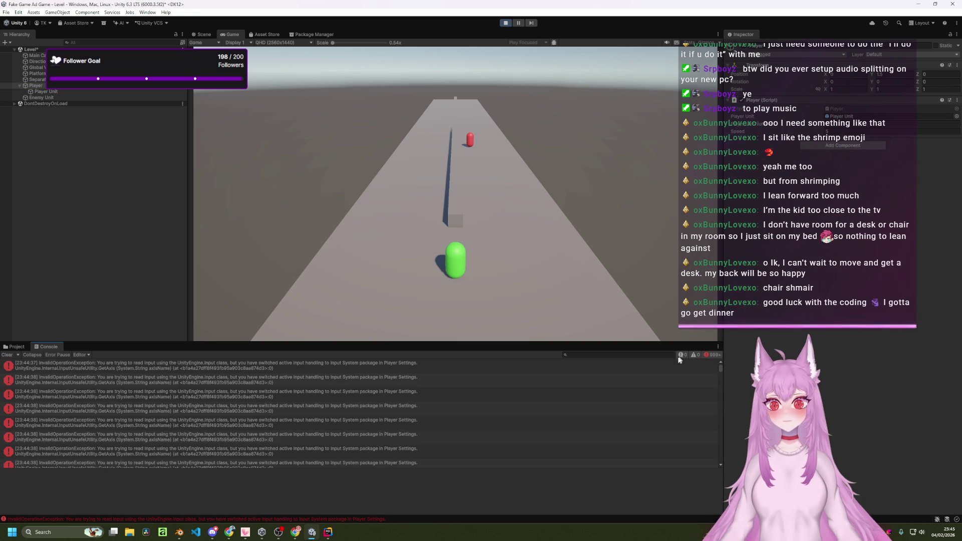
click(8, 354)
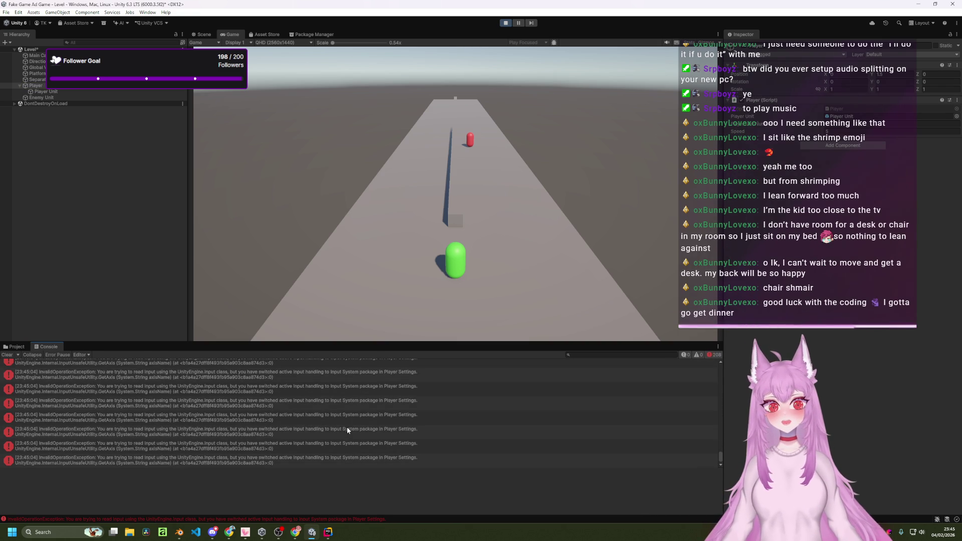
- Select the newest error's full four-line InvalidOperationException message and copy it
click(356, 462)
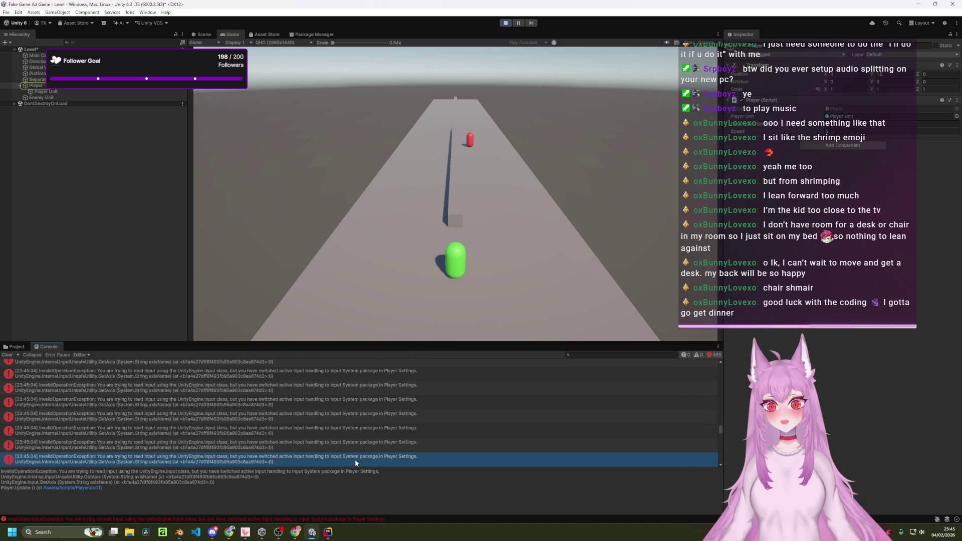
click(107, 492)
drag(107, 493, 2, 476)
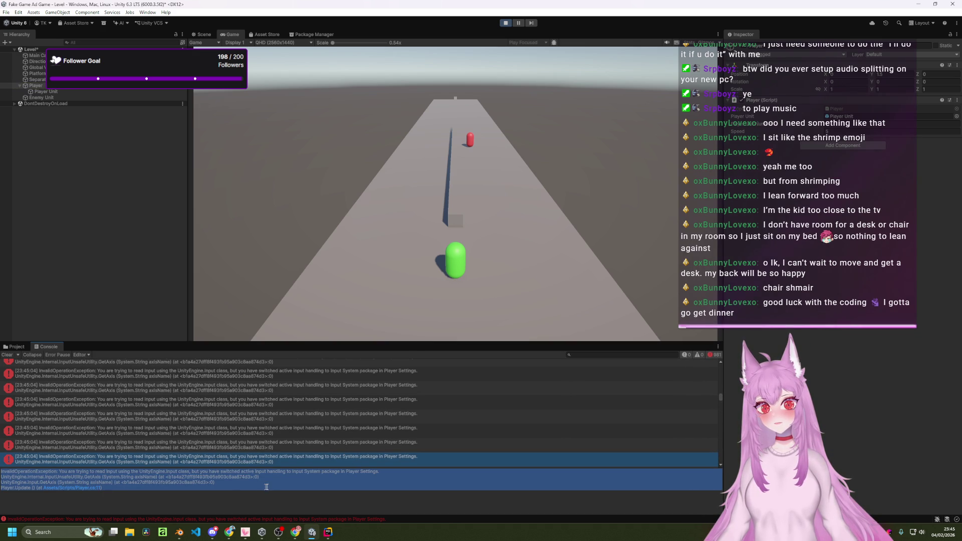
click(289, 487)
key(alt+Tab)
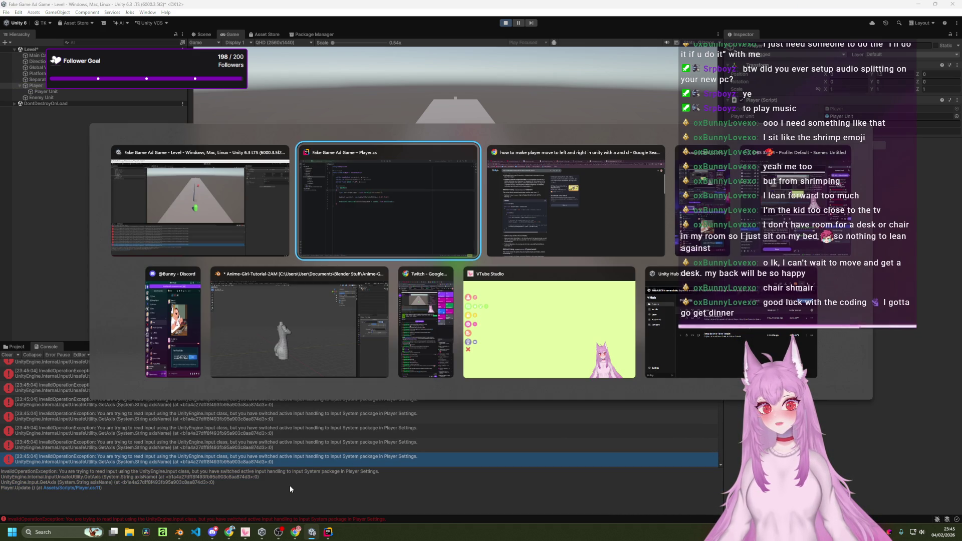
- Google the pasted error message in a new tab and expand the full AI Overview answer
key(Tab)
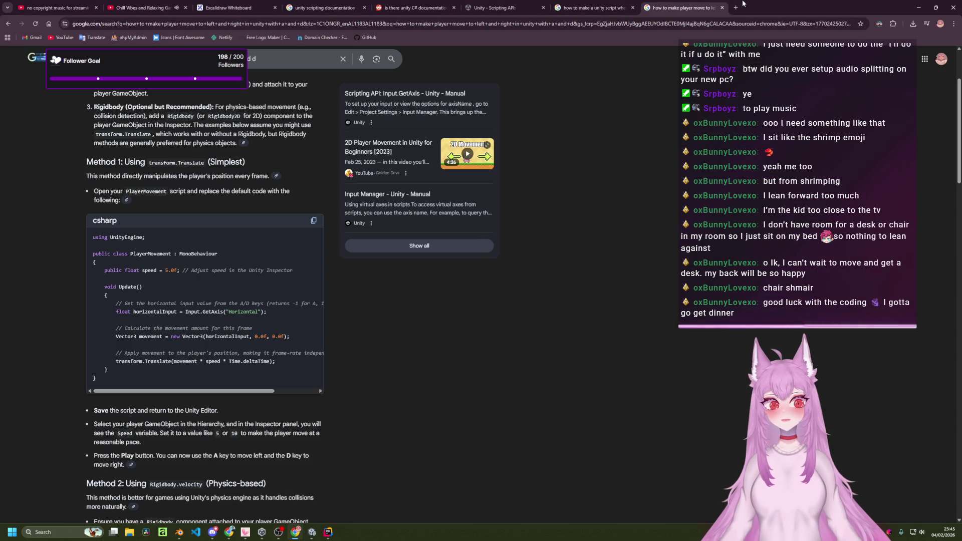
click(735, 8)
text(InvalidOperationException: You are trying to read Input using the UnityEngine.Input class, but you have switched active Input handling to Input System package in Player Settings. UnityEngine.Internal.InputUnsafeUtility.GetAxis (System.String axisName) (at <b1a4a27dff8f493fb95a903c8aa874d3>:0) UnityEngine.Input.GetAxis (System.String axisName) (at <b1a4a27dff8f493fb95a903c8aa874d3>:0) Player.Update () (at Assets/Scripts/Player.cs:11))
key(Return)
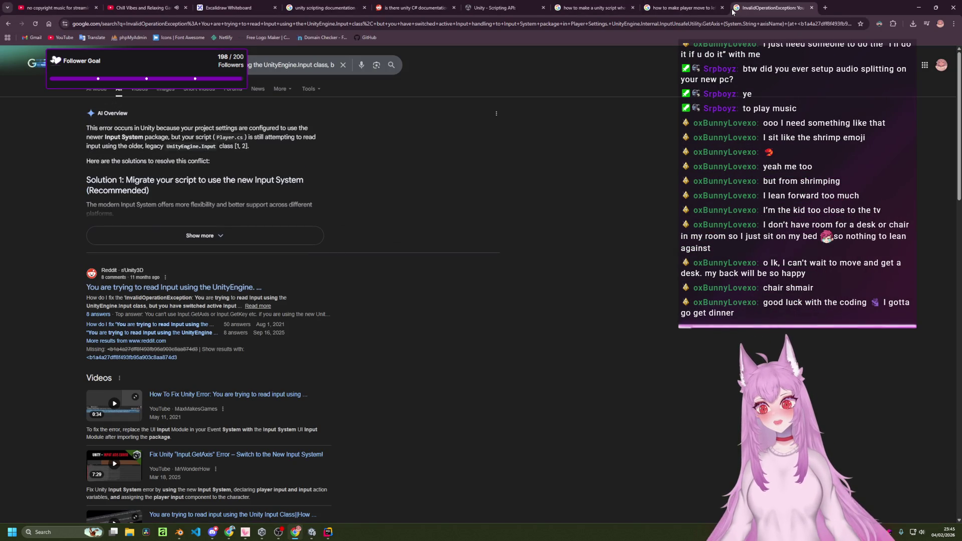
click(251, 231)
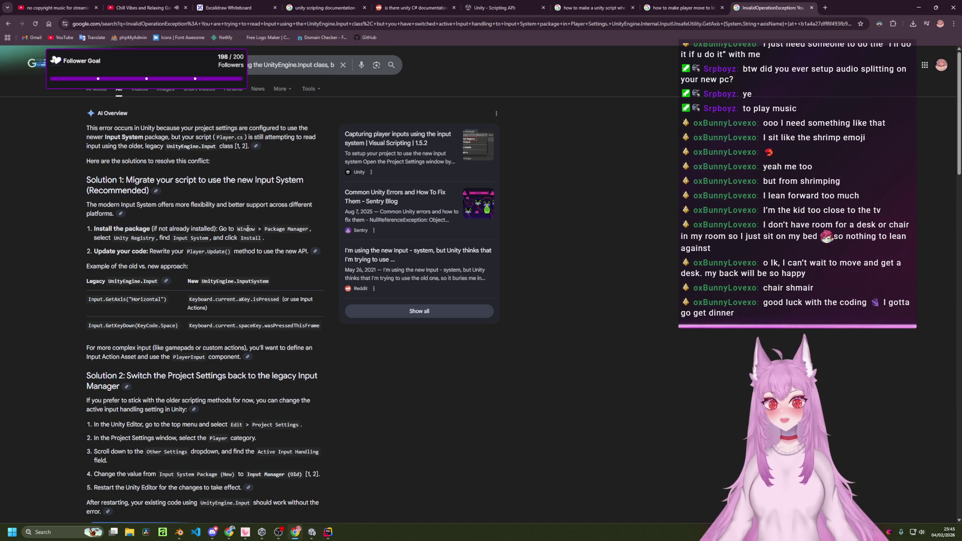
scroll(251, 256, down, 1)
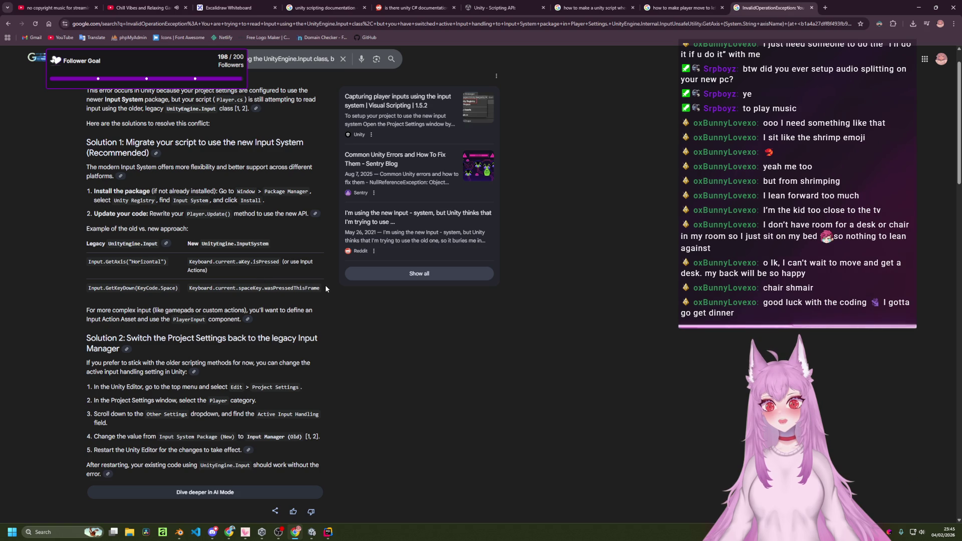
key(alt+Tab)
key(alt+Tab)
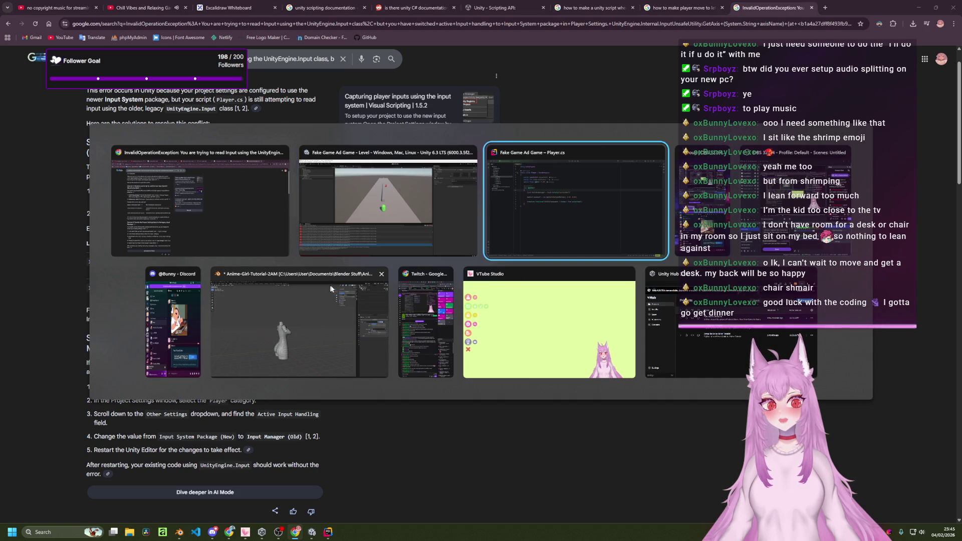
- Open a line below horizontalInput and start drafting a Keyboard-based float replacement
key(j)
key(o)
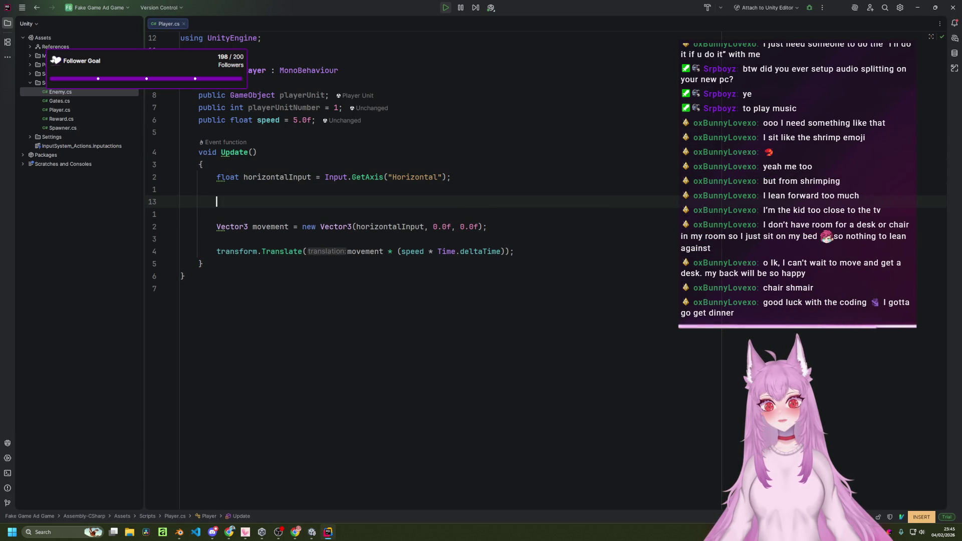
key(alt+Tab)
key(alt+Tab)
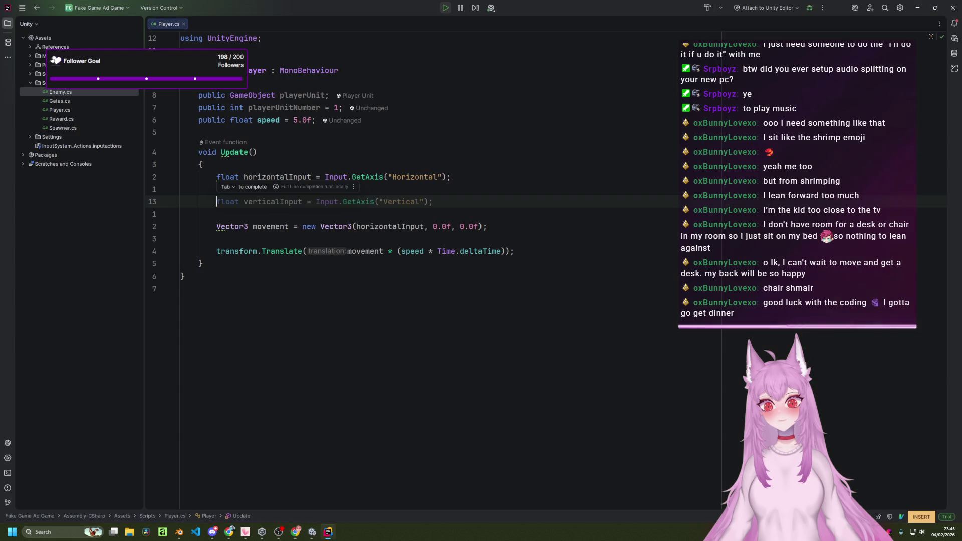
text(Key)
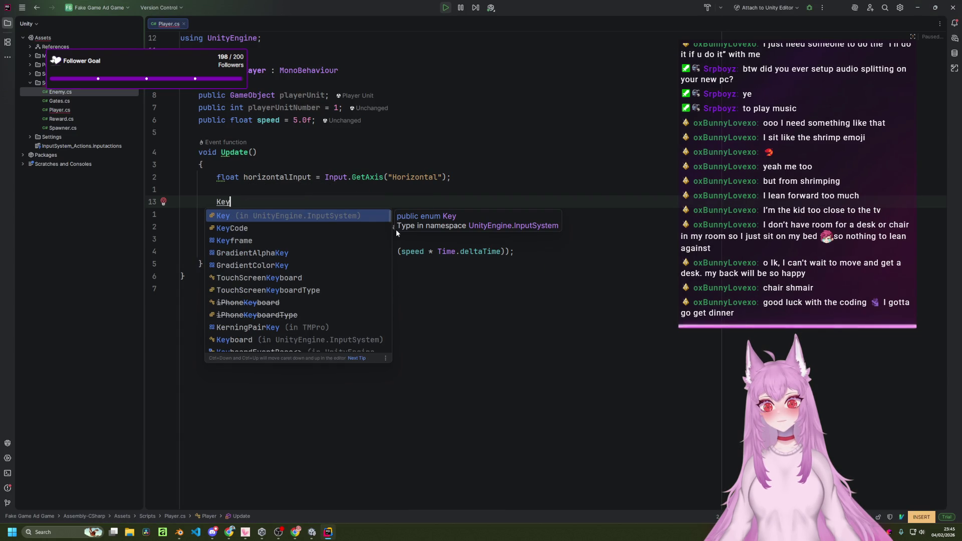
text(boar)
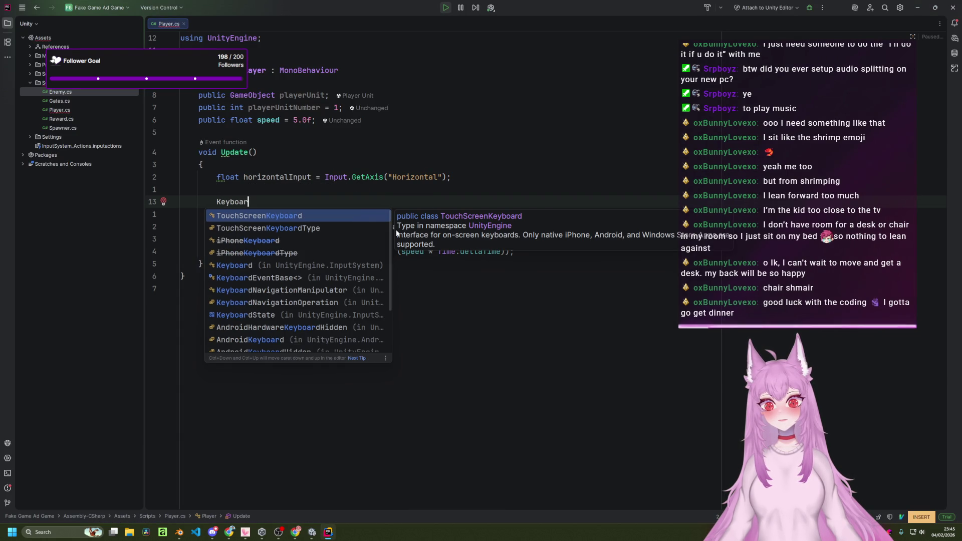
key(BackSpace)
key(BackSpace)
key(BackSpace)
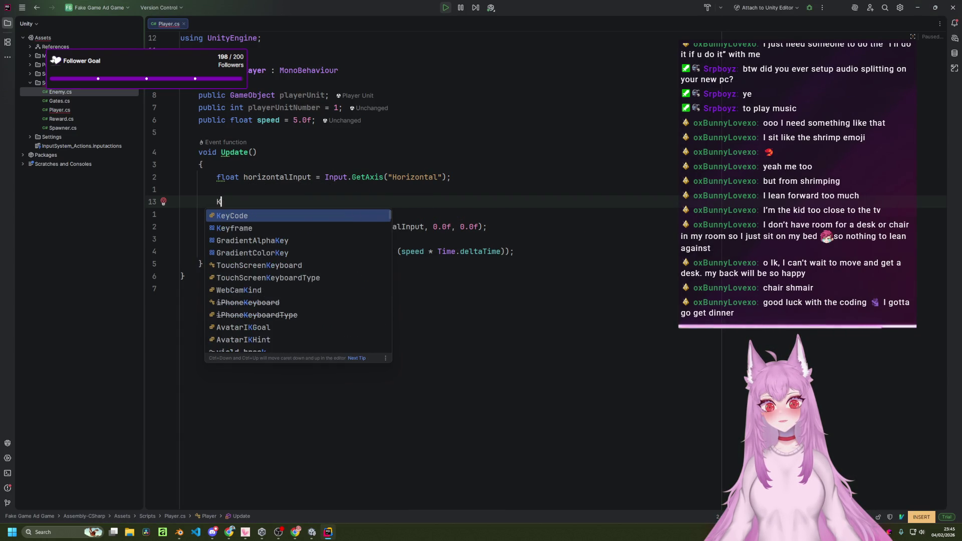
text(float)
key(Escape)
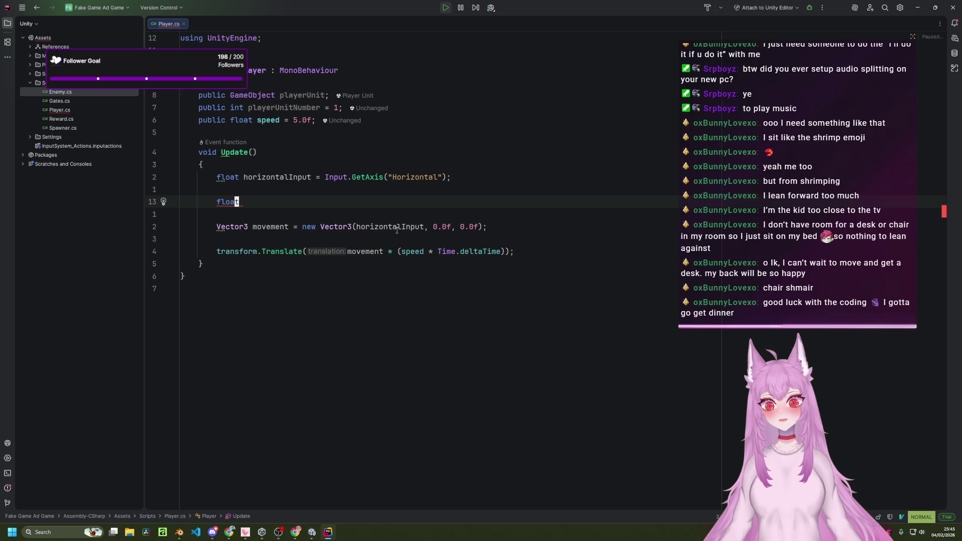
- Delete the unfinished line and stray blank line, then comment out the GetAxis line with //
key(d)
key(d)
text(kSk)
key(Escape)
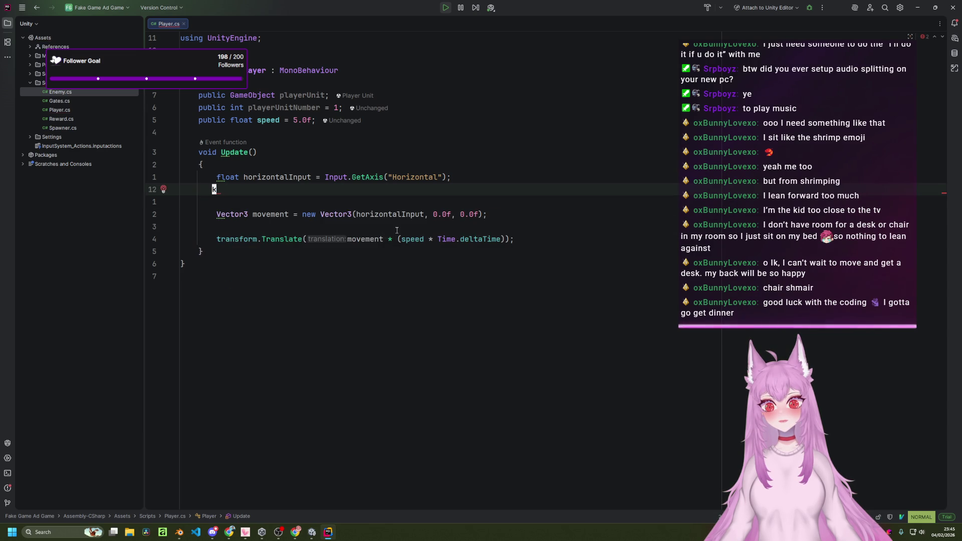
key(d)
key(d)
text(kI//)
key(Escape)
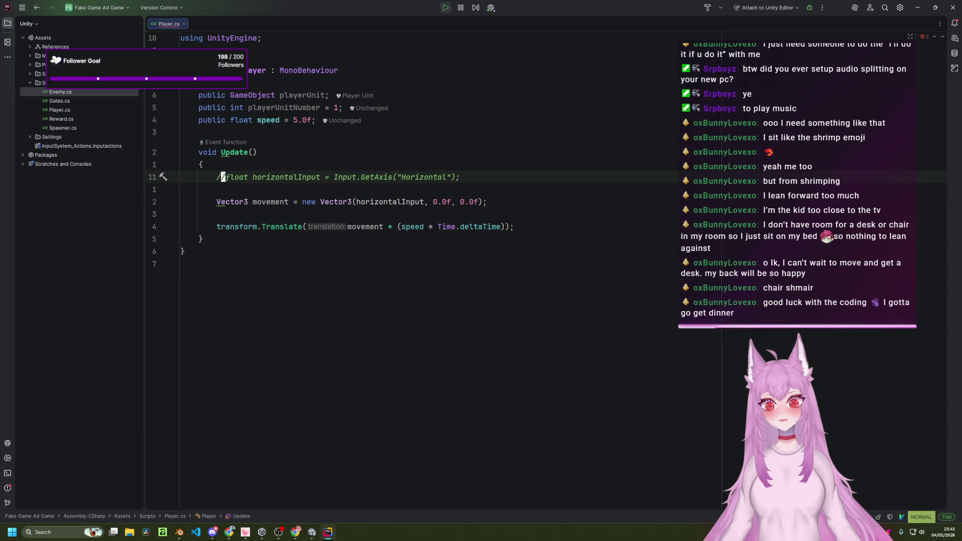
key(a)
key(Escape)
- Start a new line 'float horizontalInput = Keyboard.' importing Keyboard from UnityEngine.InputSystem
key(j)
key(o)
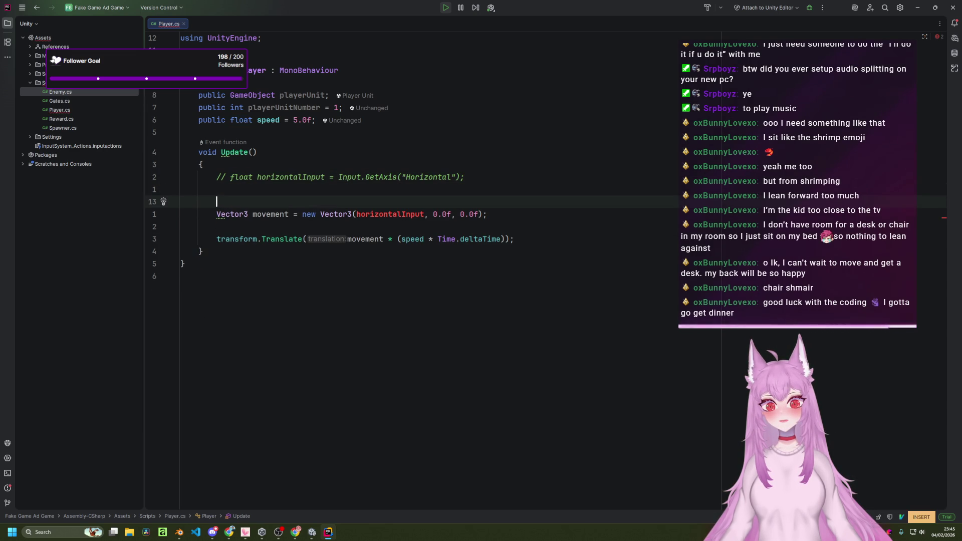
key(Escape)
text(Ofloat )
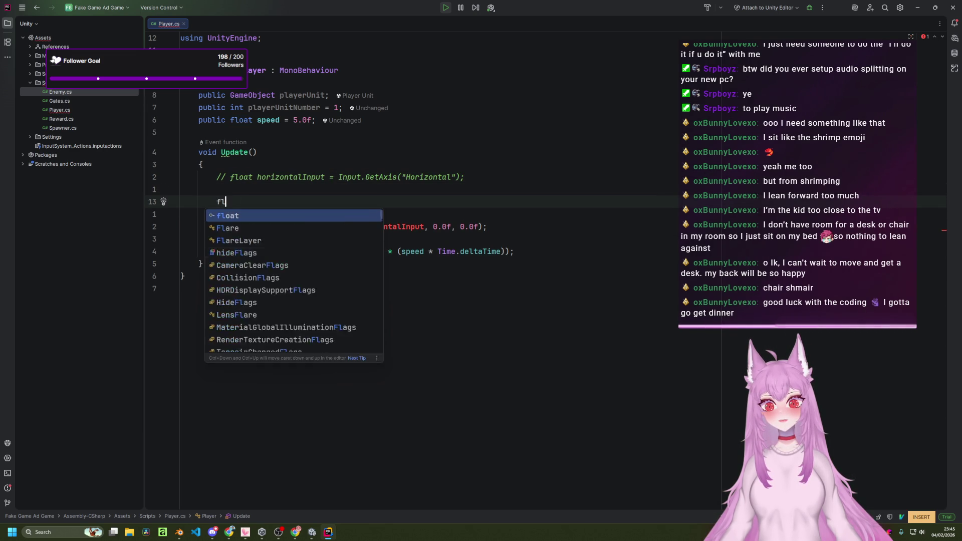
text(hori)
key(Return)
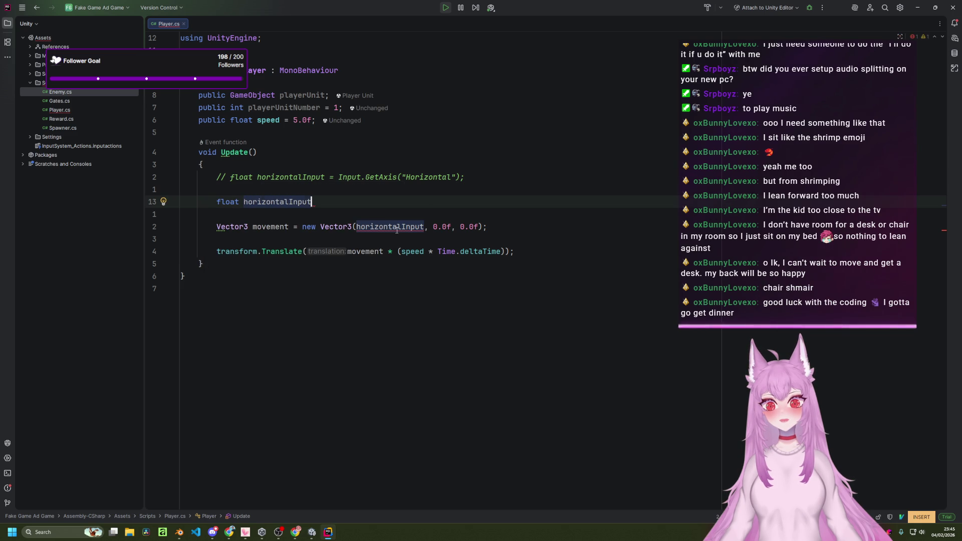
text(= )
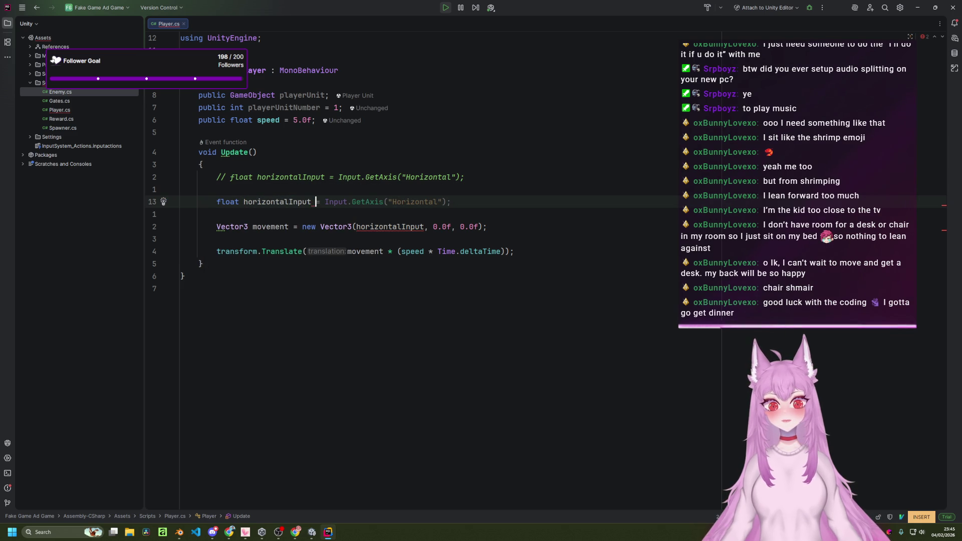
text(Keyb)
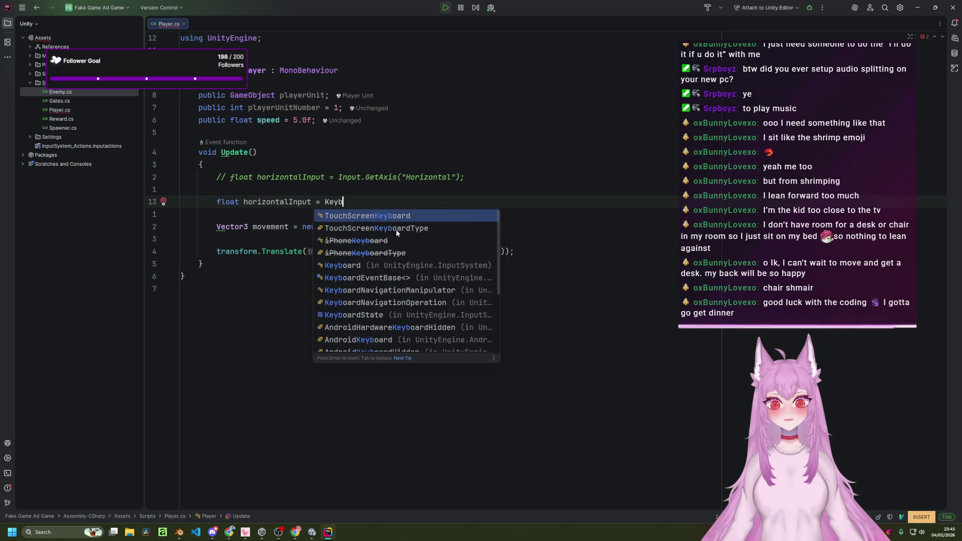
text(oa)
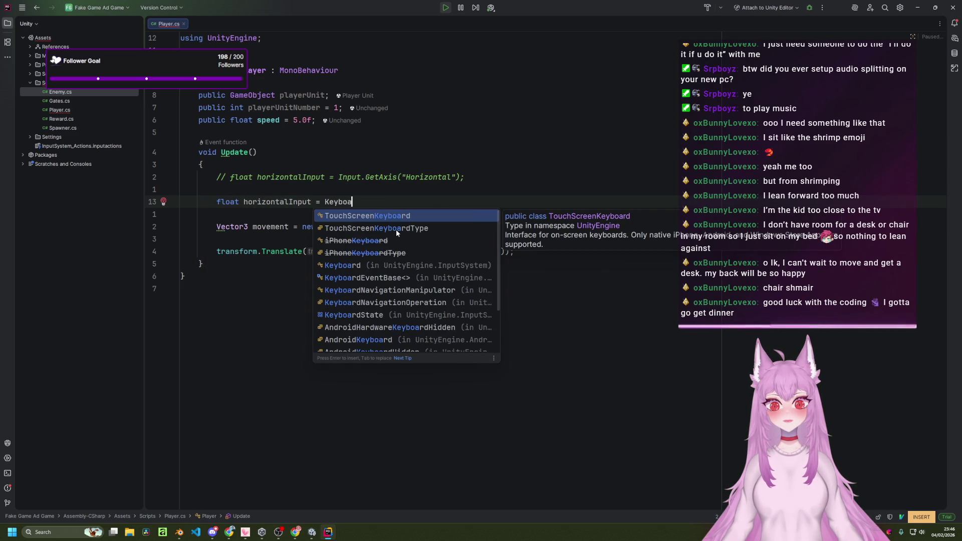
key(Down)
key(Down)
key(Down)
key(Return)
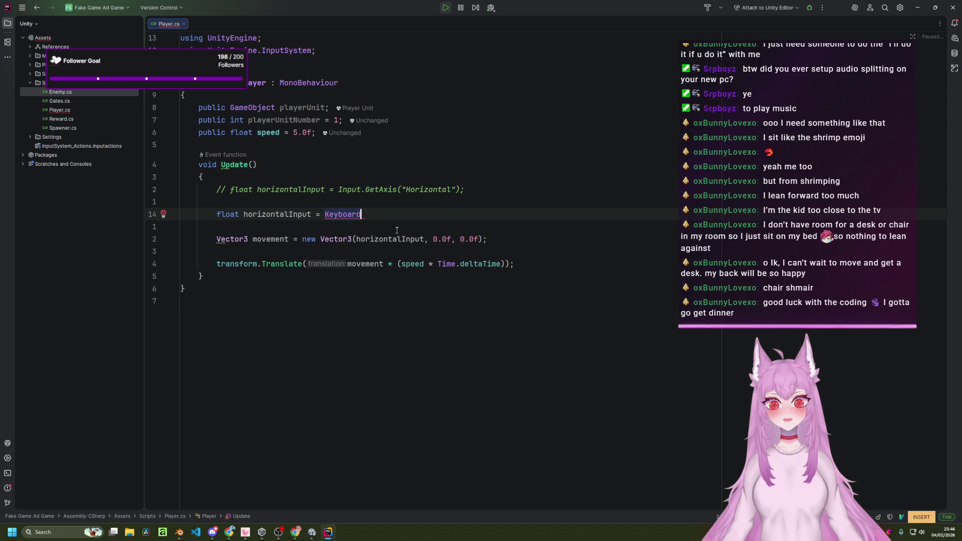
text(.)
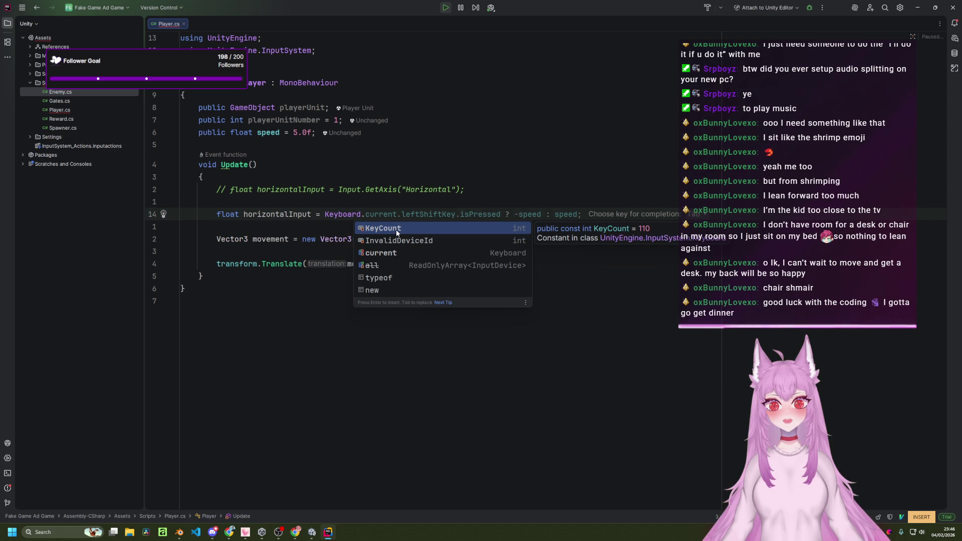
- Complete it with current.aKey.isPressed and the suggested Input.GetAxis("Horizontal") fallback ending
key(alt+Tab)
key(alt+Tab)
text(current.aKey)
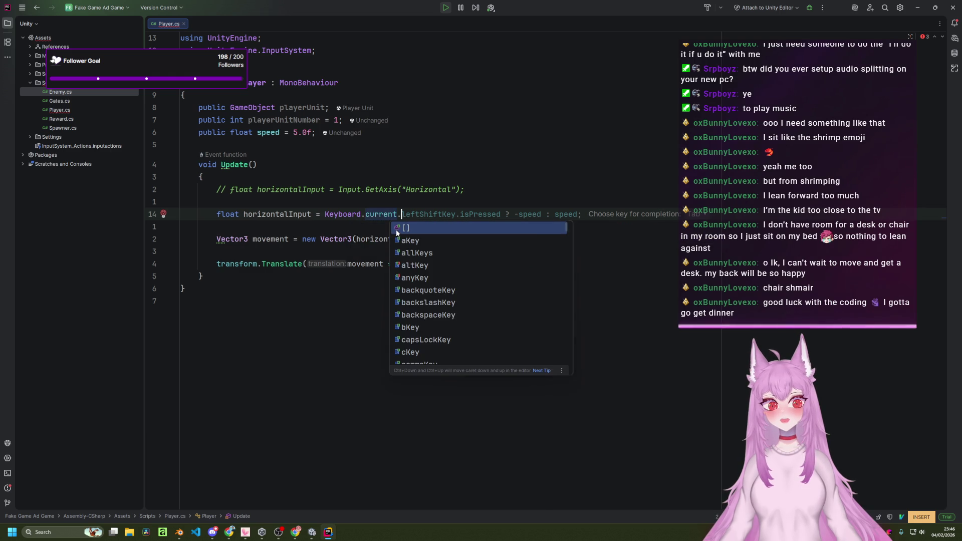
text(.)
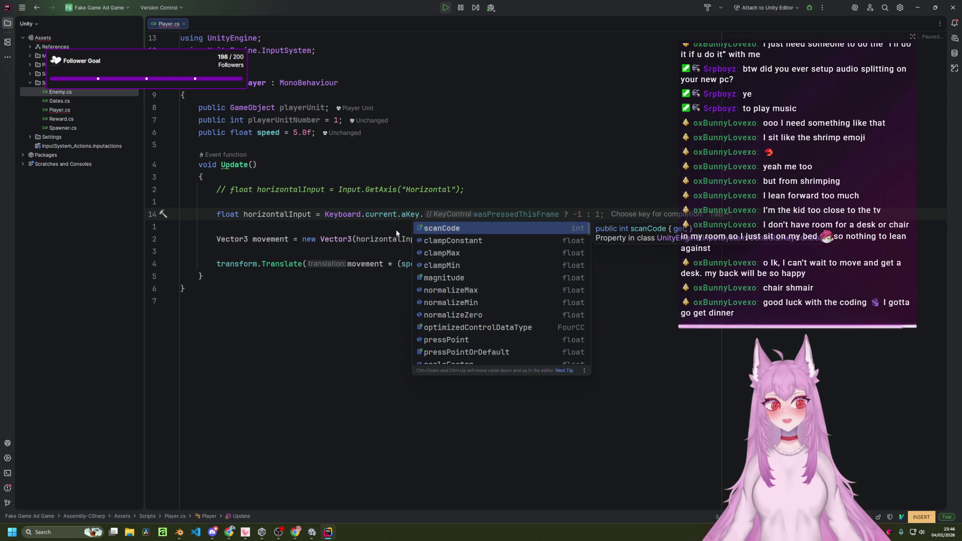
text(i)
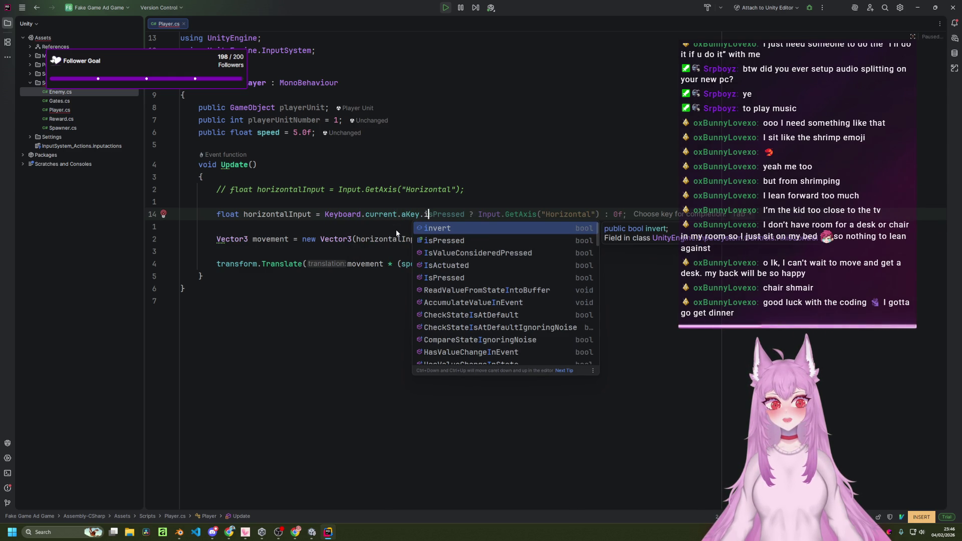
text(s)
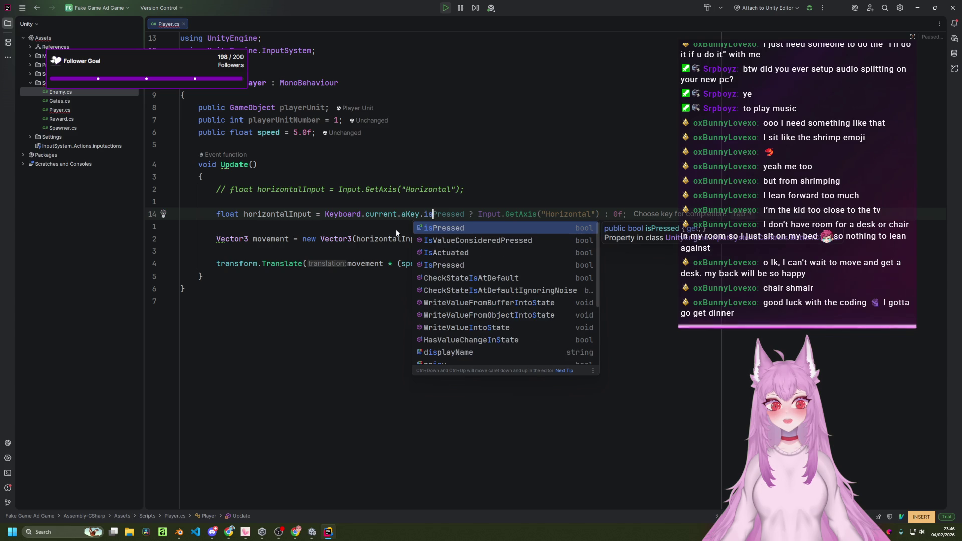
text(Pressed)
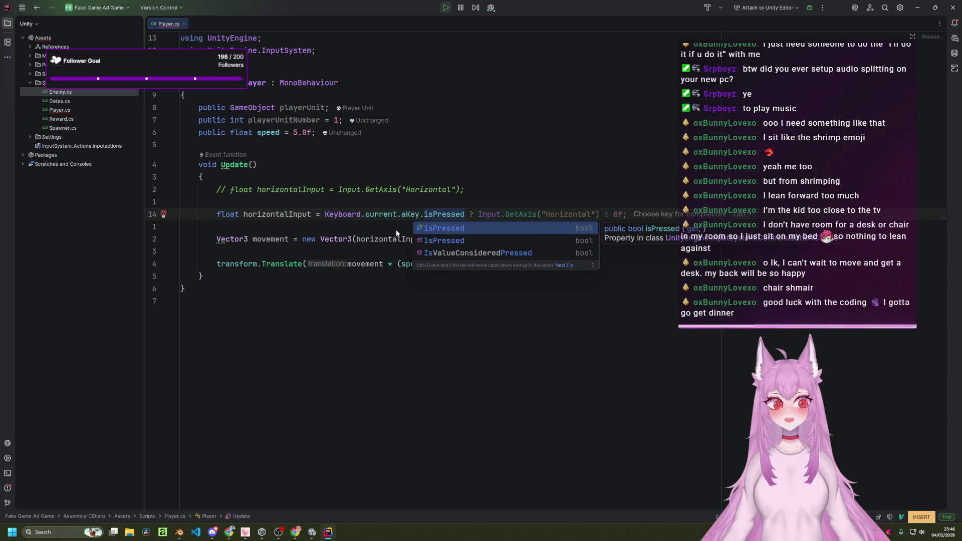
key(Tab)
key(alt+Tab)
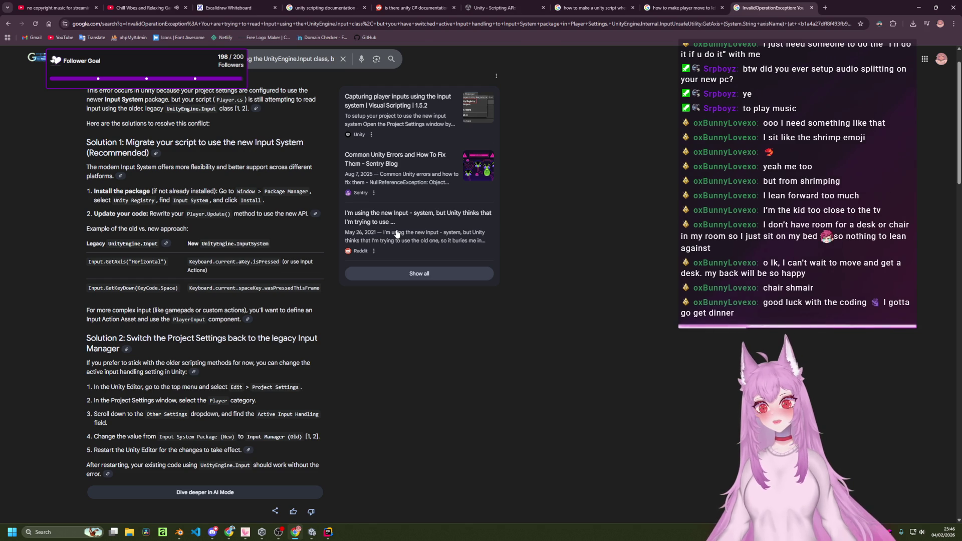
- Inspect the aKey and isPressed properties in Player.cs line 14
key(alt+Tab)
click(396, 227)
click(417, 213)
mouse_move(417, 214)
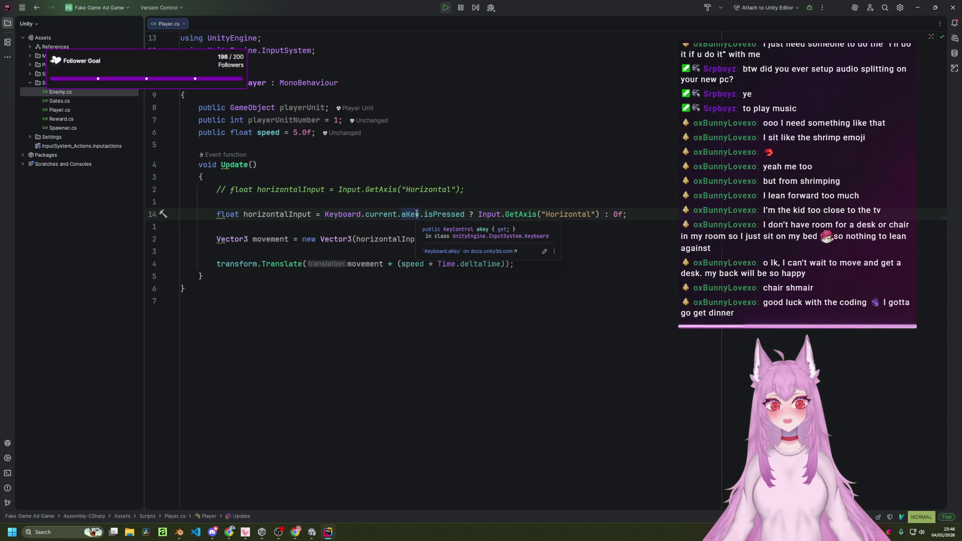
click(440, 214)
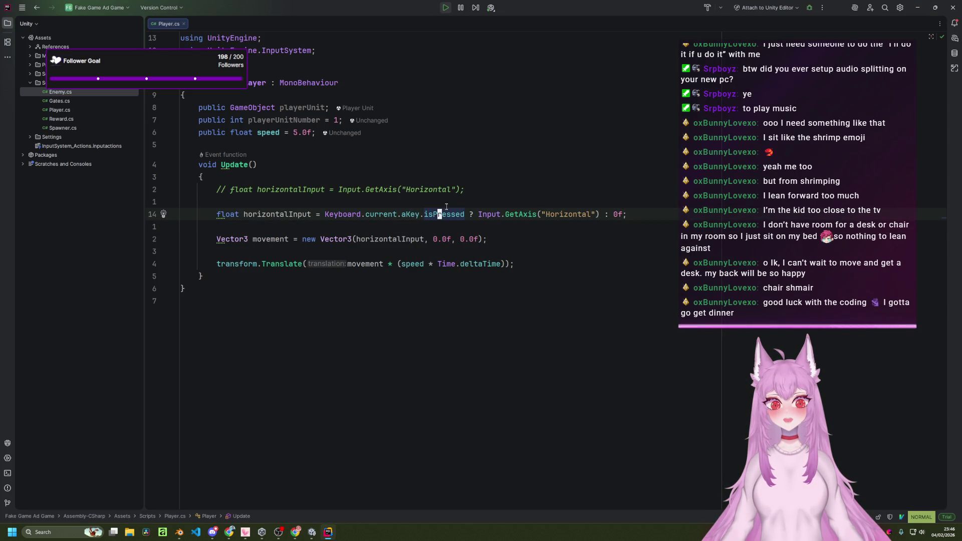
mouse_move(446, 214)
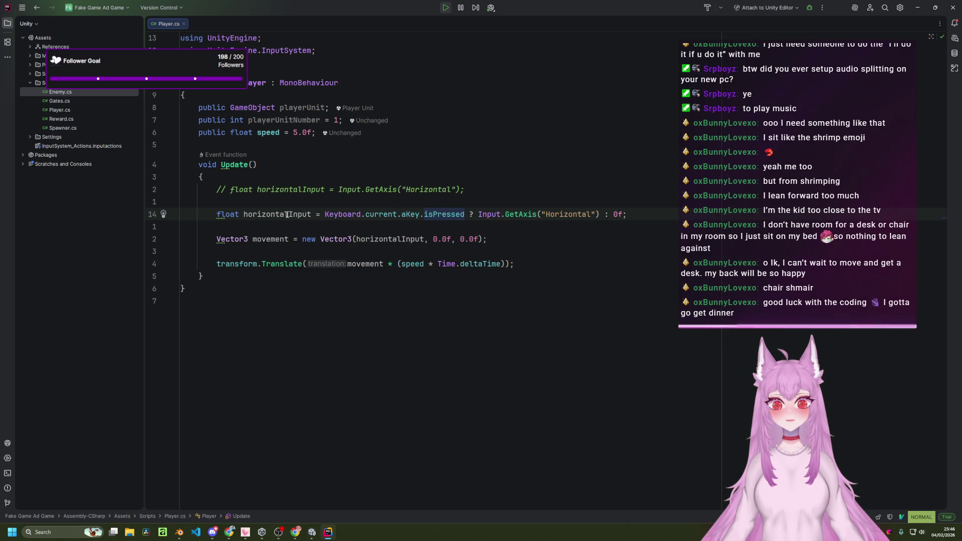
- Change line 14 to a bool and delete the ternary fallback so it ends at isPressed
click(218, 215)
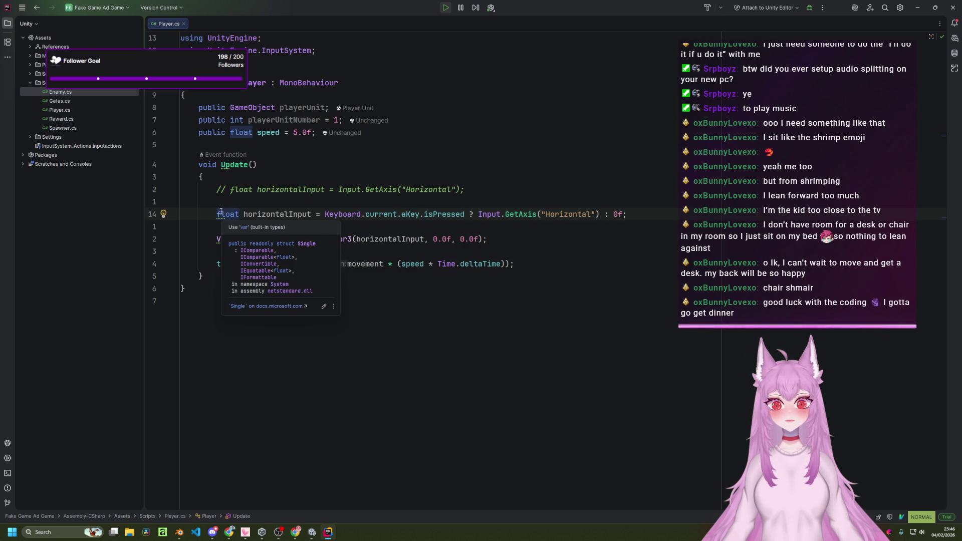
double_click(221, 214)
text(bool)
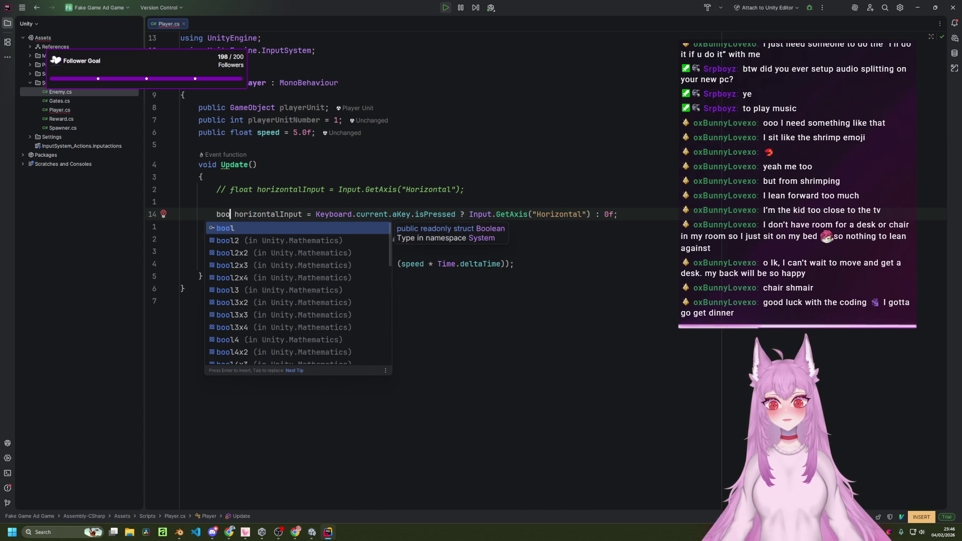
key(Escape)
key(w)
key(w)
key(w)
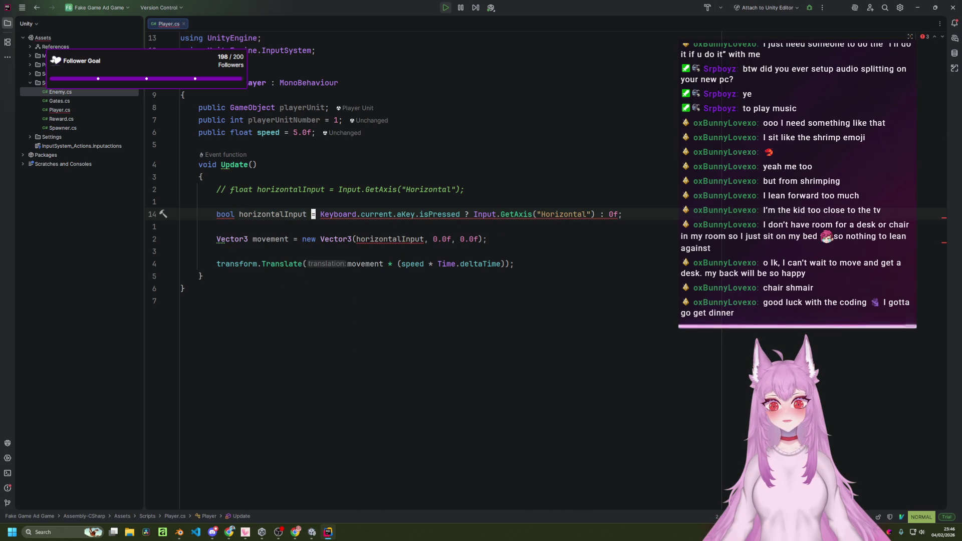
key(w)
key(w)
key(w)
key(h)
key(h)
key(v)
key(w)
key(w)
key(w)
key(w)
key(w)
key(w)
key(e)
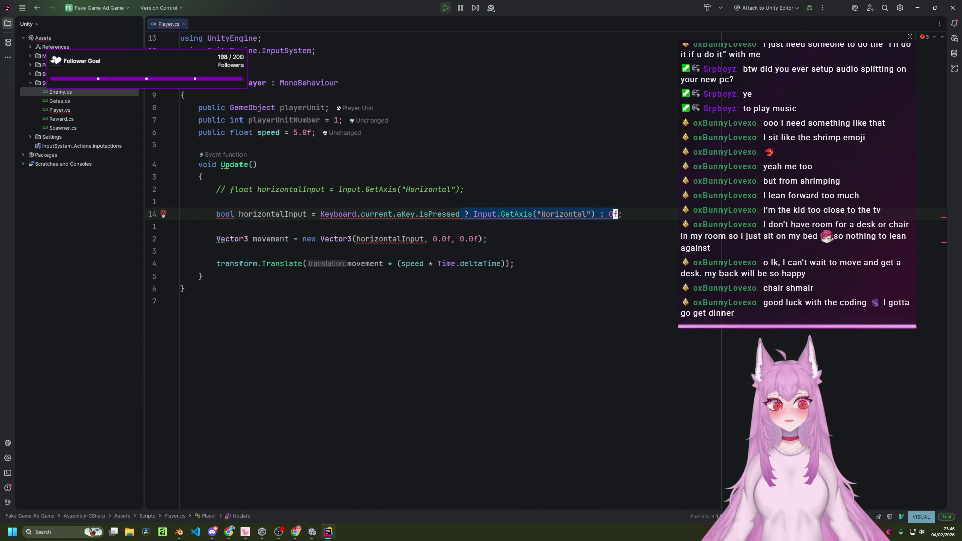
key(d)
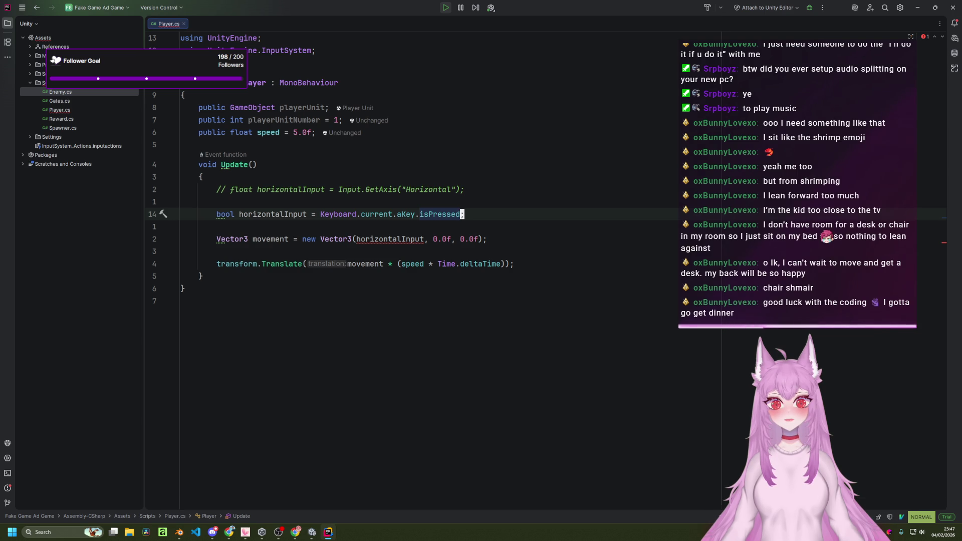
- Undo the bool edit to restore the ternary horizontalInput line, then switch to Unity
key(u)
key(u)
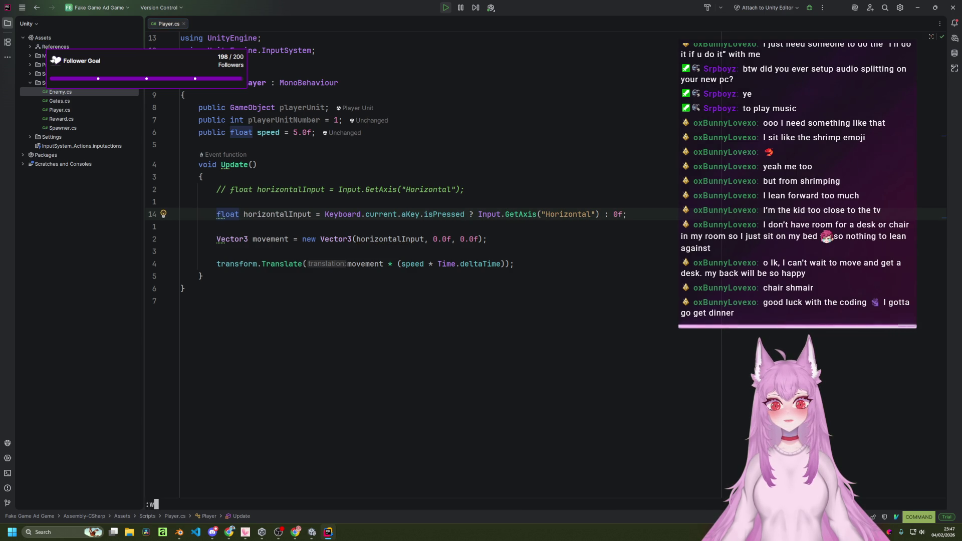
key(w)
key(w)
key(w)
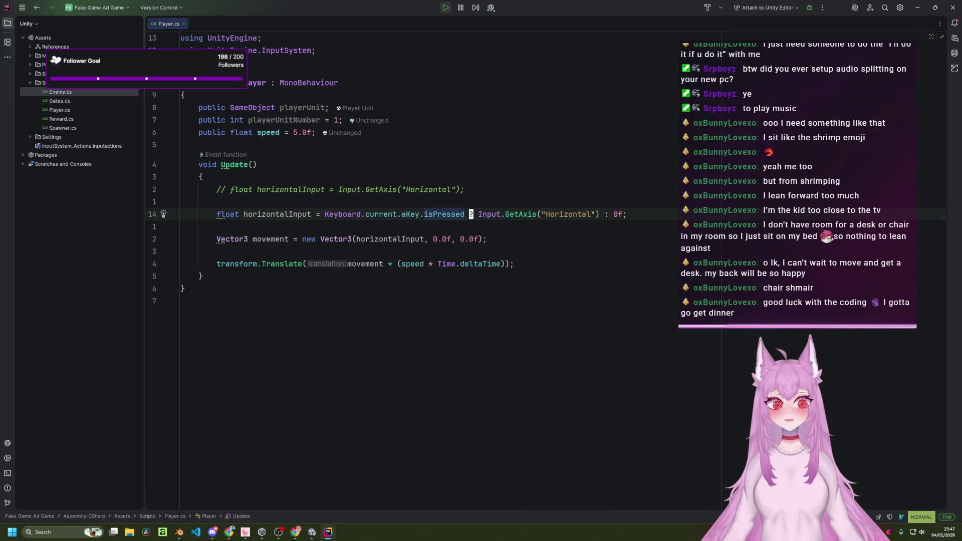
key(b)
key(b)
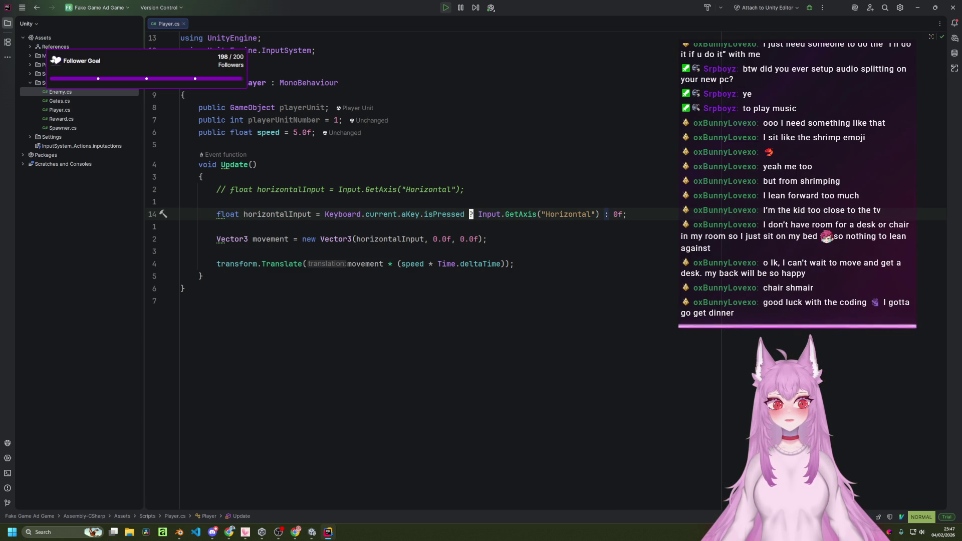
click(299, 534)
click(329, 533)
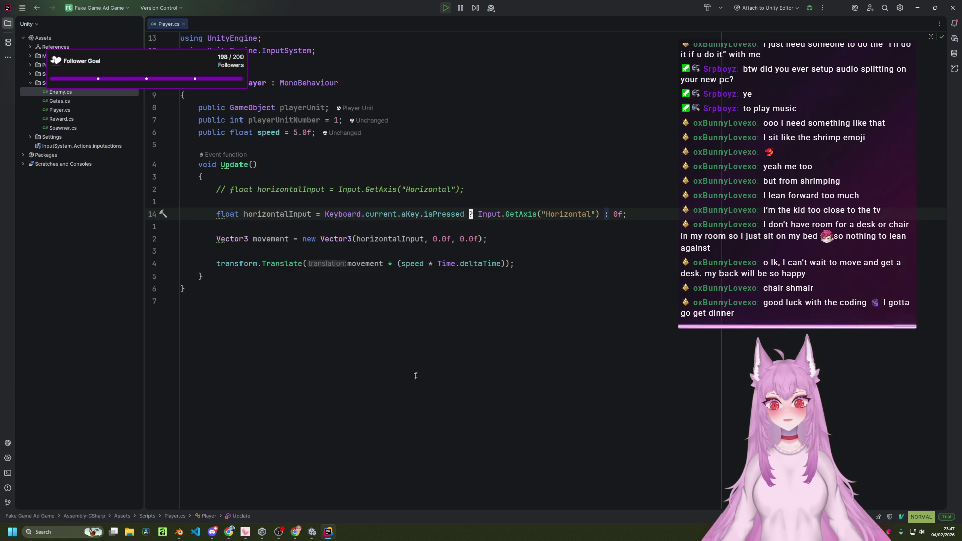
click(312, 532)
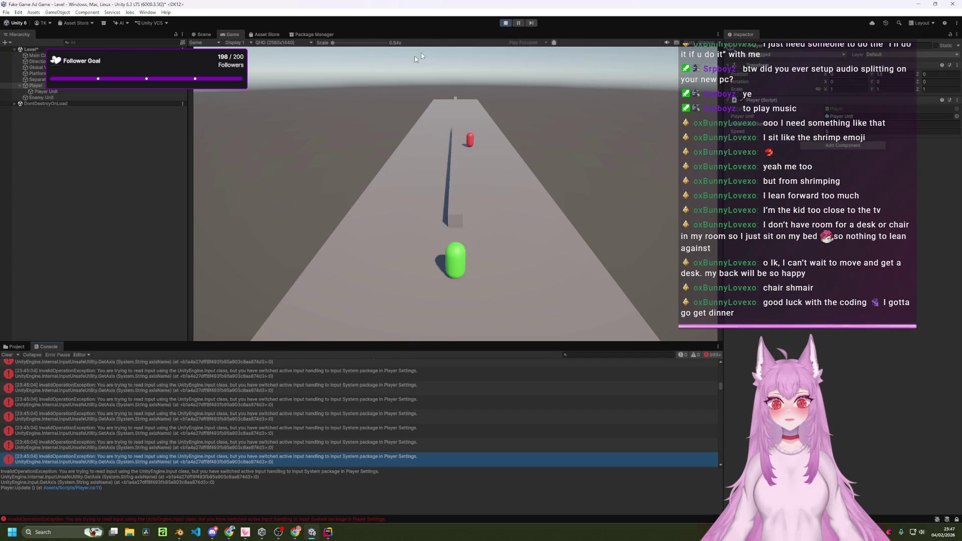
- Stop the game, clear the Console, show the Assets root folder, and rerun a play test
click(511, 23)
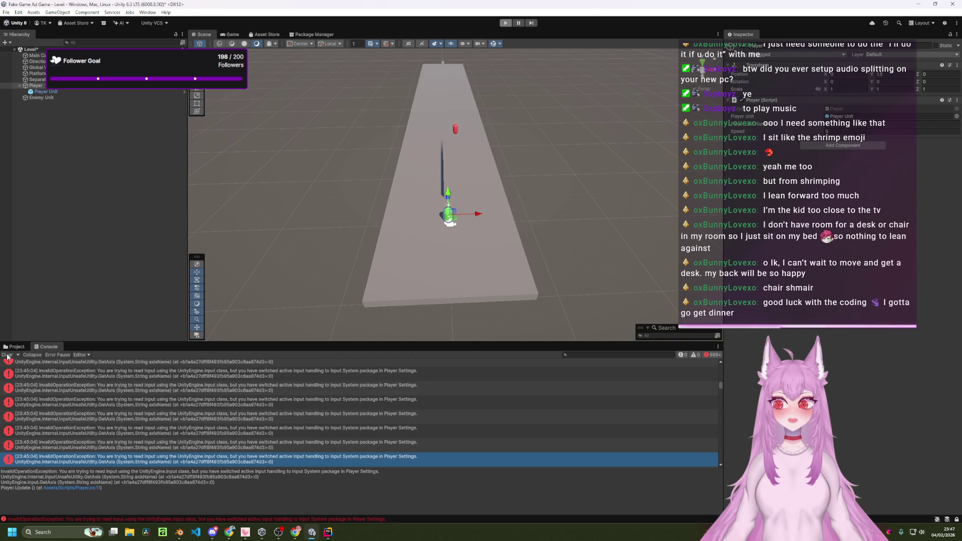
click(8, 356)
click(18, 348)
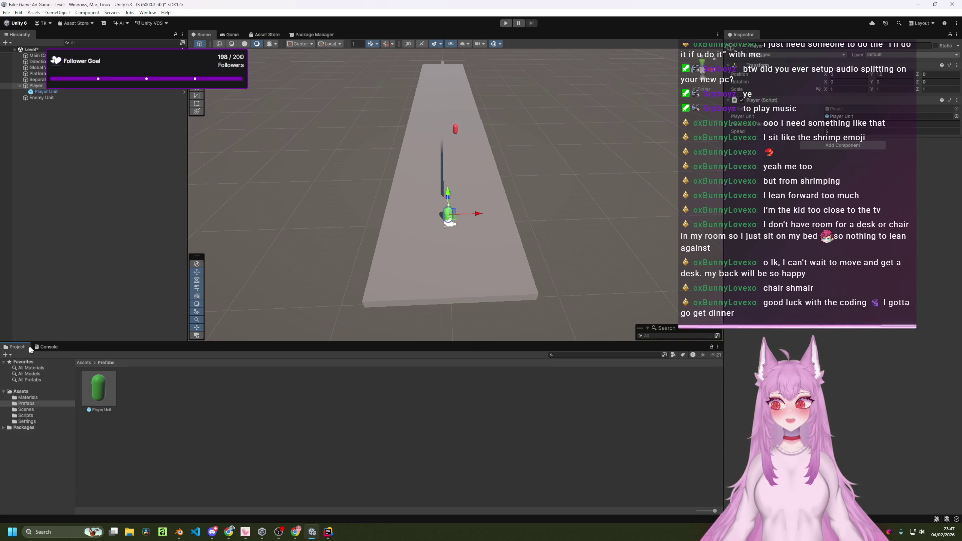
click(84, 363)
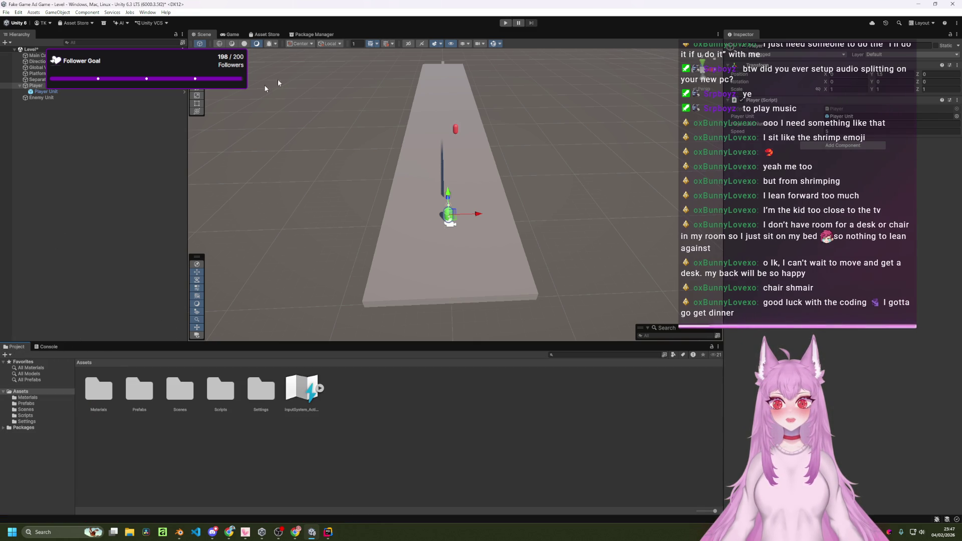
click(505, 24)
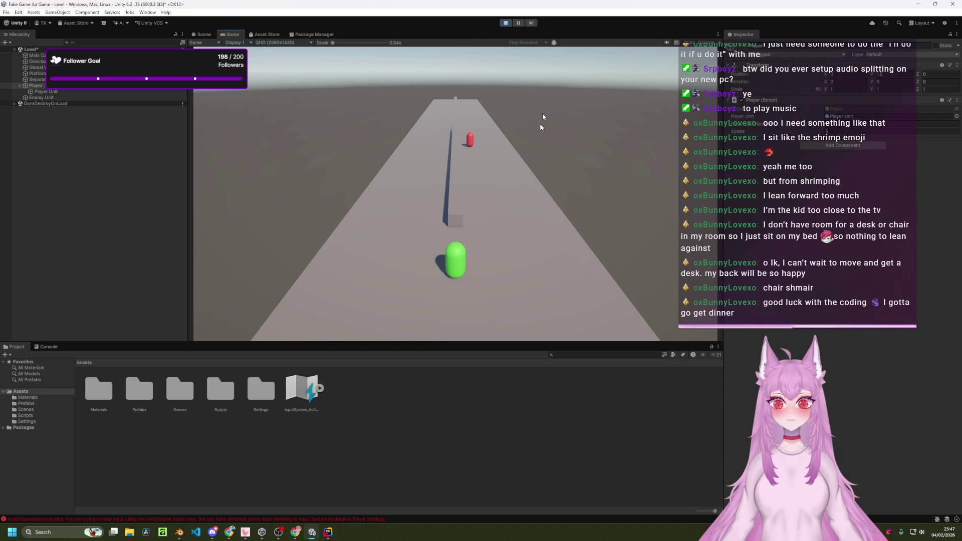
click(506, 22)
key(alt+Tab)
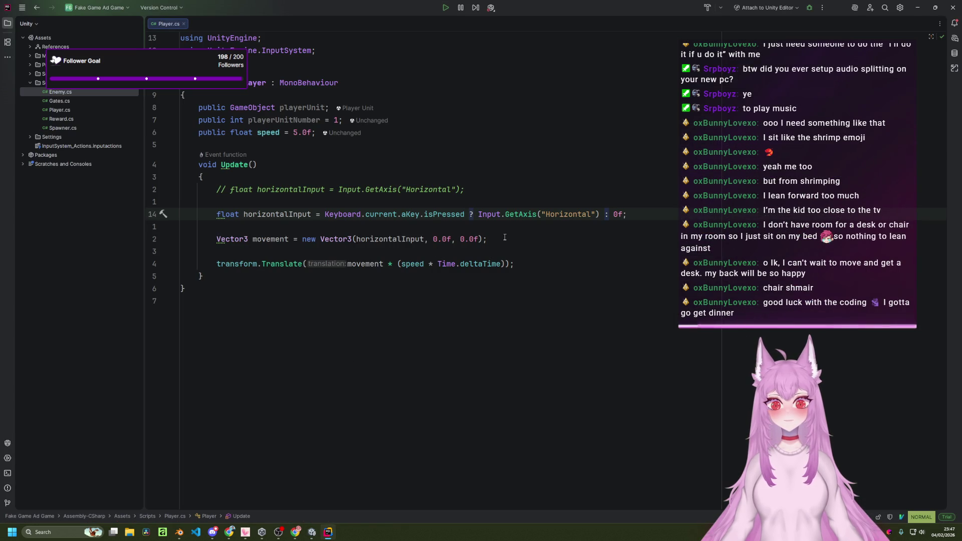
- Delete the commented GetAxis line and open the CharacterController.Move docs in a new Chrome tab
key(k)
key(k)
key(d)
key(d)
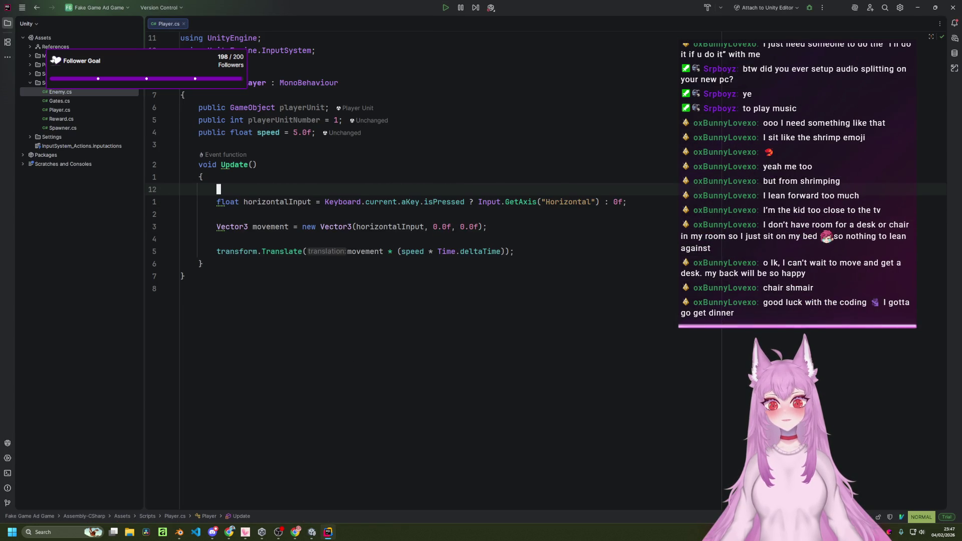
key(alt+Tab)
key(alt+Tab)
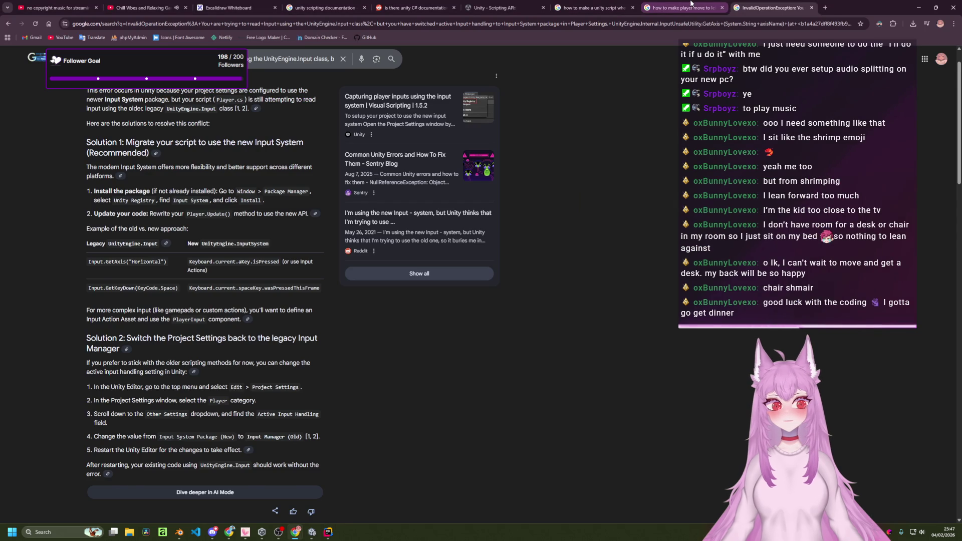
click(690, 3)
scroll(527, 341, down, 10)
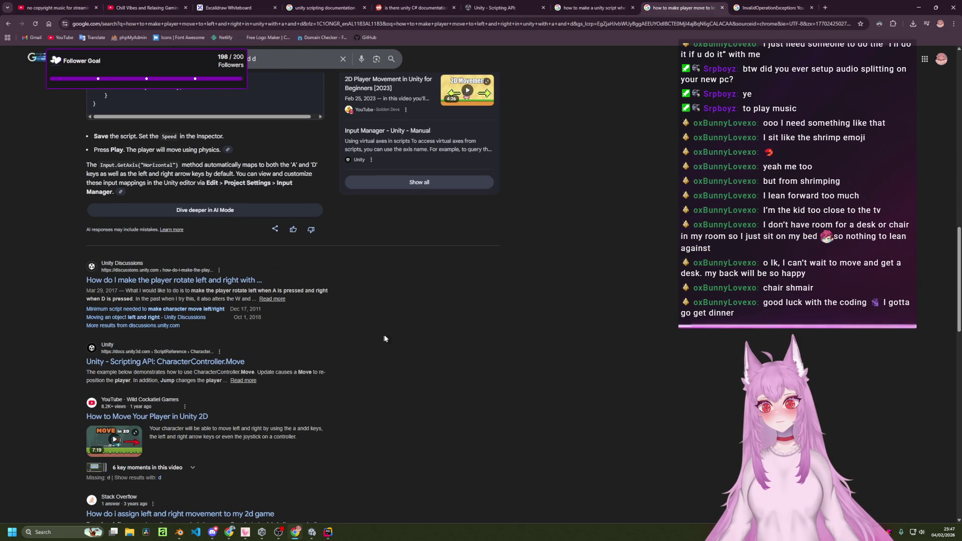
scroll(468, 367, down, 1)
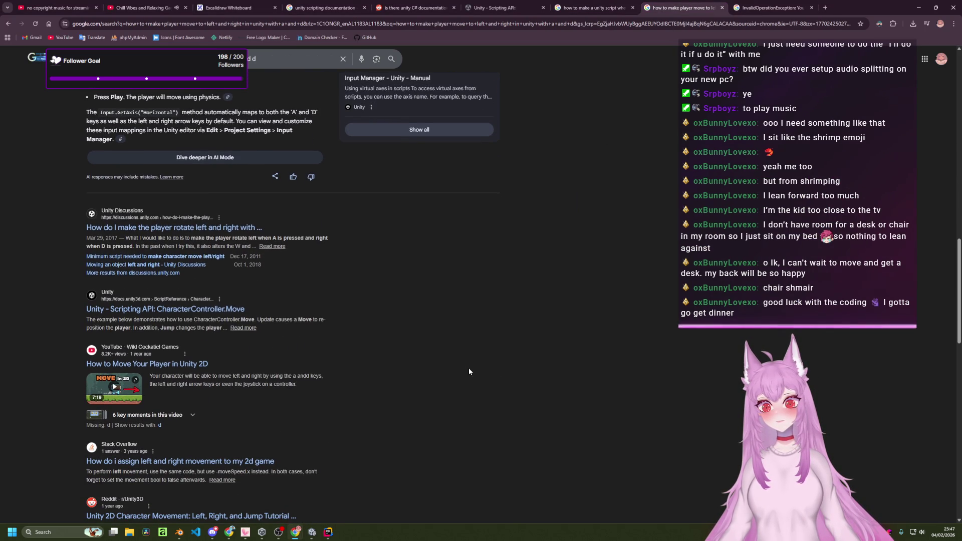
middle_click(213, 312)
click(722, 6)
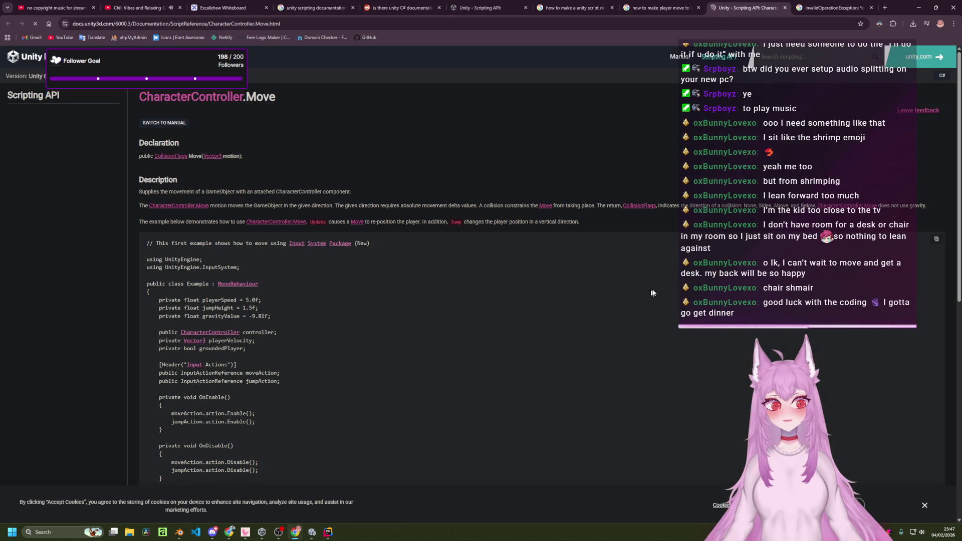
- Scroll to the documentation's Input System example script and copy its code
scroll(456, 314, down, 4)
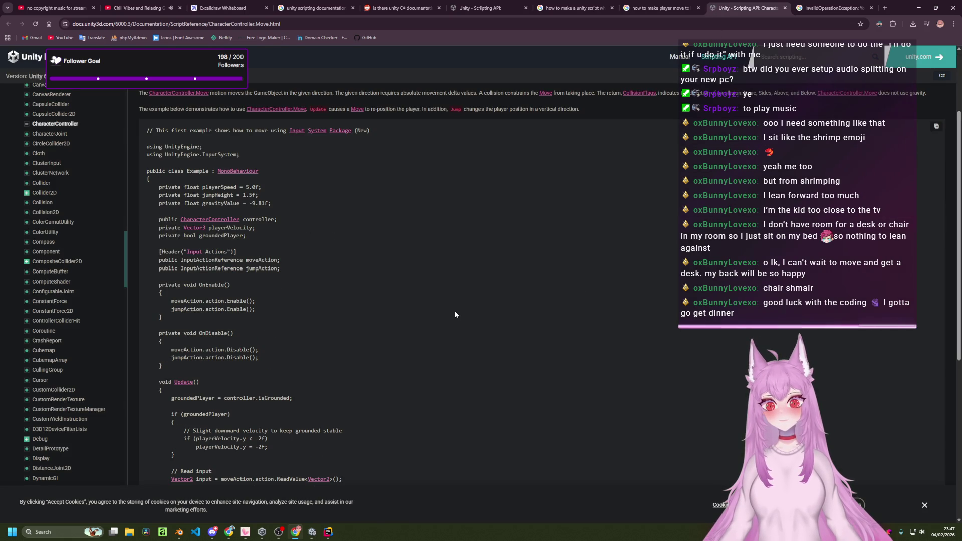
scroll(433, 292, up, 3)
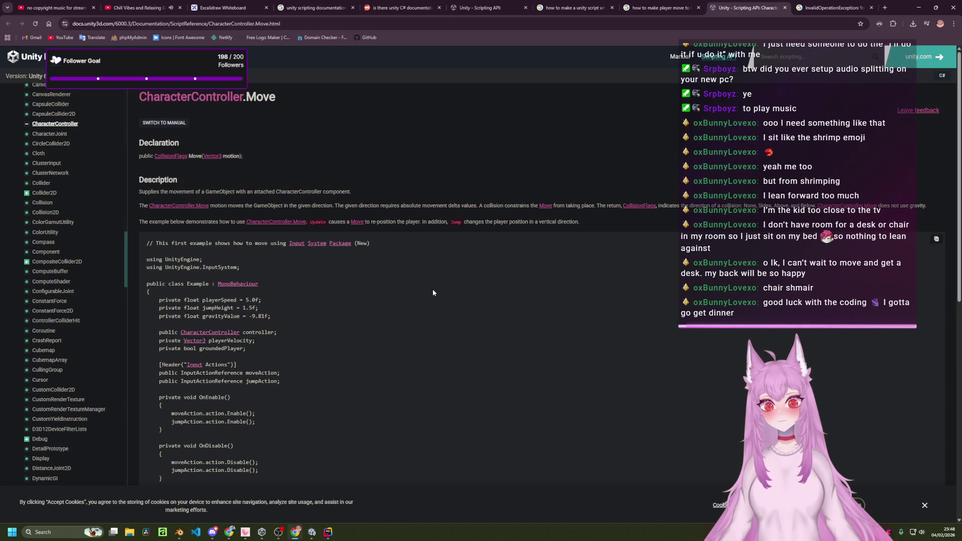
scroll(433, 293, down, 3)
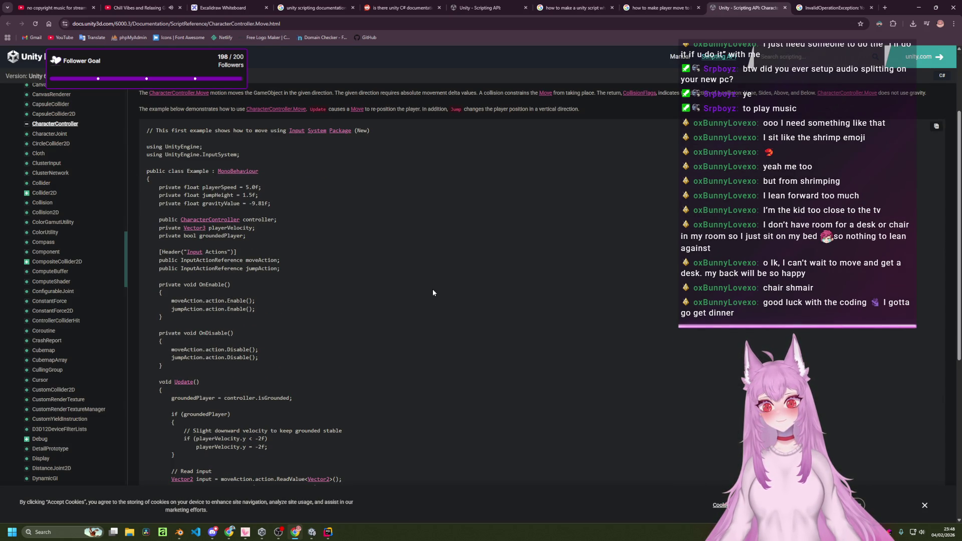
scroll(433, 293, down, 2)
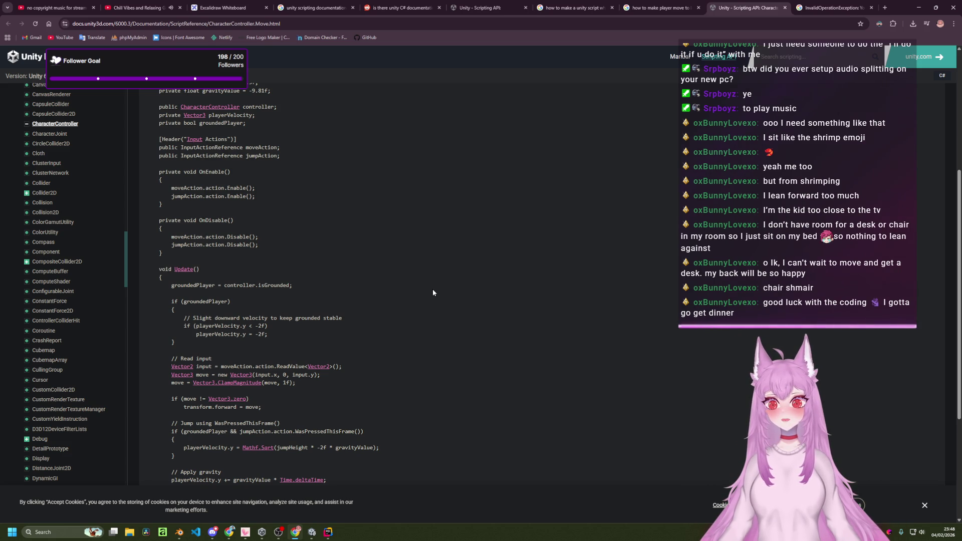
scroll(433, 292, down, 2)
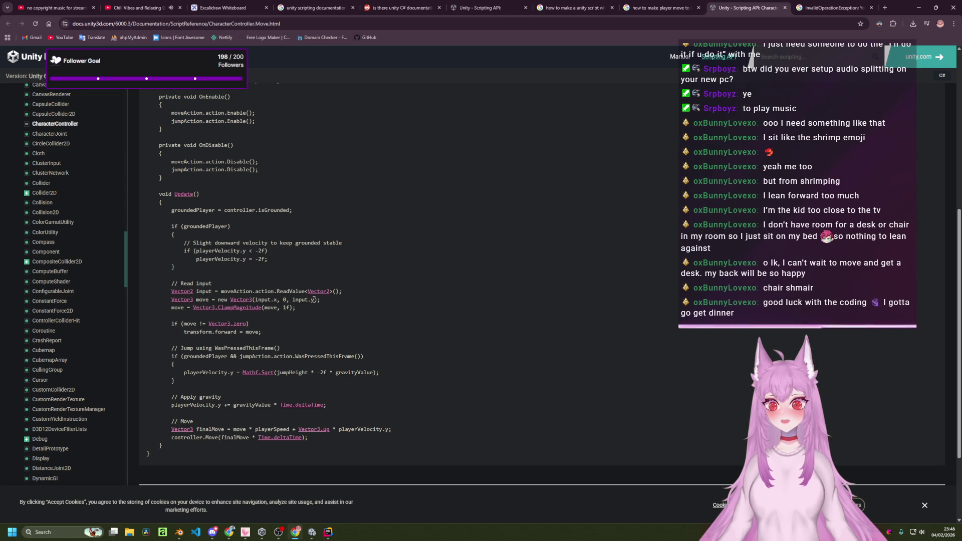
scroll(305, 318, up, 4)
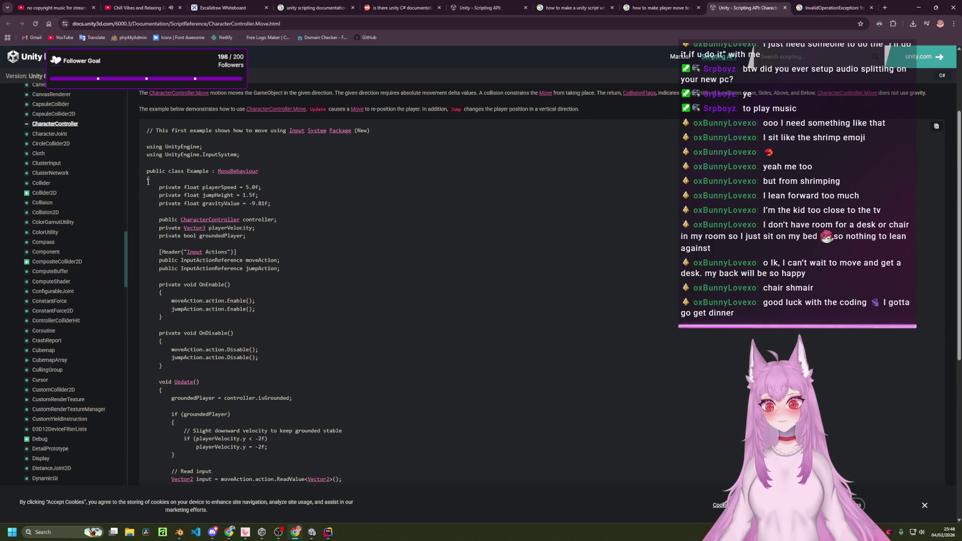
mouse_move(141, 184)
mouse_down()
mouse_move(150, 223)
mouse_move(281, 430)
mouse_move(311, 432)
mouse_move(320, 417)
mouse_up()
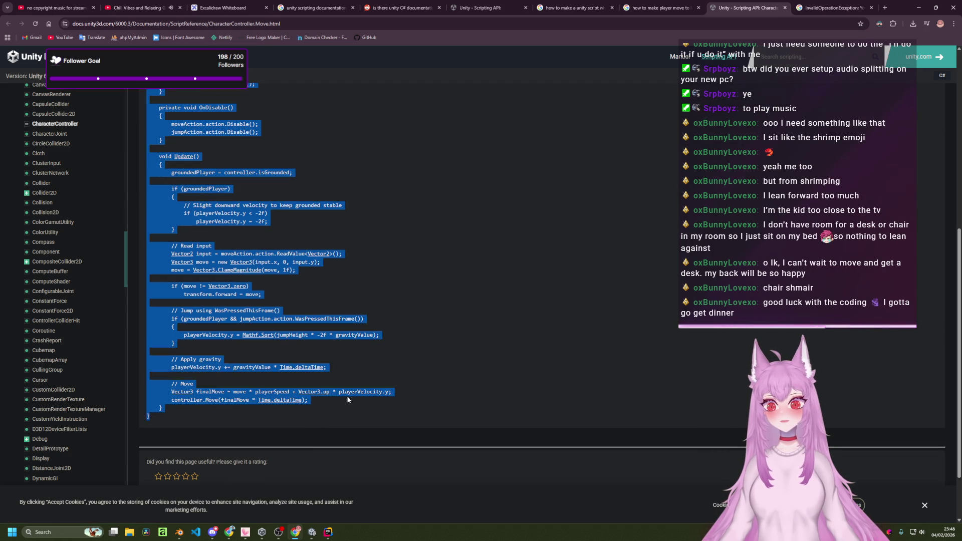
click(397, 392)
key(alt+Tab)
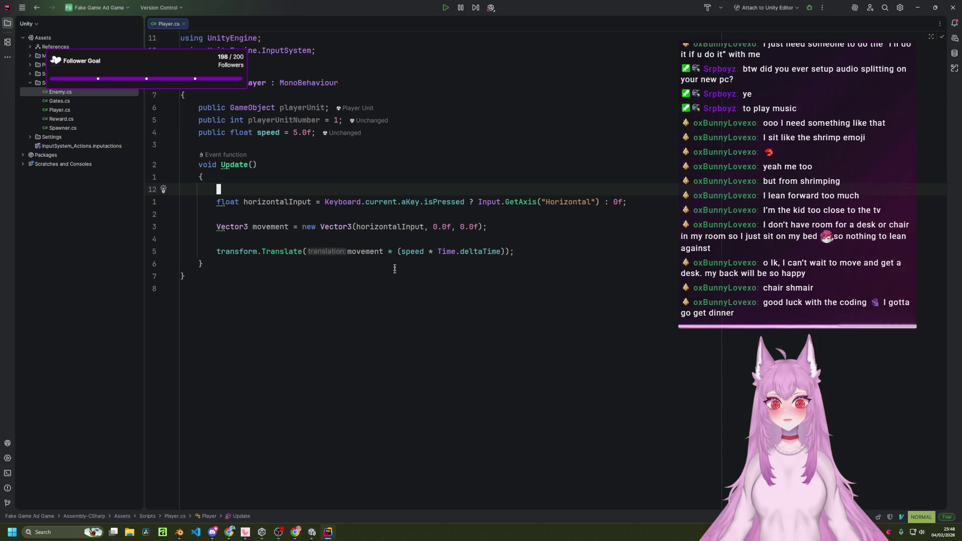
- Paste the copied example over Player.cs's fields through the closing brace, then undo it
key(5)
key(k)
key(shift+v)
key(j)
key(j)
key(j)
key(j)
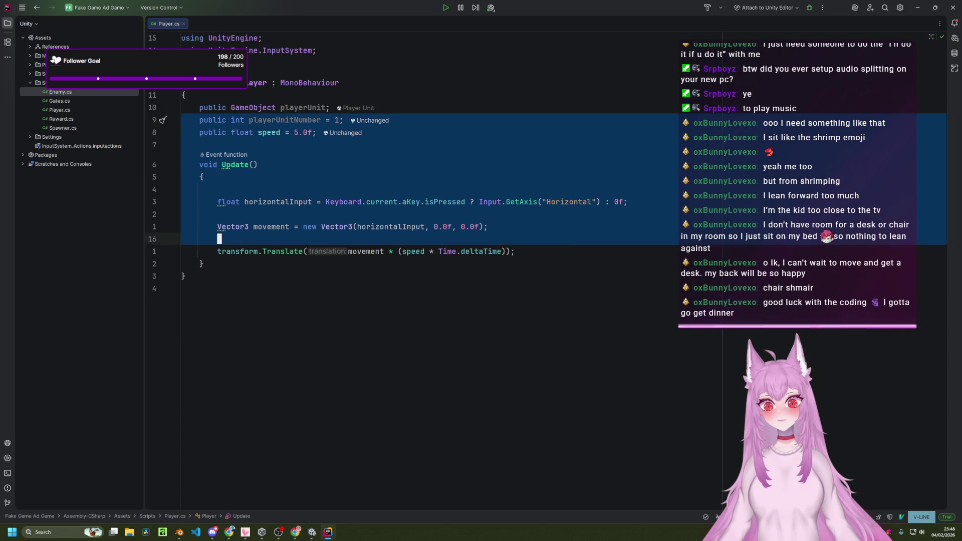
key(p)
key(k)
key(k)
key(k)
key(j)
key(j)
key(j)
key(j)
key(j)
key(j)
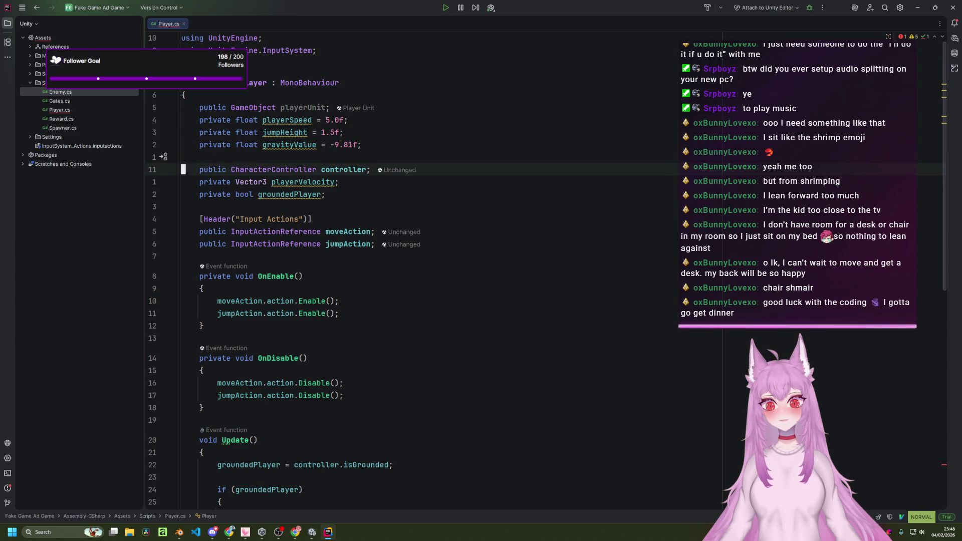
key(u)
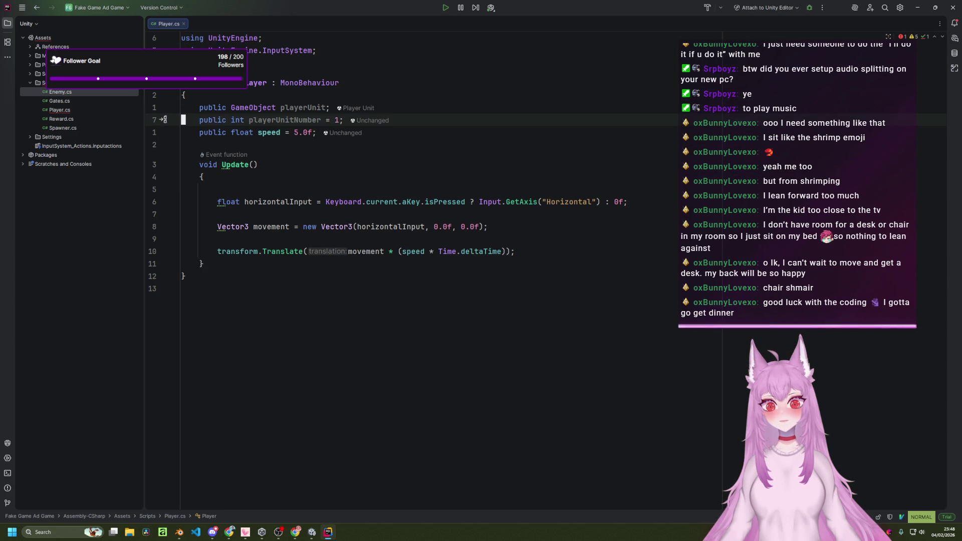
key(u)
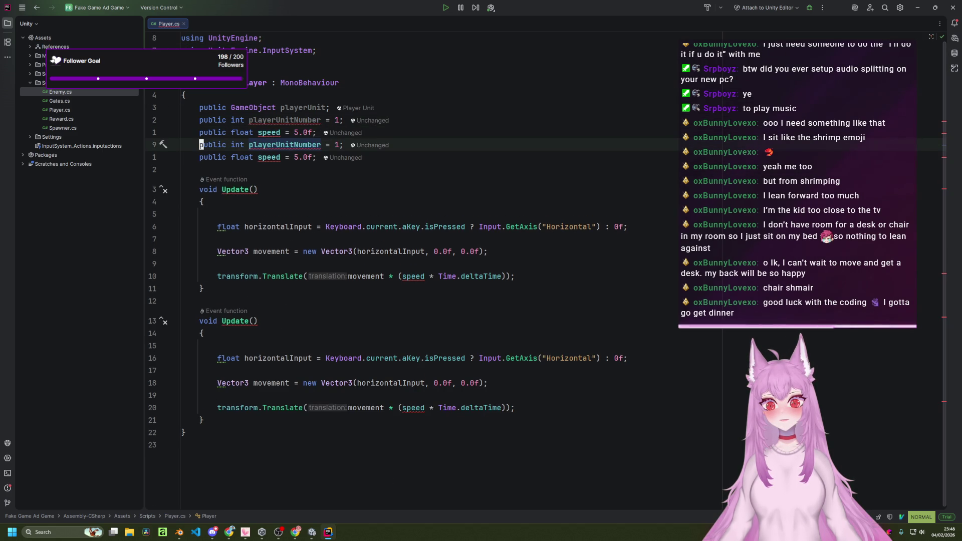
key(u)
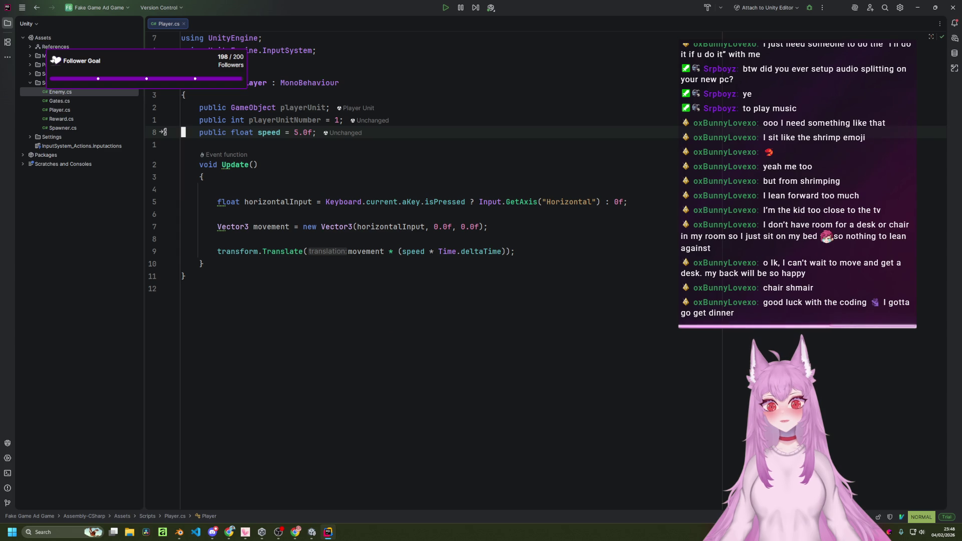
- Go back to the CharacterController.Move docs page in Chrome and look over the example
key(alt+Tab)
scroll(352, 350, down, 2)
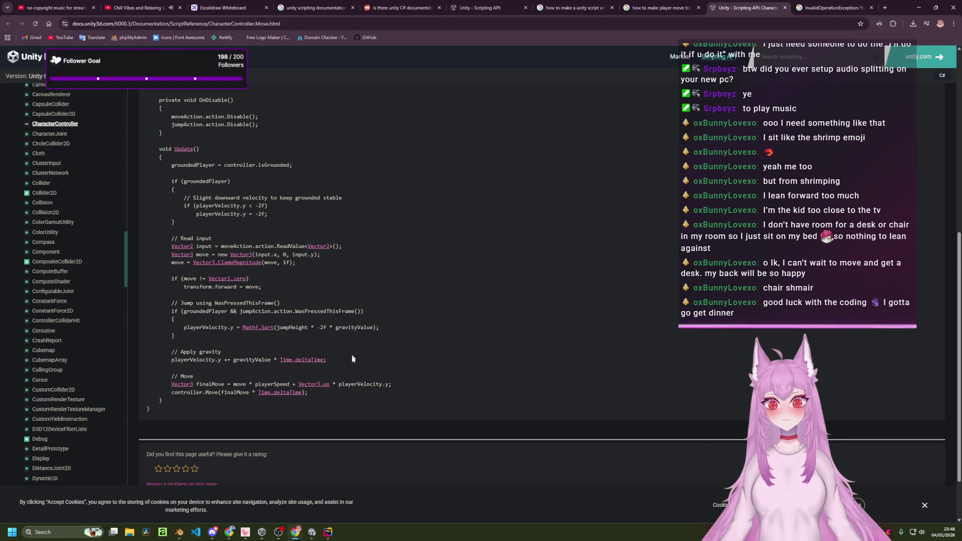
scroll(374, 343, up, 6)
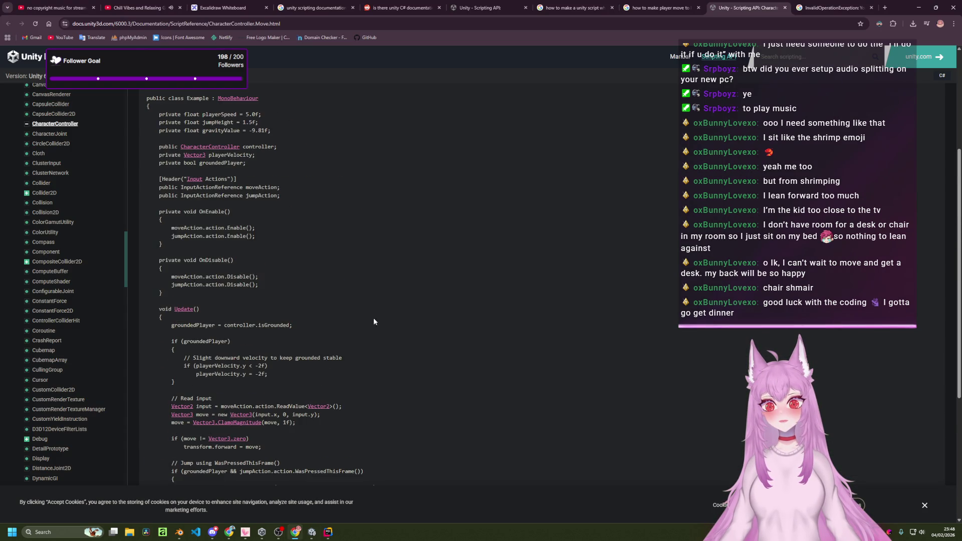
- Copy the CharacterController.Move example code from its private float fields to the final brace
drag(145, 185, 197, 212)
click(186, 212)
mouse_move(146, 195)
mouse_down()
mouse_move(263, 205)
mouse_move(298, 450)
mouse_up()
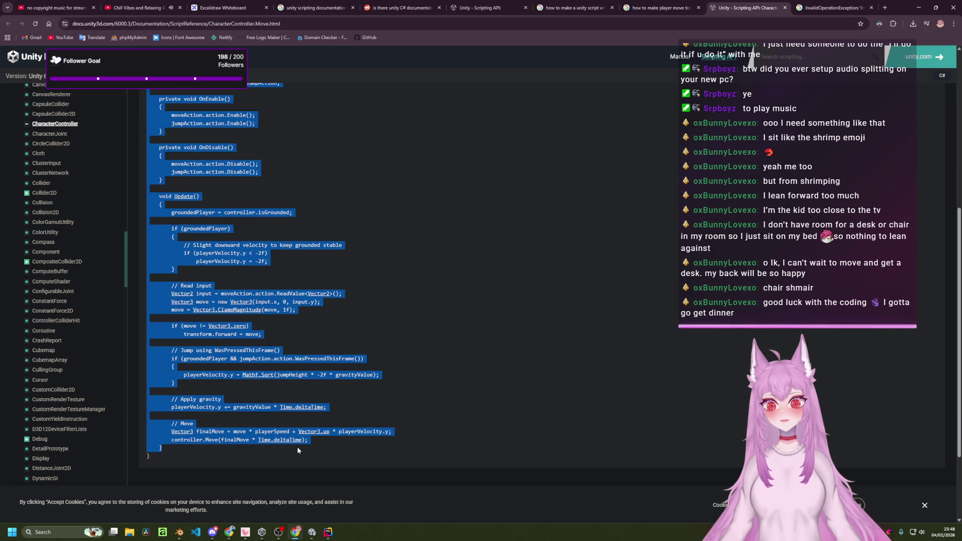
click(392, 404)
key(alt+Tab)
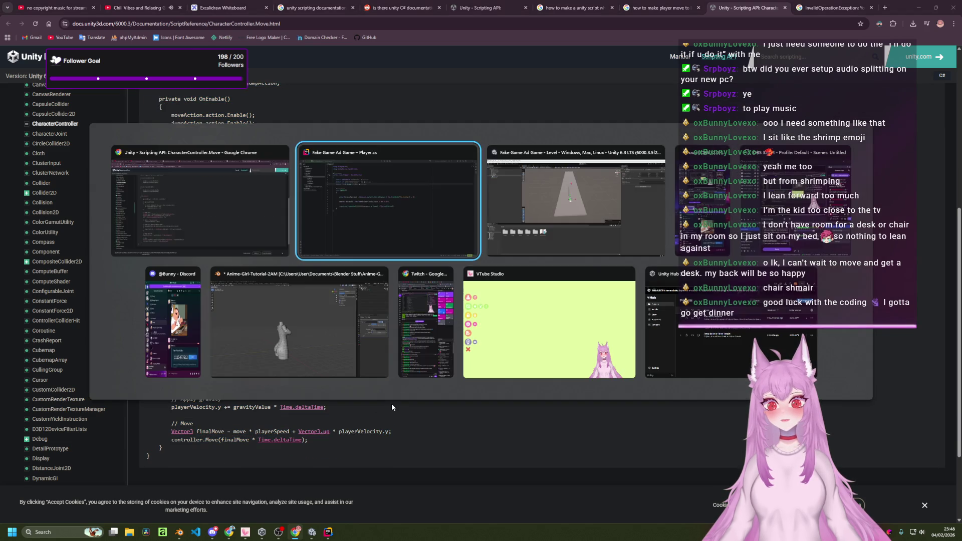
- Replace Player.cs's Update method with the pasted CharacterController example
key(j)
key(j)
key(shift+v)
key(j)
key(j)
key(j)
key(j)
key(p)
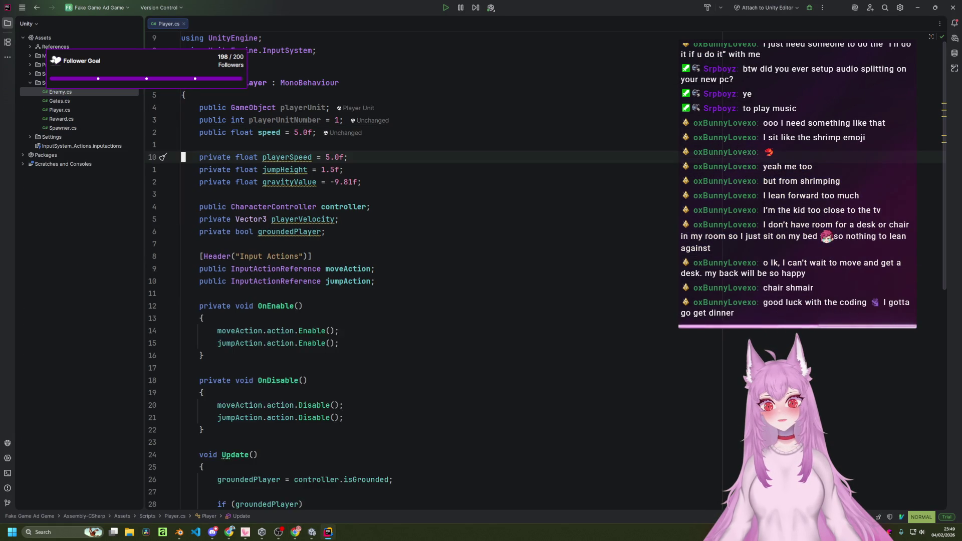
key(j)
key(j)
key(j)
key(j)
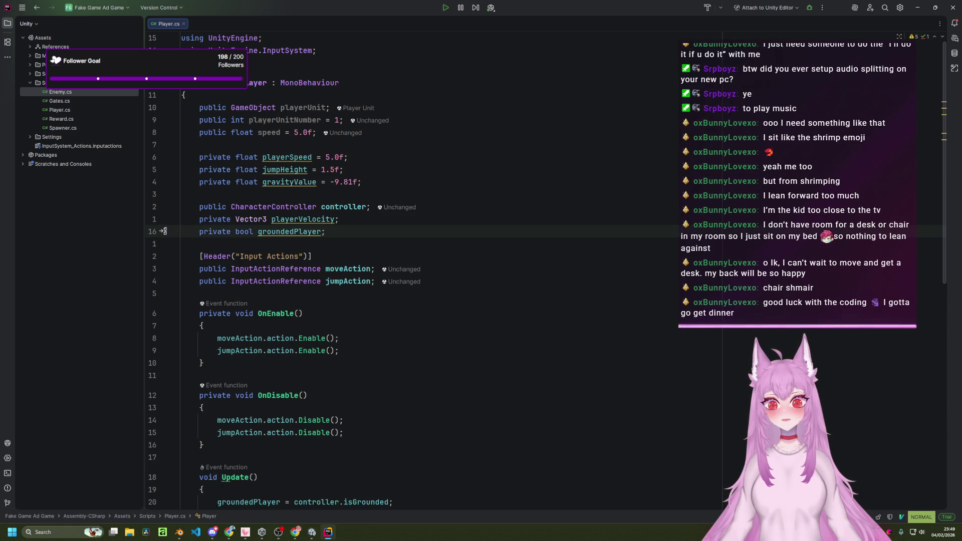
- Review the pasted gravity and input-action fields, OnEnable and grounded check in Player.cs
key(j)
key(j)
key(j)
key(j)
key(j)
key(j)
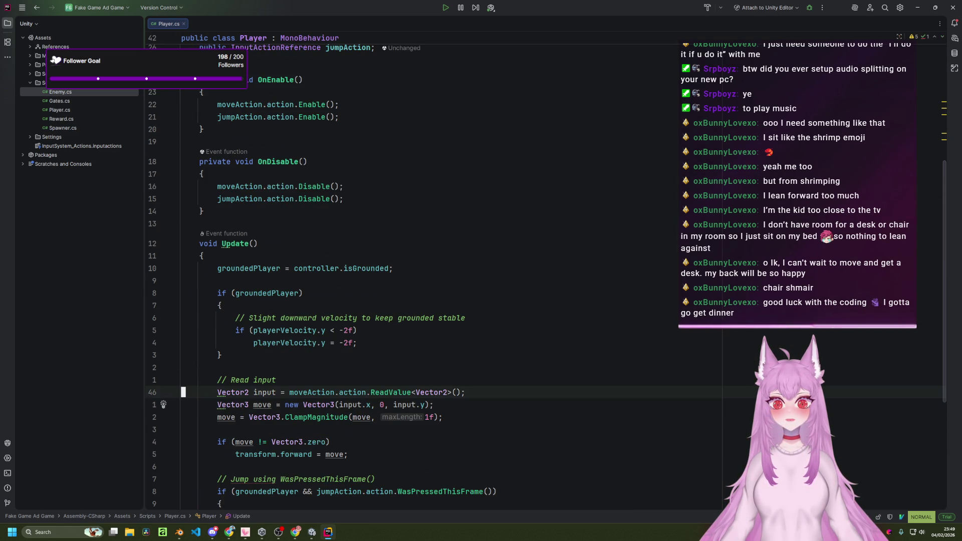
key(g)
key(g)
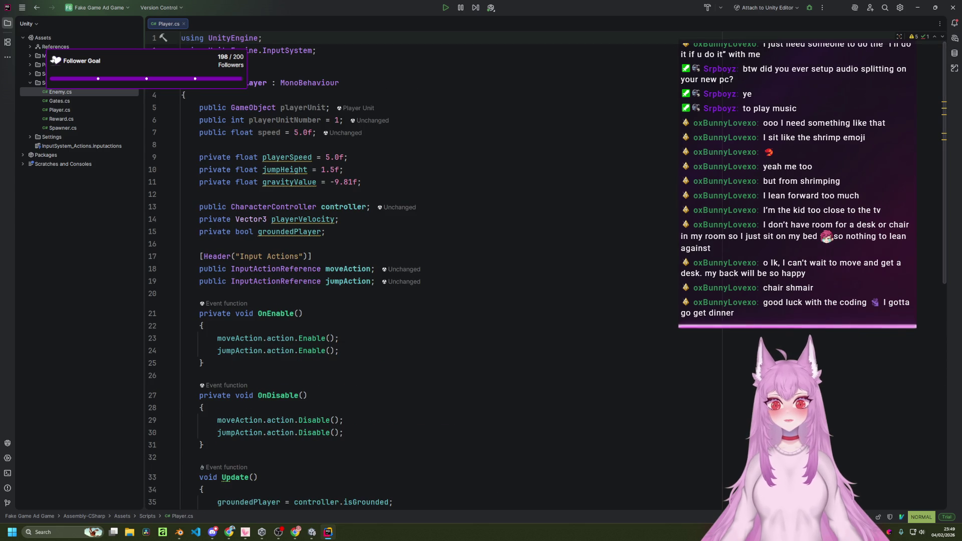
click(474, 312)
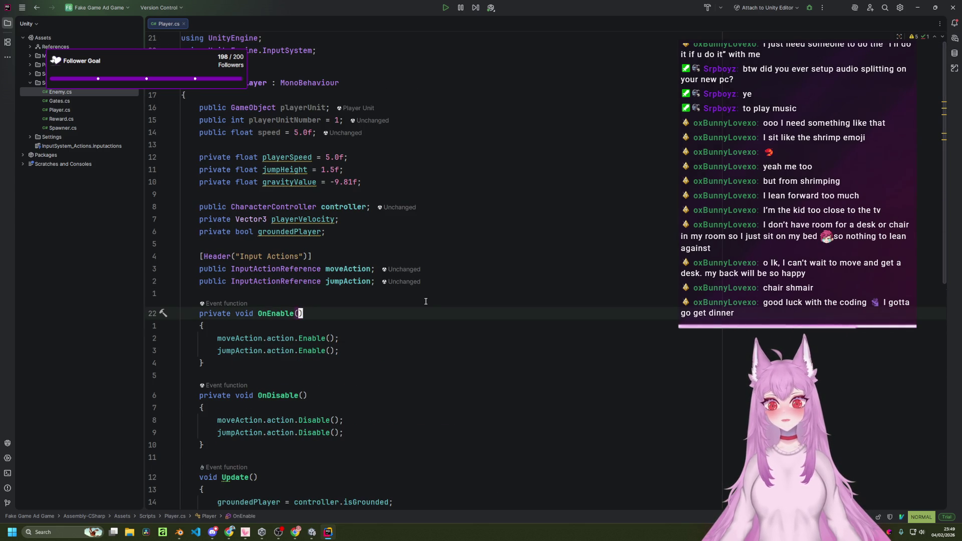
key(j)
key(j)
key(j)
key(k)
key(k)
key(k)
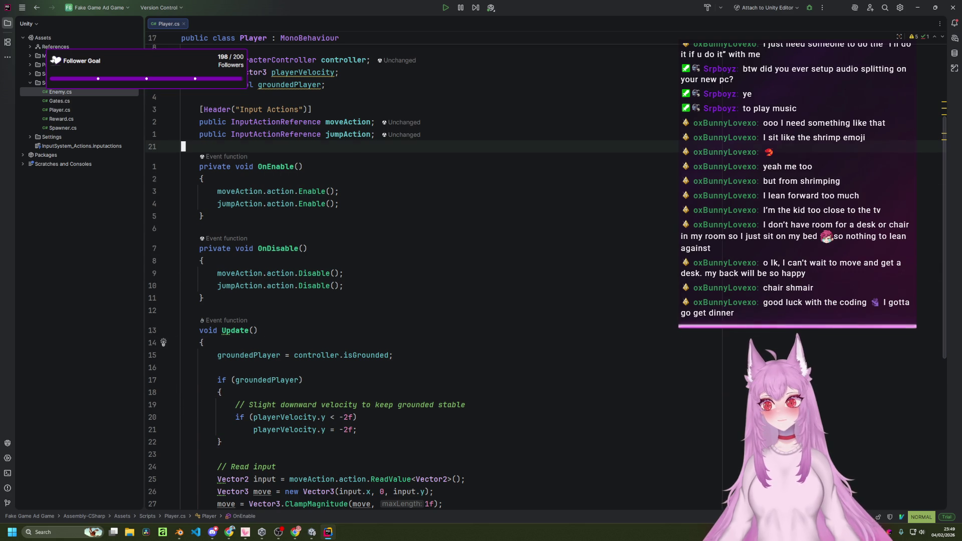
key(k)
key(k)
key(k)
key(j)
key(j)
key(j)
key(k)
key(k)
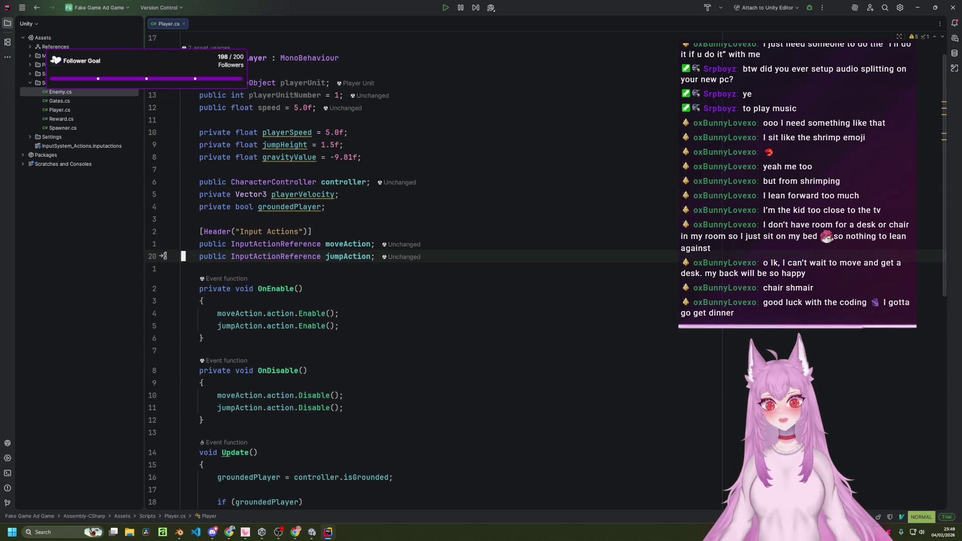
key(j)
key(j)
key(j)
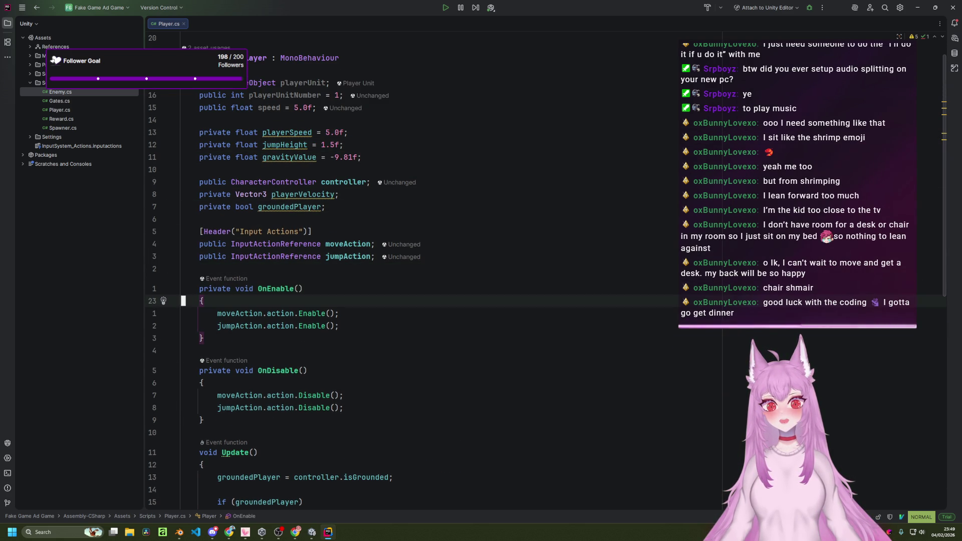
- Let Unity reload the scripts, then return to the CharacterController docs in Chrome
click(312, 532)
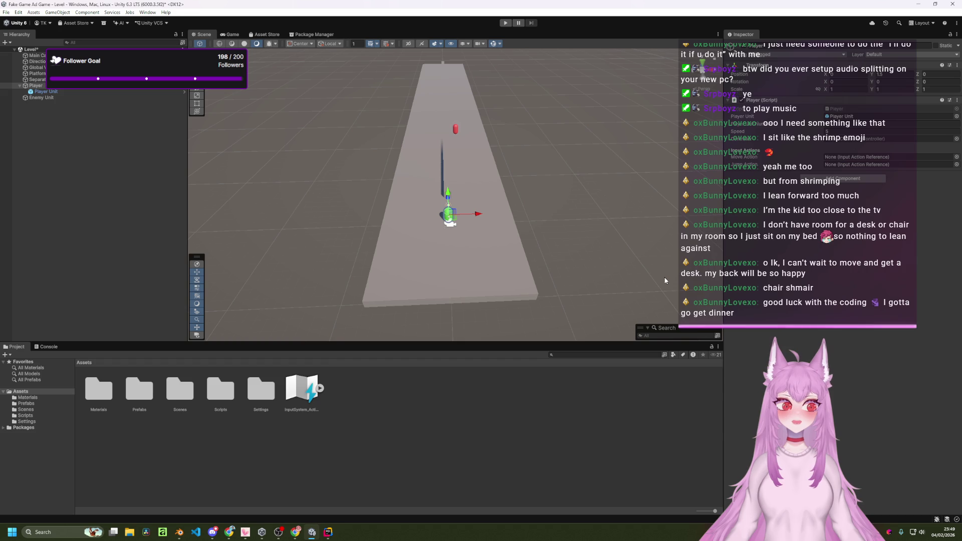
key(alt+Tab)
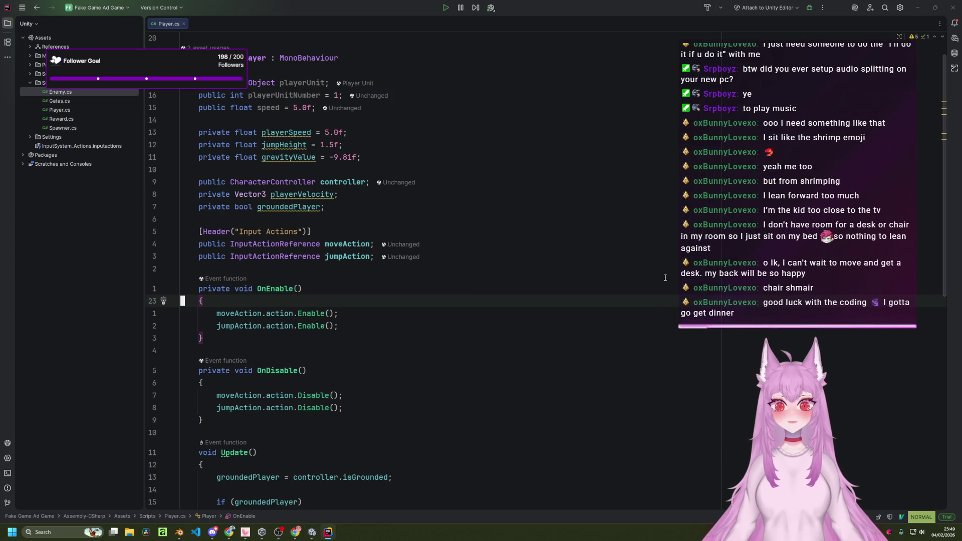
key(alt+Tab)
key(alt+Tab)
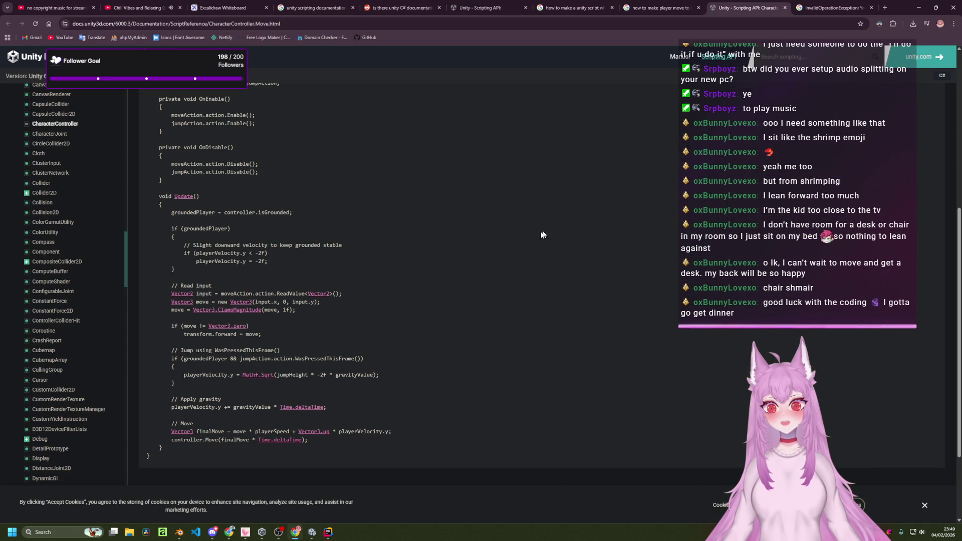
- Close the CharacterController docs and InvalidOperationException tabs in Chrome
scroll(518, 239, up, 6)
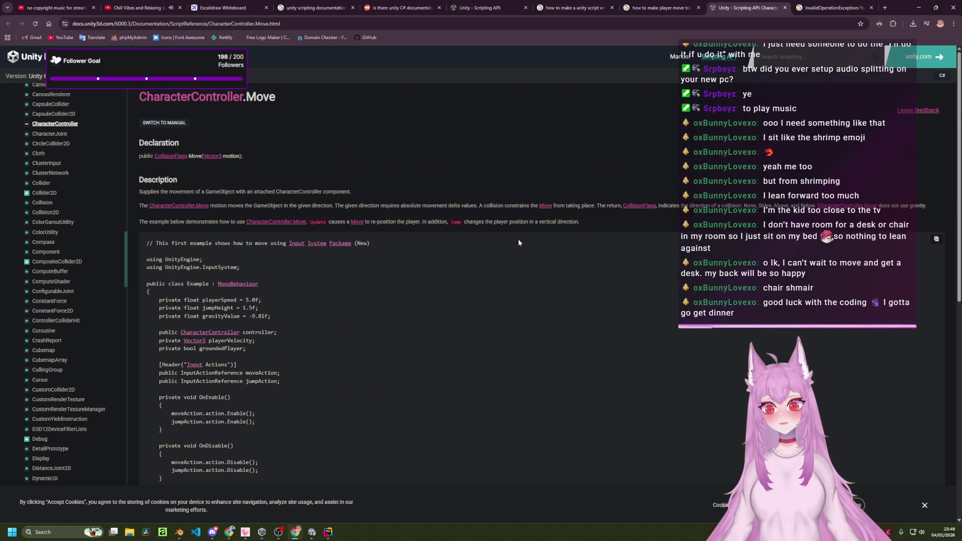
scroll(518, 243, down, 8)
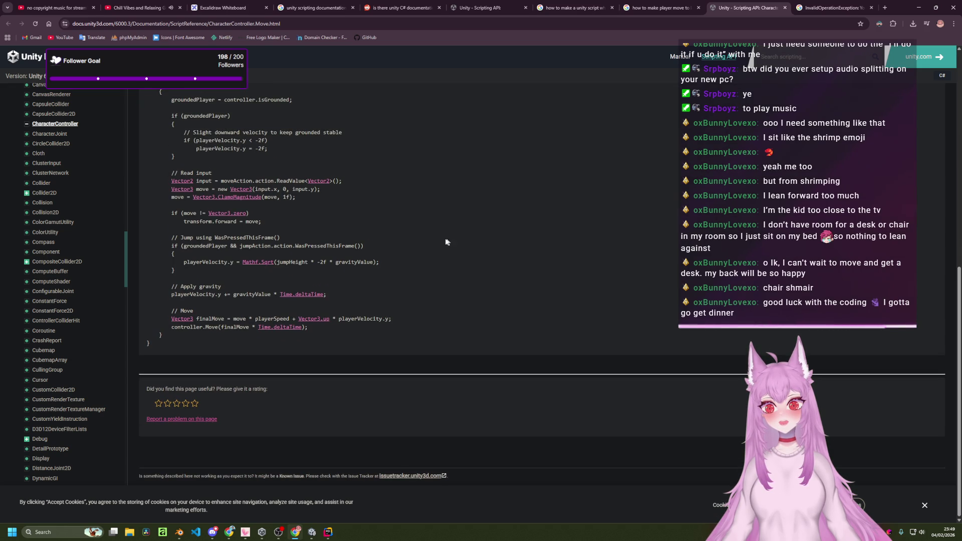
scroll(70, 206, up, 15)
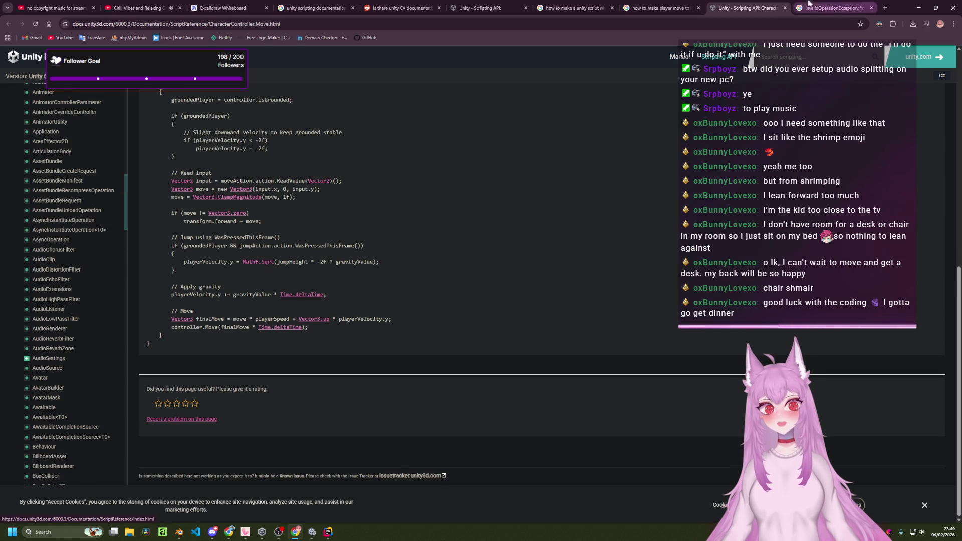
middle_click(767, 3)
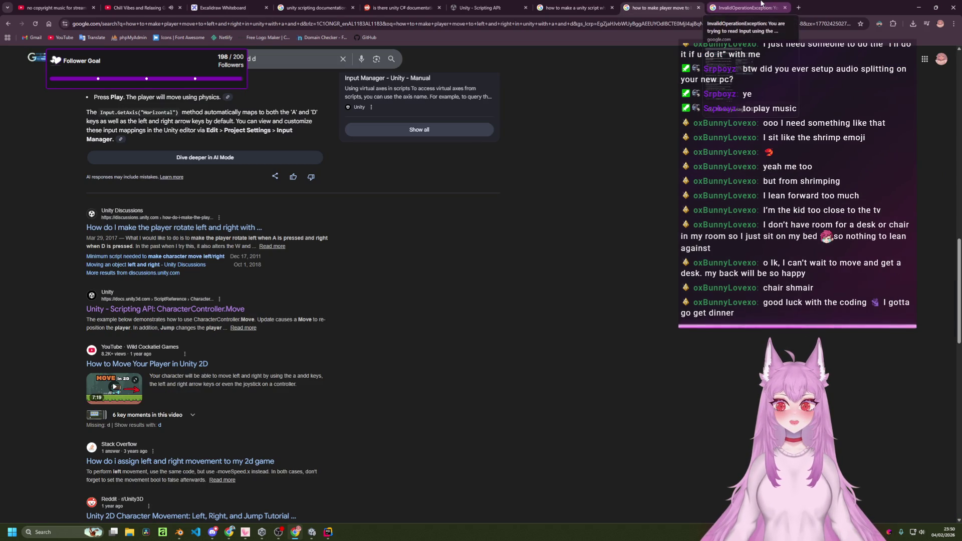
middle_click(761, 3)
scroll(528, 241, down, 3)
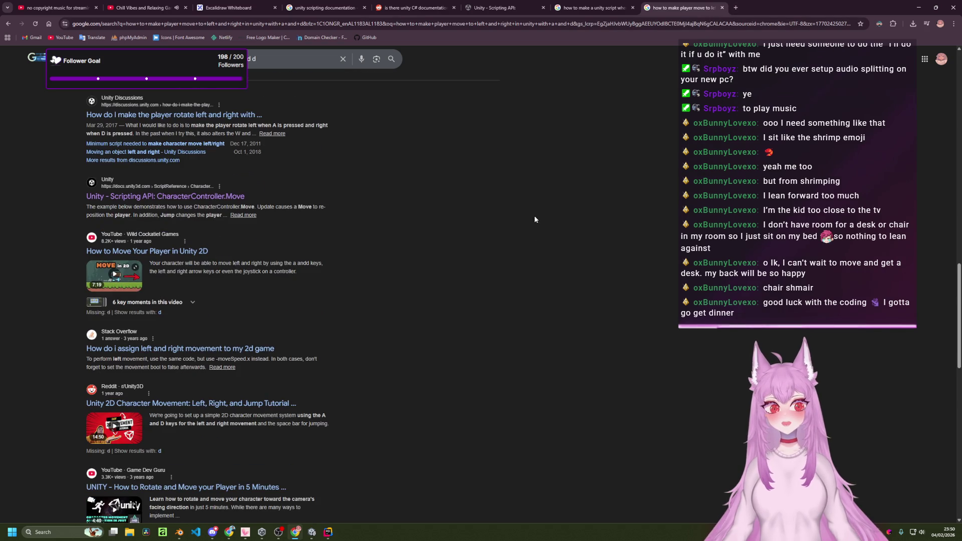
scroll(521, 210, down, 3)
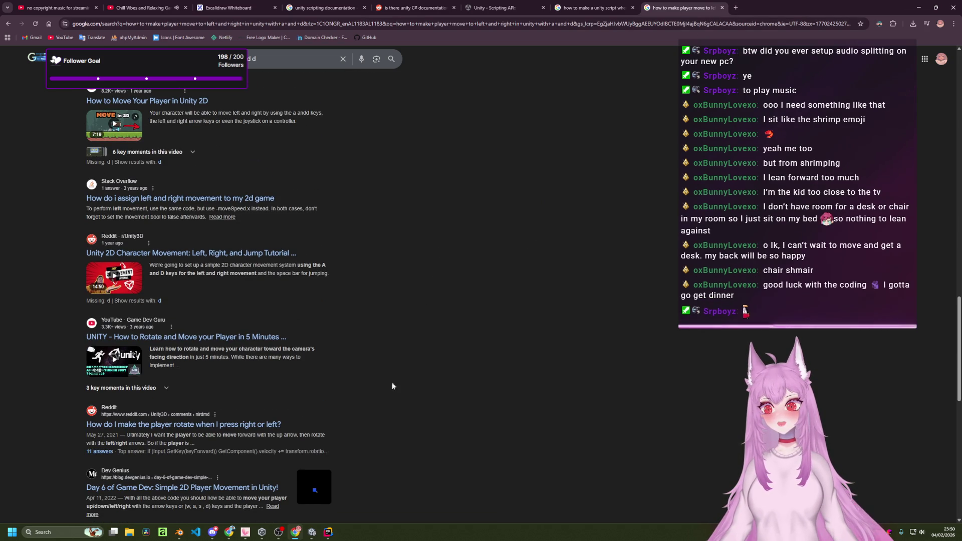
- Check Player.cs, then read the Google AI Overview on A/D movement and focus the search box
click(328, 532)
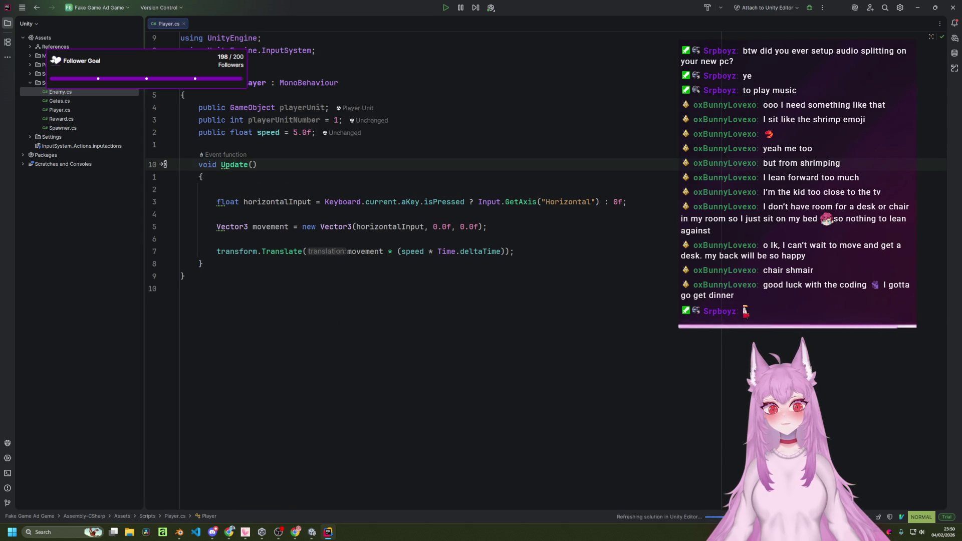
key(alt+Tab)
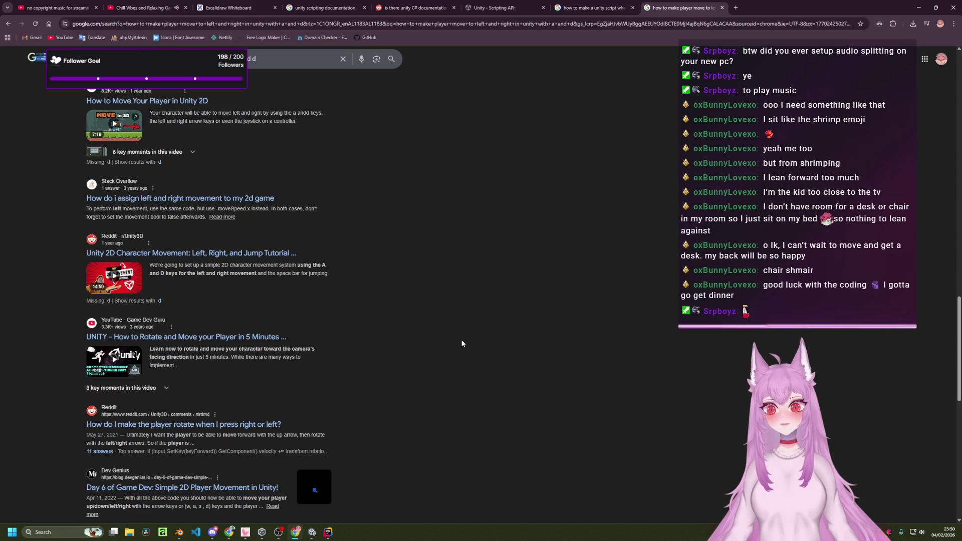
scroll(459, 321, down, 2)
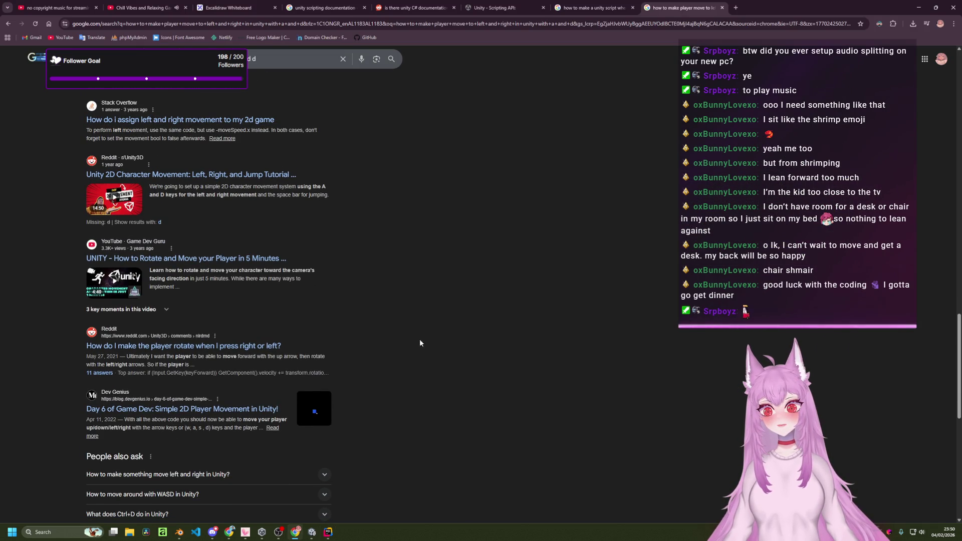
scroll(437, 359, up, 10)
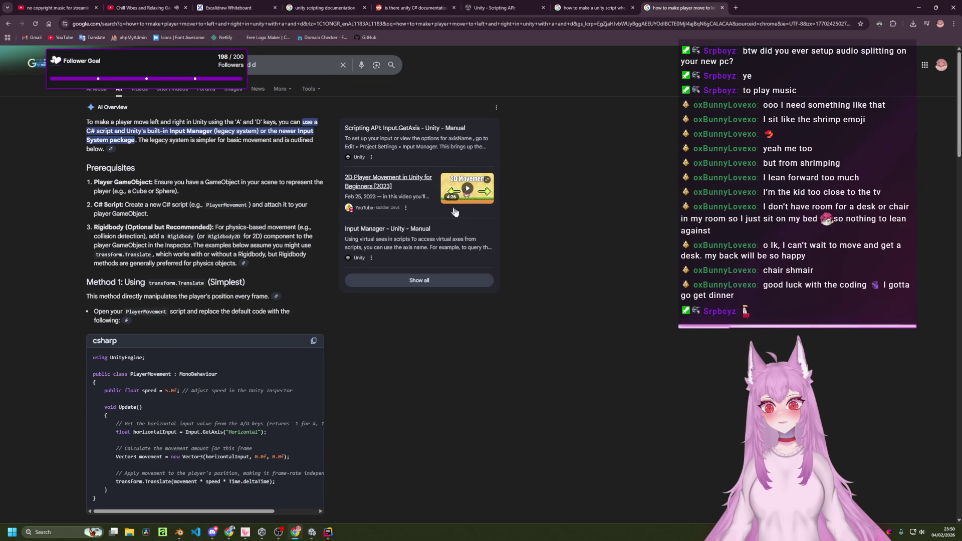
scroll(321, 150, down, 5)
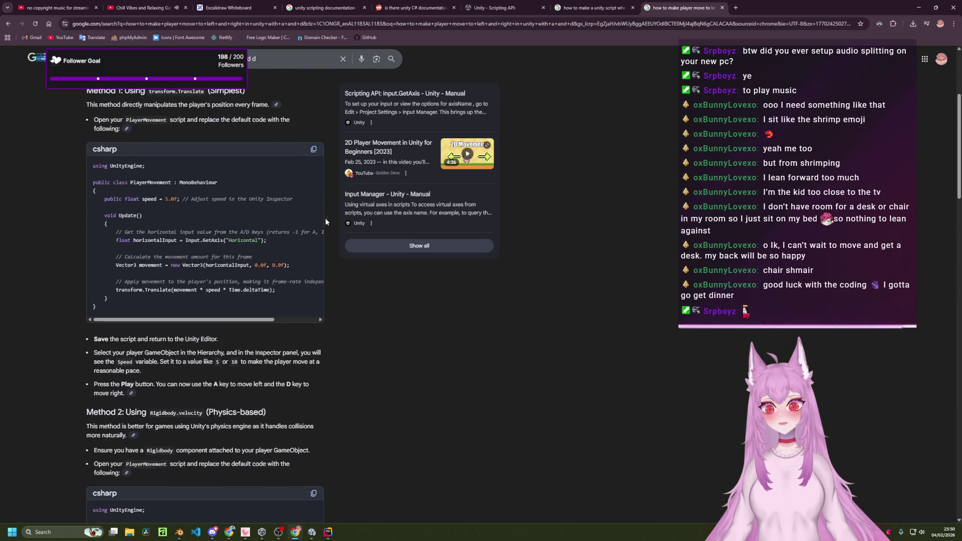
scroll(323, 210, up, 5)
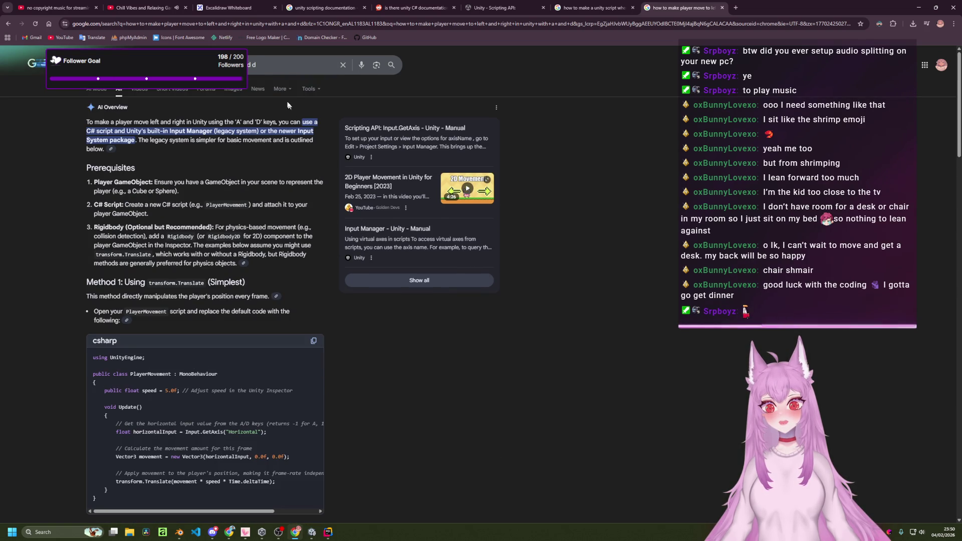
scroll(210, 253, down, 3)
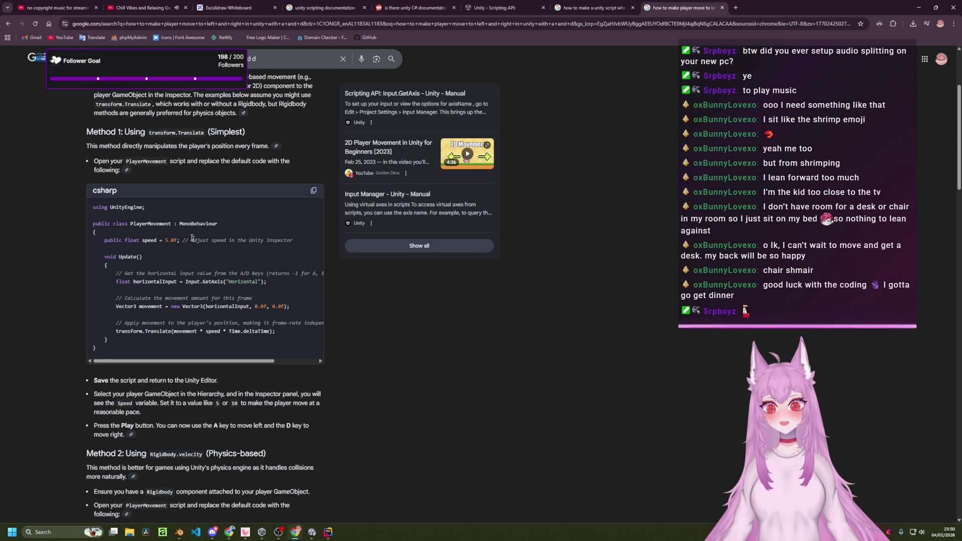
scroll(395, 314, up, 3)
click(278, 57)
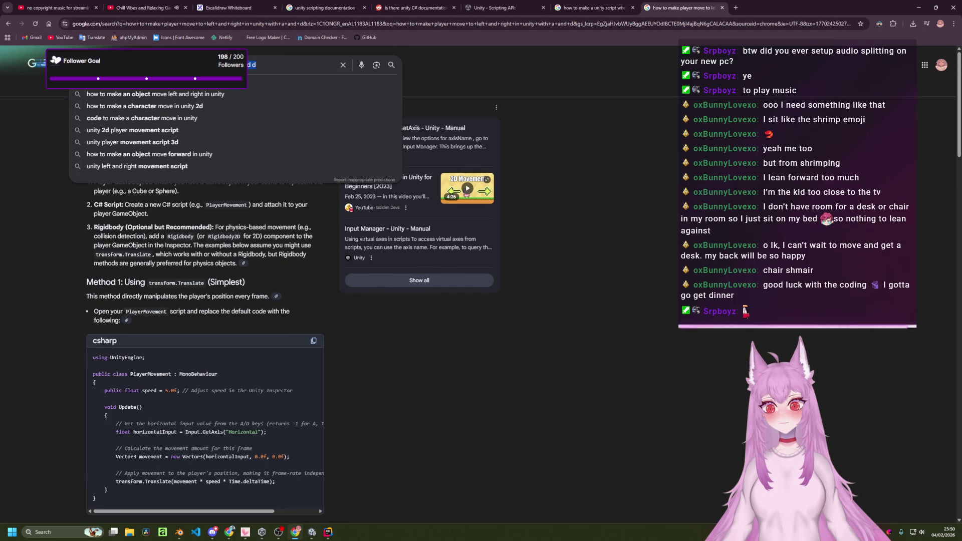
- Search the previous movement query plus 'in unity 6' in a new tab
click(735, 8)
text(how to make player move to left and right in unity with a and d)
text(in unity )
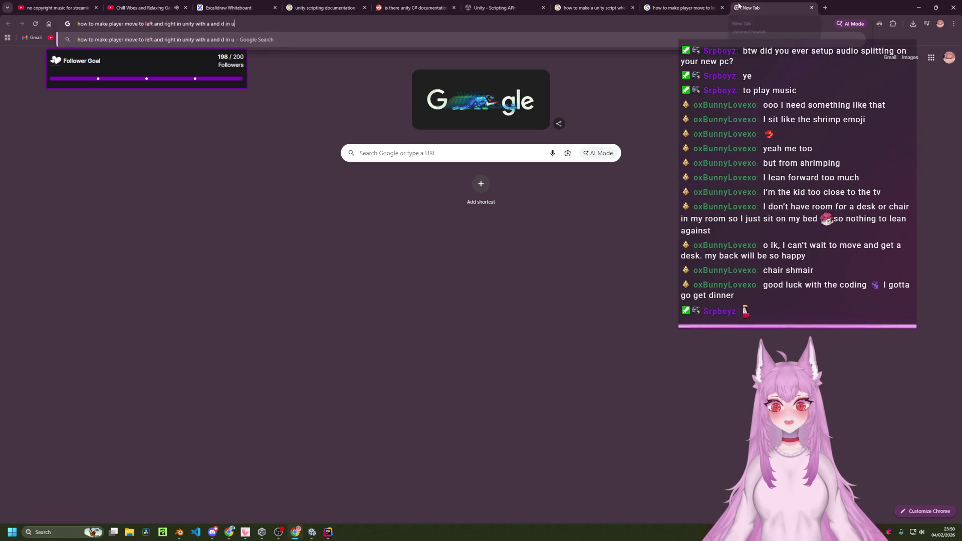
text(6)
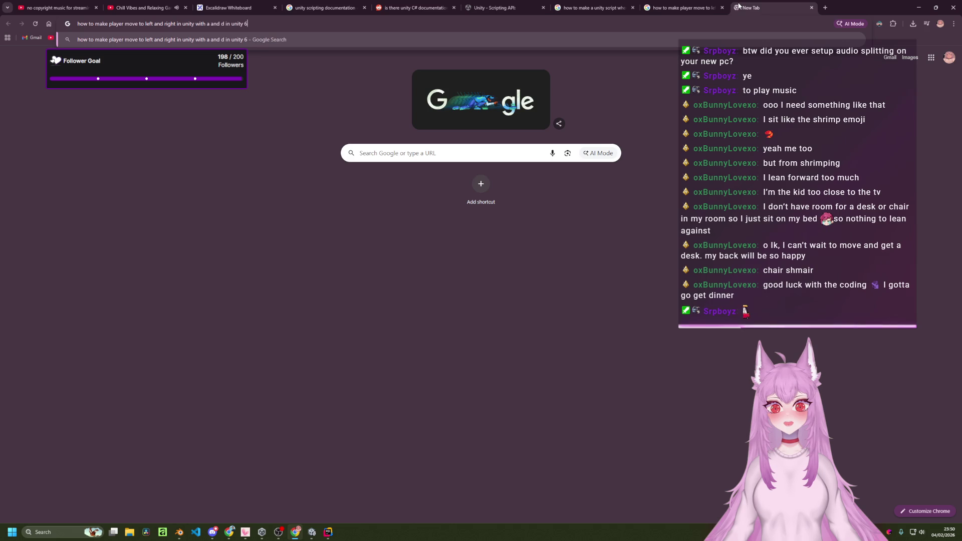
key(Return)
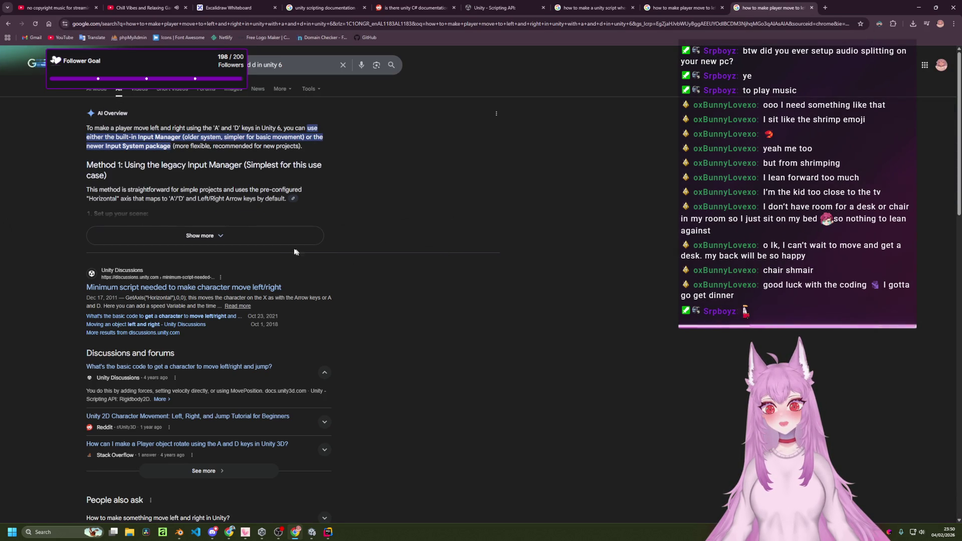
- Expand the AI Overview and copy its Rigidbody PlayerMovement fields and methods
click(265, 242)
scroll(350, 260, down, 2)
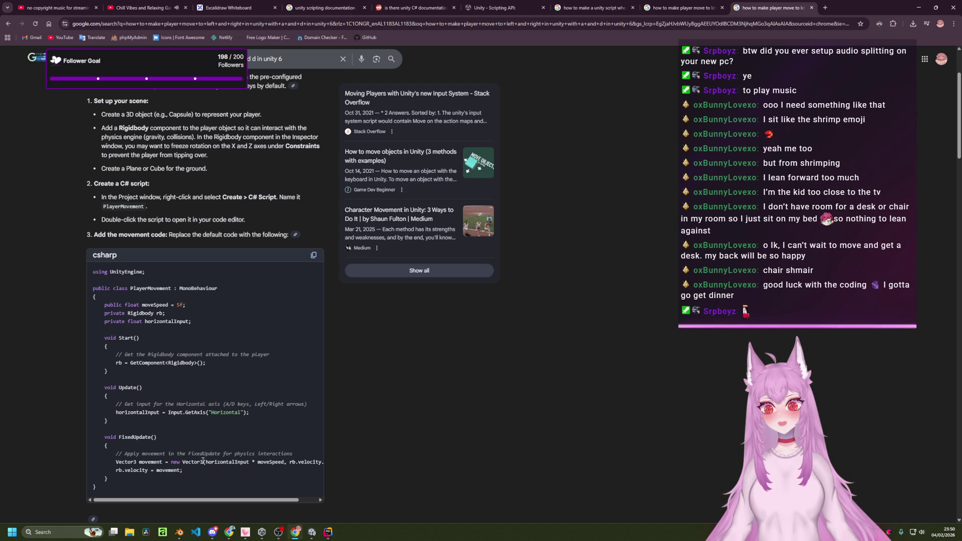
scroll(359, 435, down, 3)
scroll(360, 432, up, 6)
scroll(360, 427, down, 3)
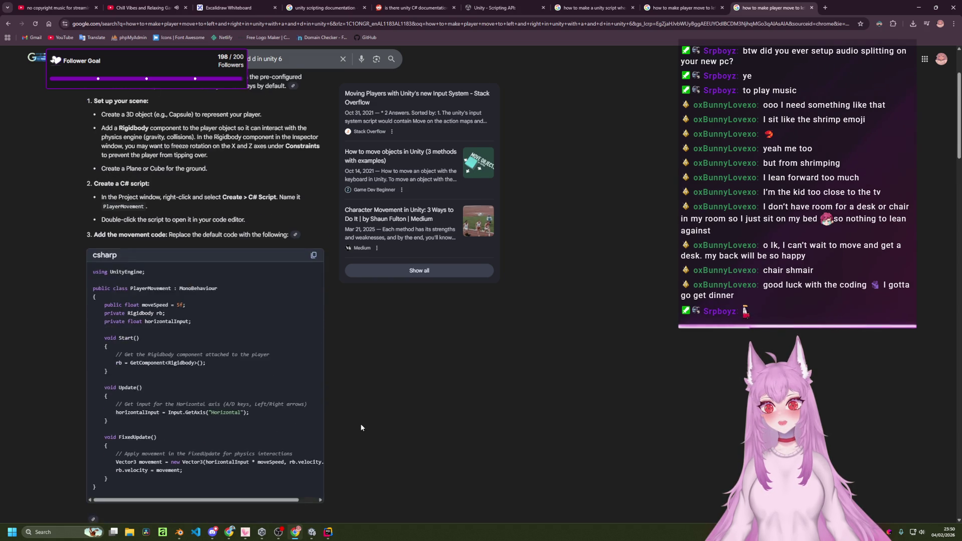
scroll(362, 428, down, 1)
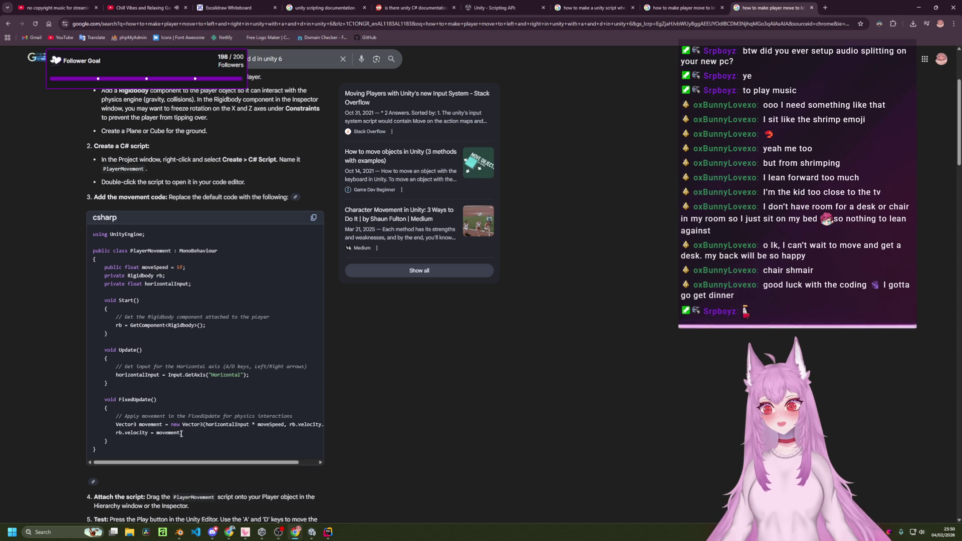
mouse_move(159, 438)
mouse_down()
mouse_move(92, 354)
mouse_move(82, 266)
mouse_move(82, 274)
mouse_up()
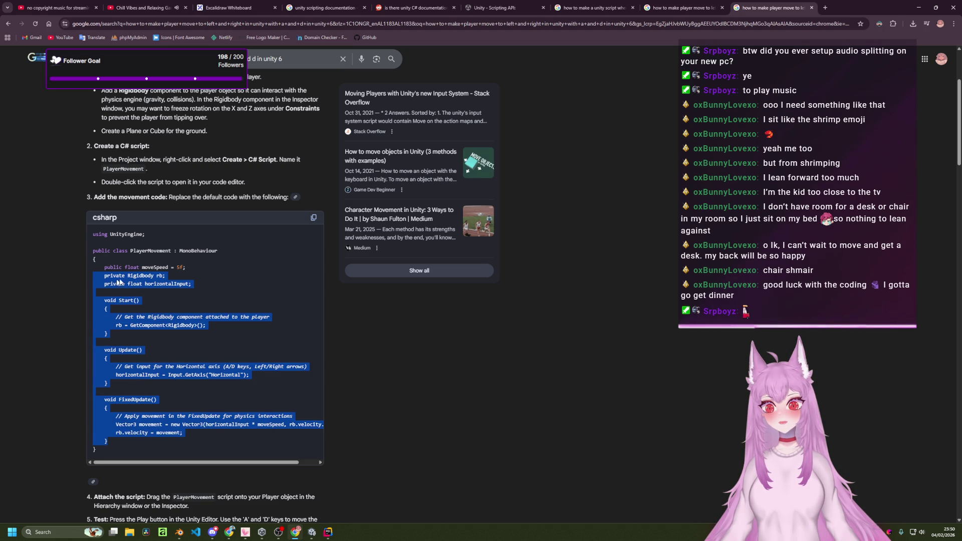
click(474, 367)
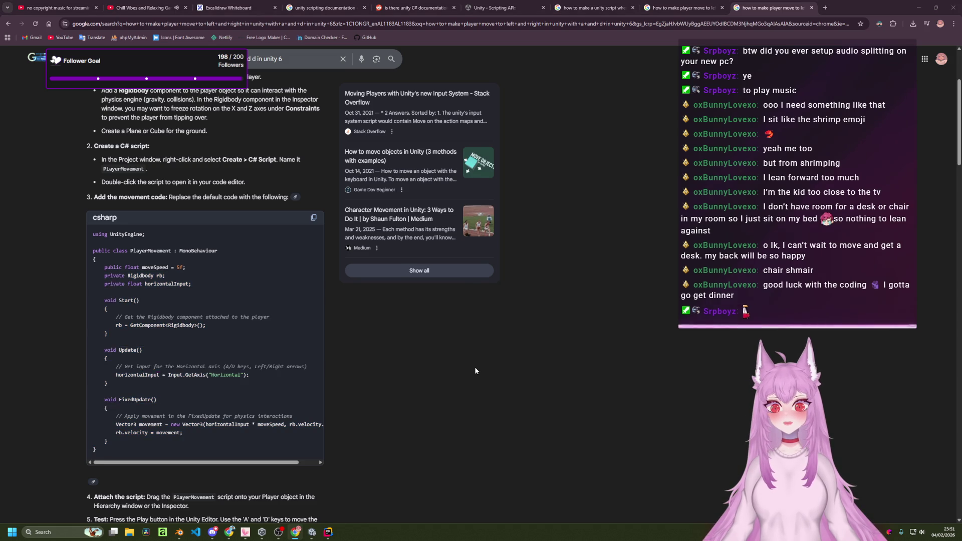
key(alt+Tab)
- Replace the old Update method with the copied Rigidbody PlayerMovement code
key(k)
key(shift+v)
key(j)
key(j)
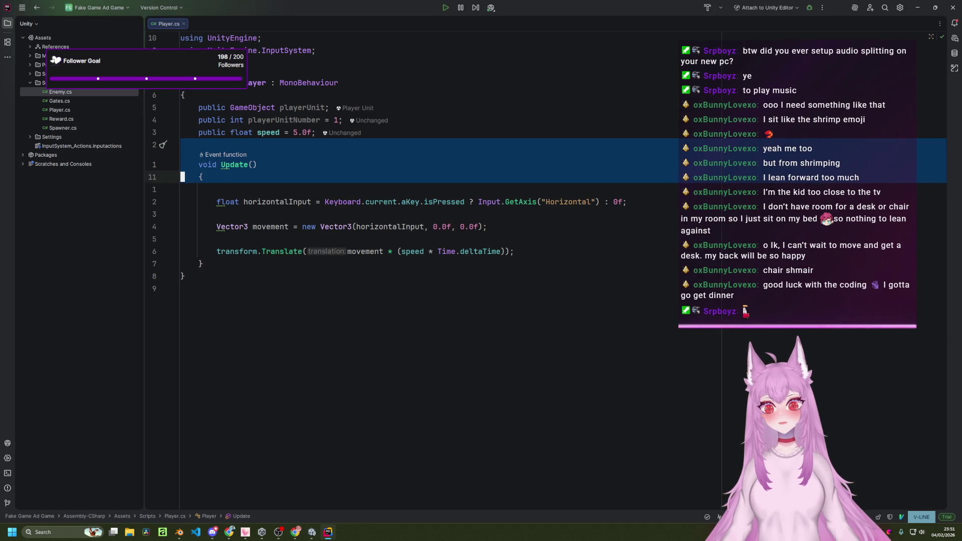
key(j)
key(j)
key(j)
key(p)
- Add a blank line below the speed field and rename that field to playerVelocity
key(k)
key(o)
key(Escape)
key(j)
key(j)
key(j)
key(j)
key(j)
key(j)
key(w)
key(l)
key(l)
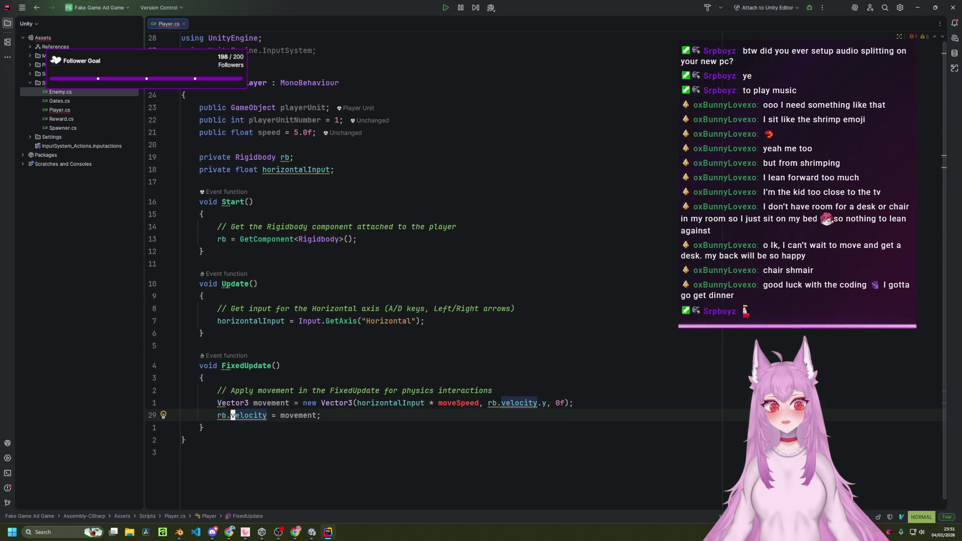
key(k)
key(k)
key(k)
key(w)
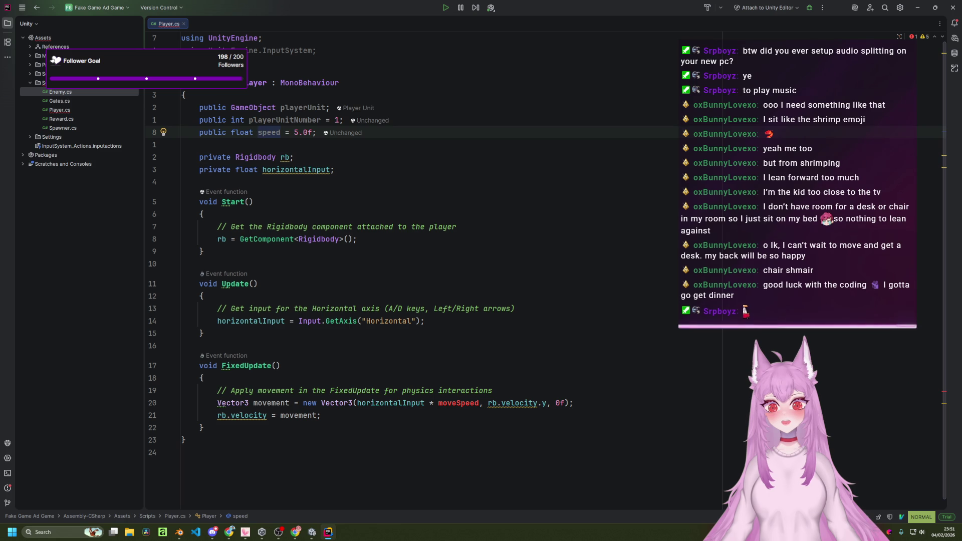
text(splayer)
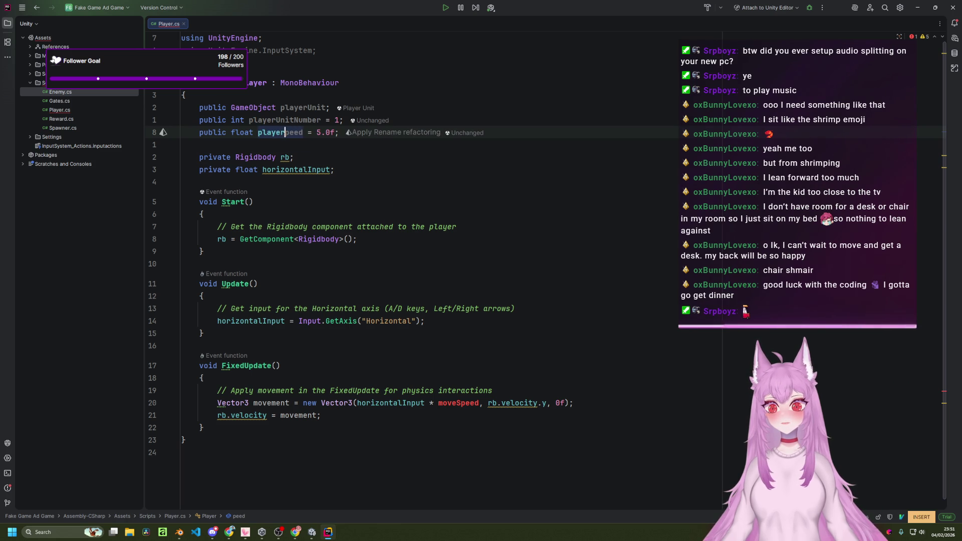
text(Vec)
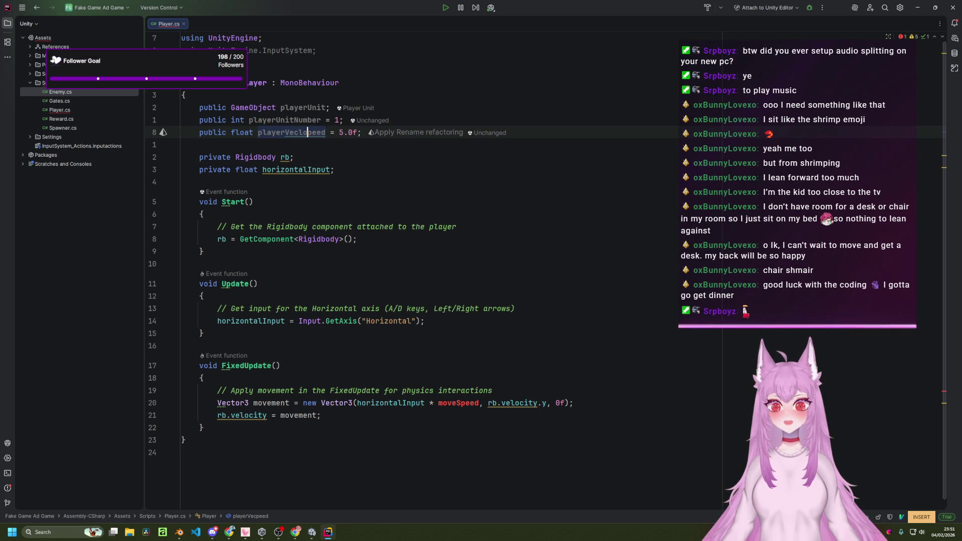
key(BackSpace)
key(BackSpace)
key(BackSpace)
text(loci)
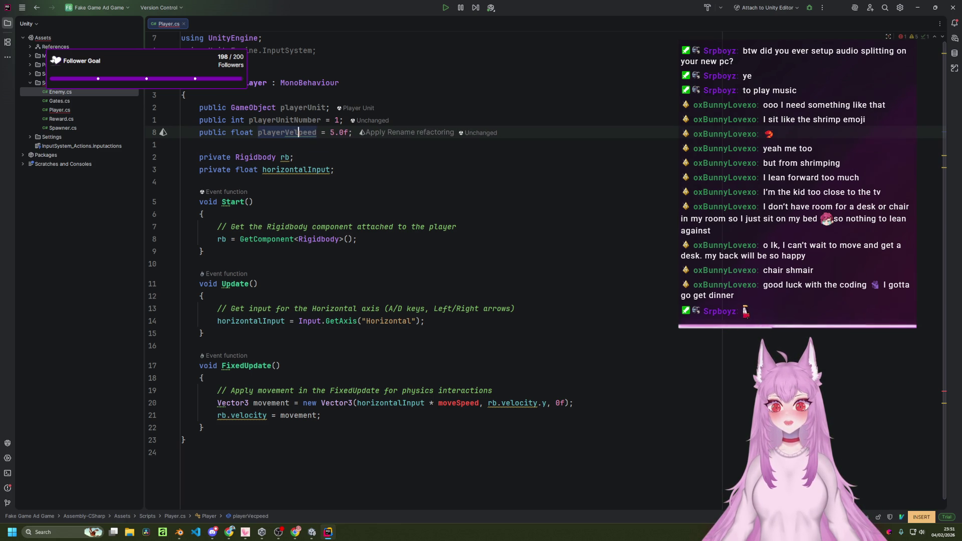
text(tyl)
key(Escape)
key(l)
key(d)
key(e)
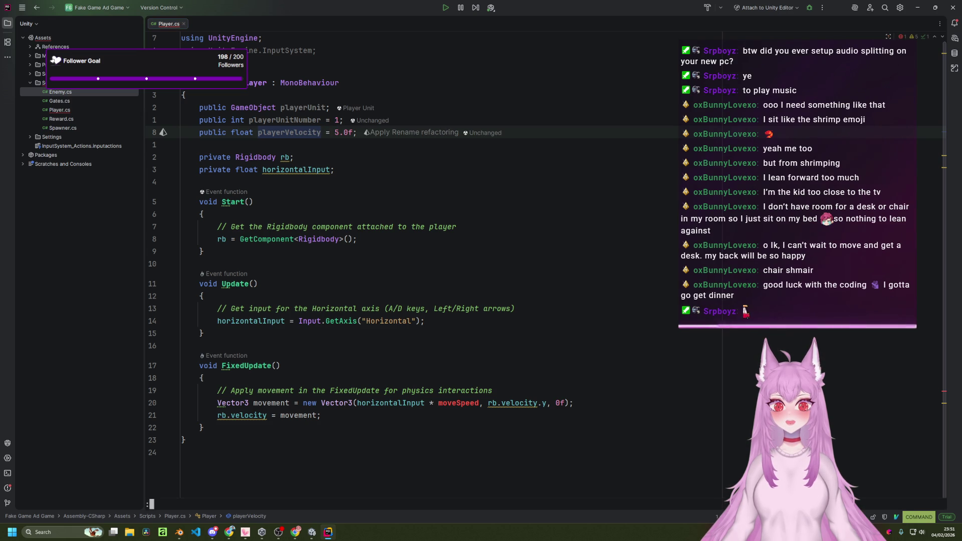
- Compare the Vector3 movement line with the browser example and start replacing moveSpeed
key(j)
key(j)
key(j)
key(j)
key(j)
key(j)
key(j)
key(j)
key(k)
key(j)
key(j)
key(j)
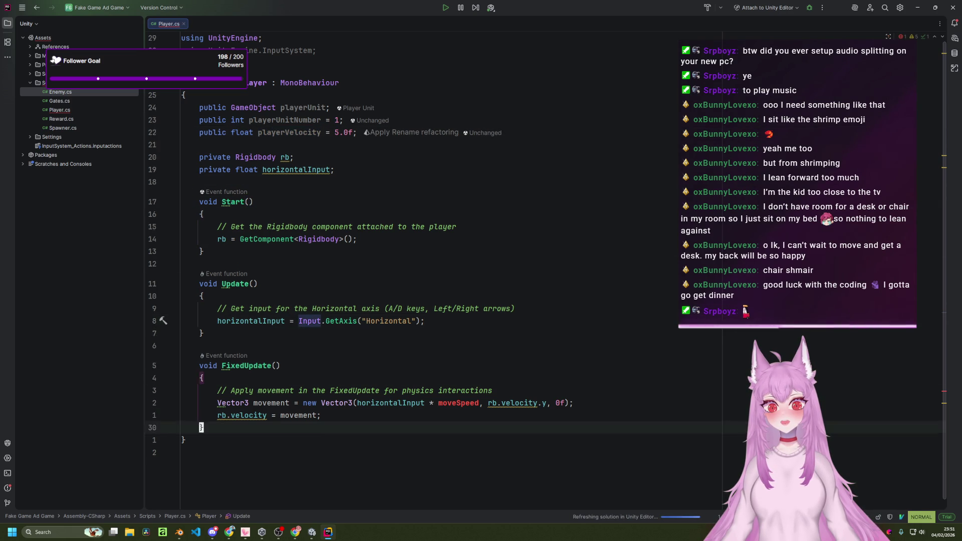
key(k)
key(k)
key(w)
key(w)
key(w)
key(w)
key(w)
key(w)
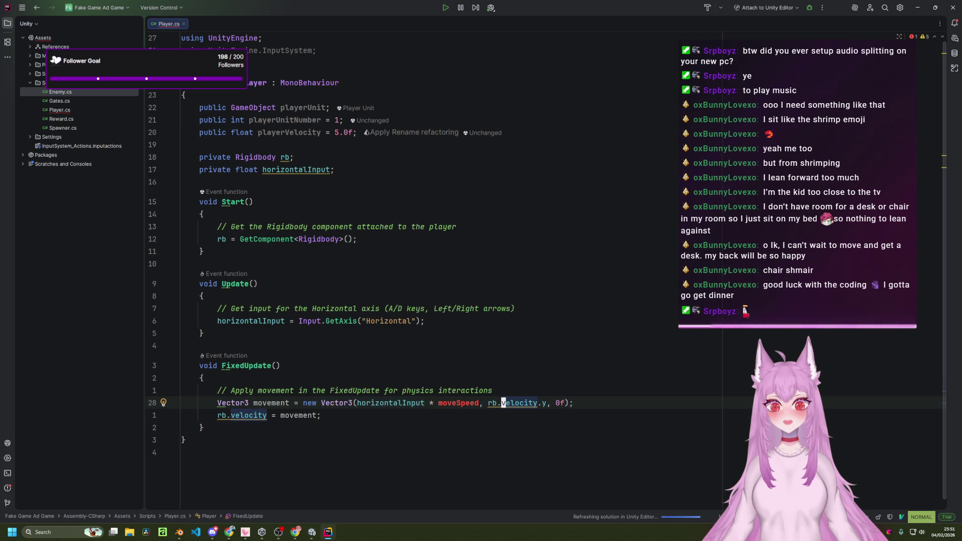
key(alt+Tab)
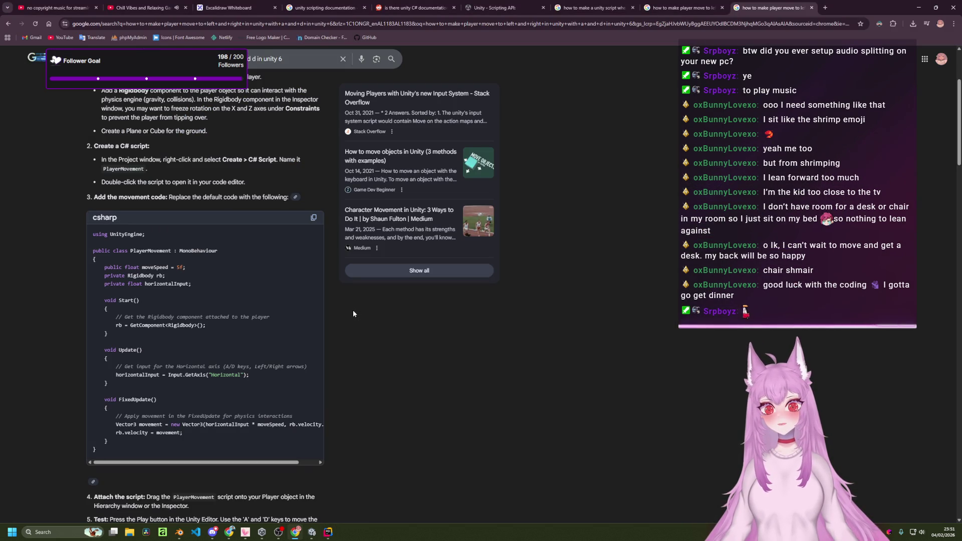
key(alt+Tab)
key(Left)
key(Left)
key(Left)
text(cb)
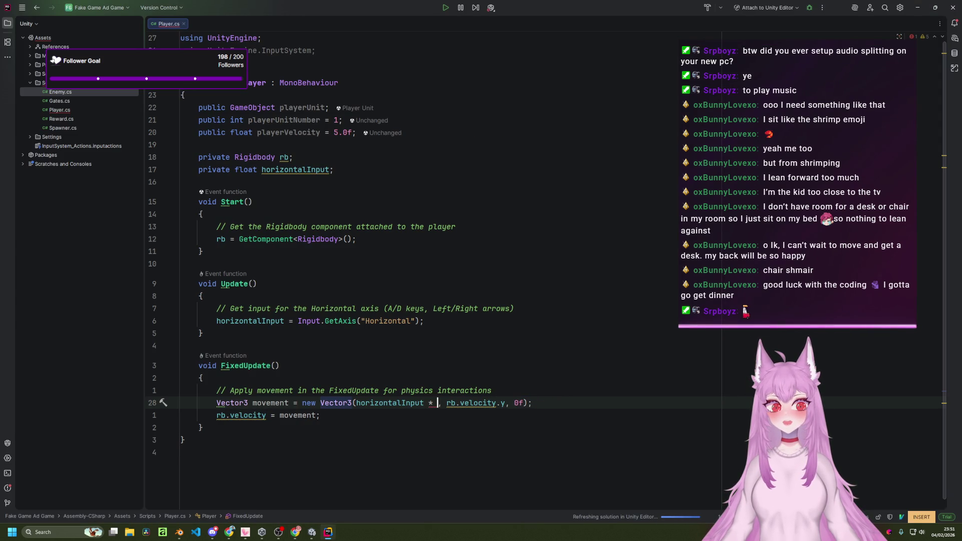
text(p)
key(Escape)
- Rename the playerVelocity field to playerSpeed
key(k)
key(k)
key(k)
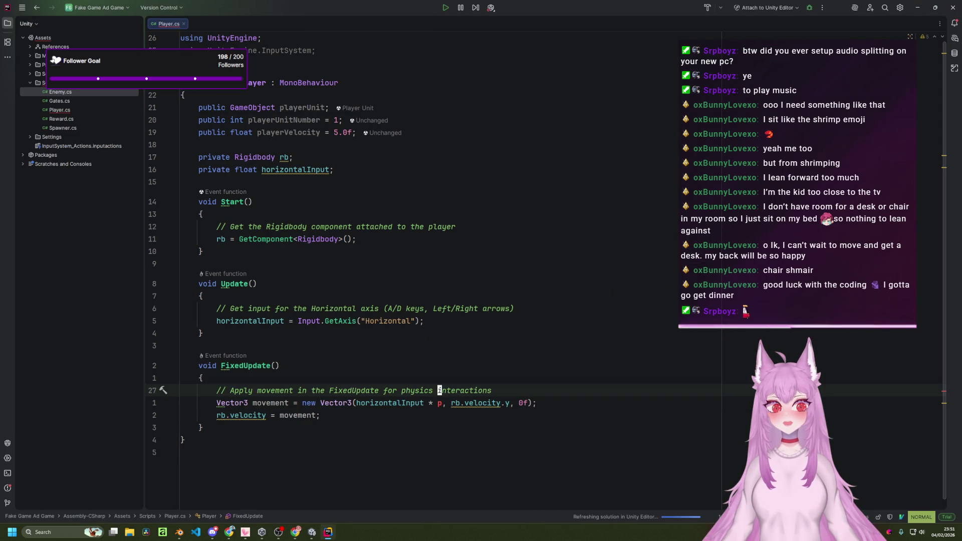
key(h)
key(h)
key(h)
key(b)
key(b)
key(b)
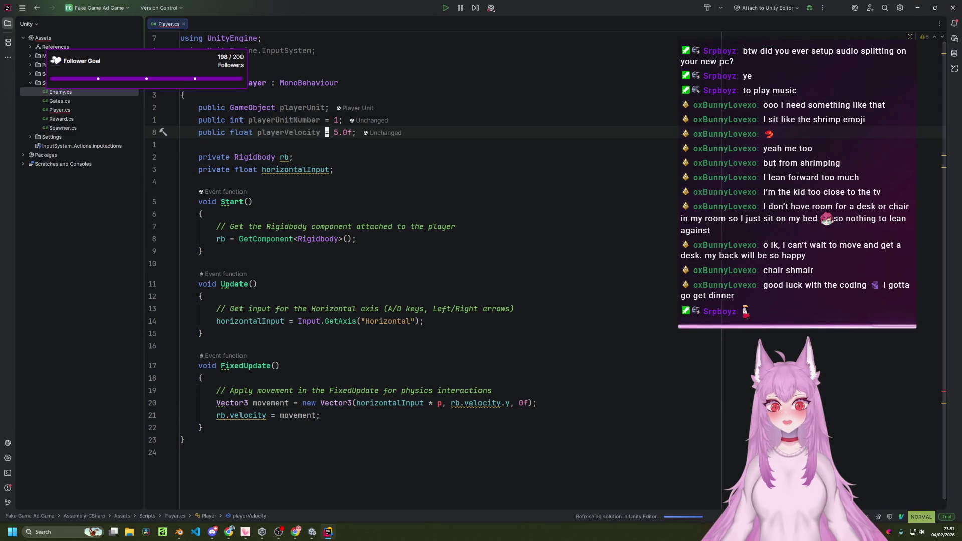
key(l)
key(l)
key(l)
text(ce)
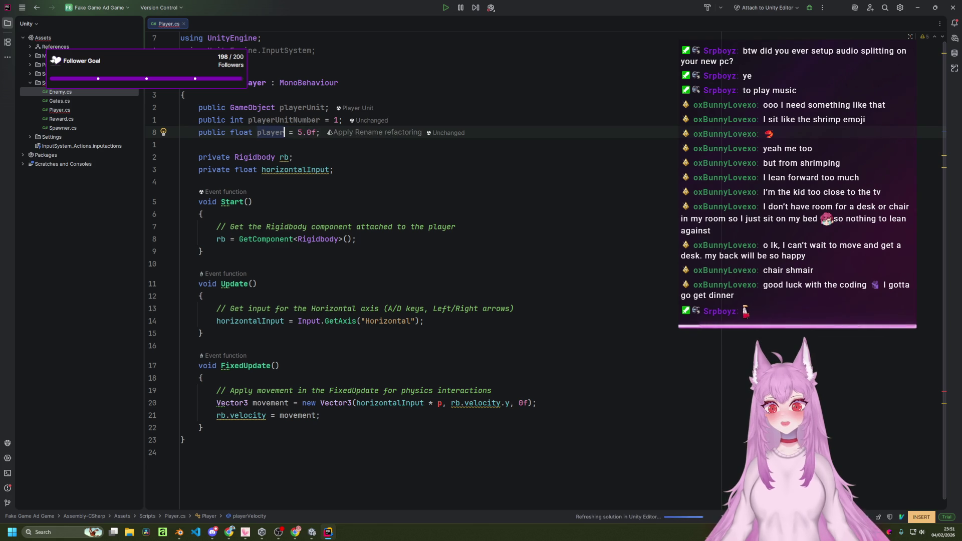
text(Speed)
key(Escape)
- Use playerSpeed in place of the speed term in the movement line
key(j)
key(j)
key(j)
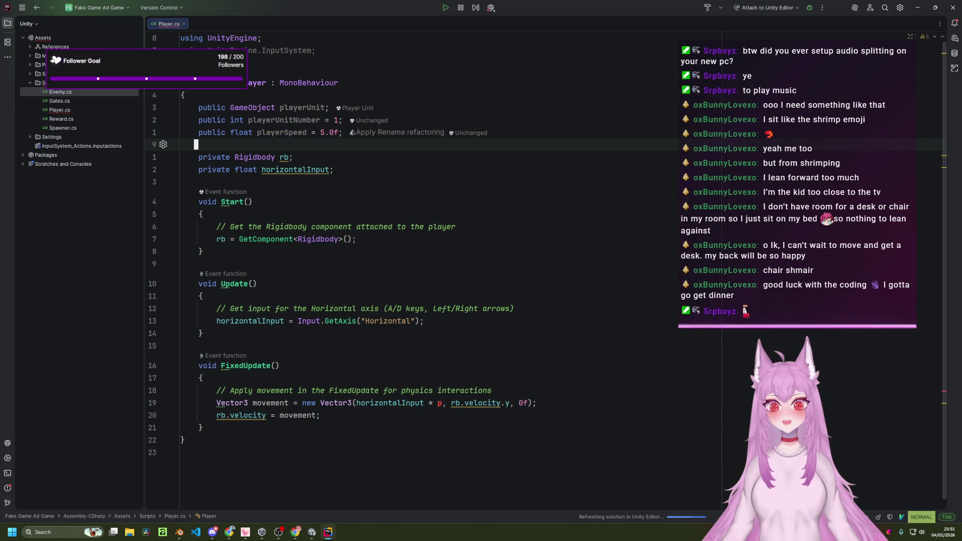
key(w)
key(w)
key(w)
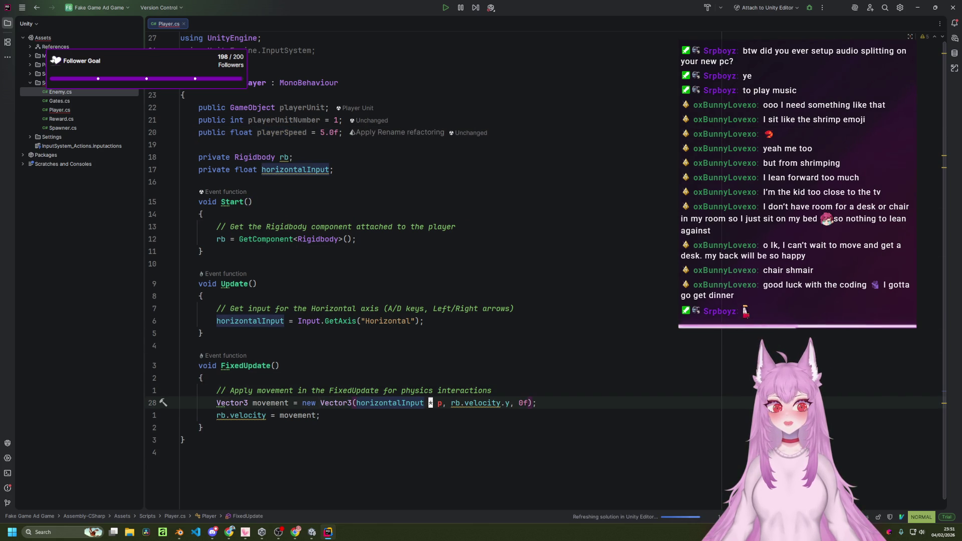
text(al)
key(Return)
key(Escape)
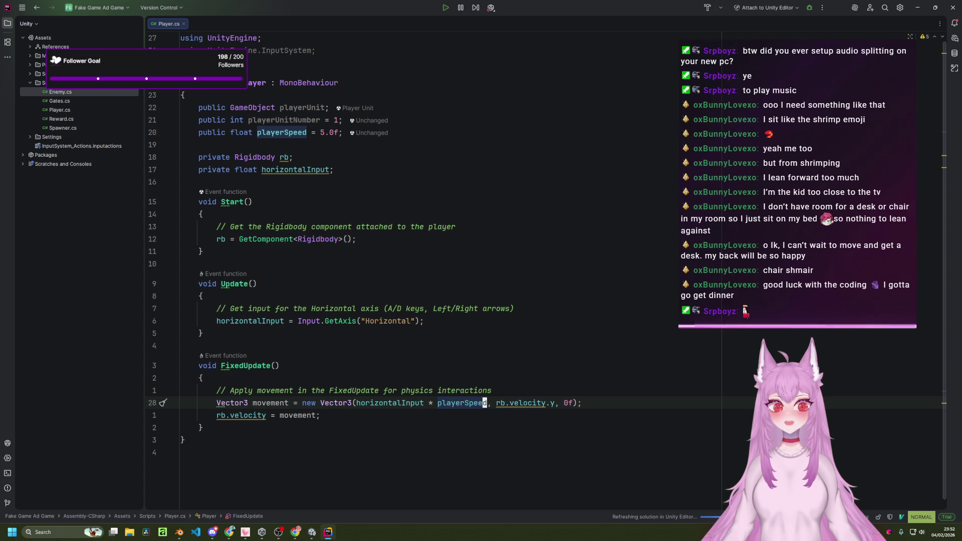
click(312, 532)
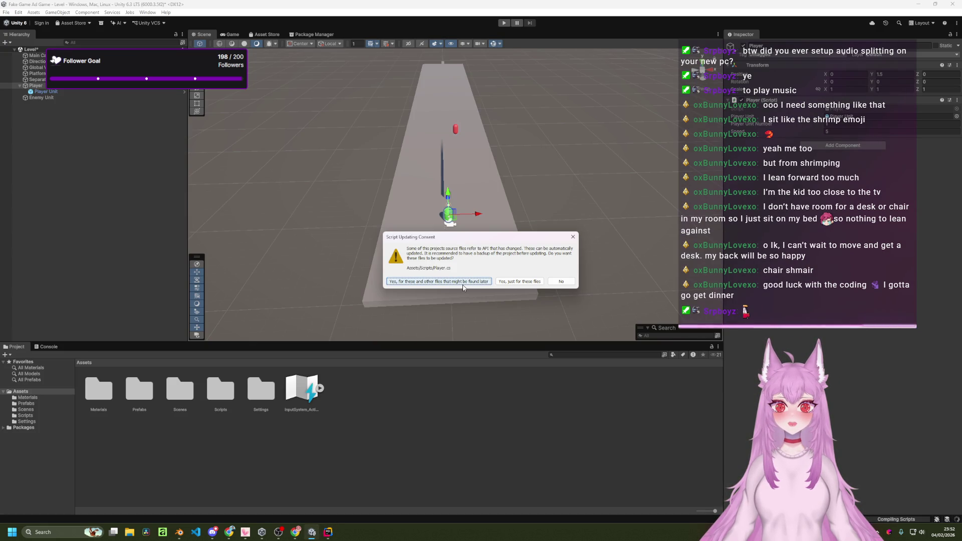
- Accept Unity's API update for Player.cs and other files, then return to Rider
click(463, 284)
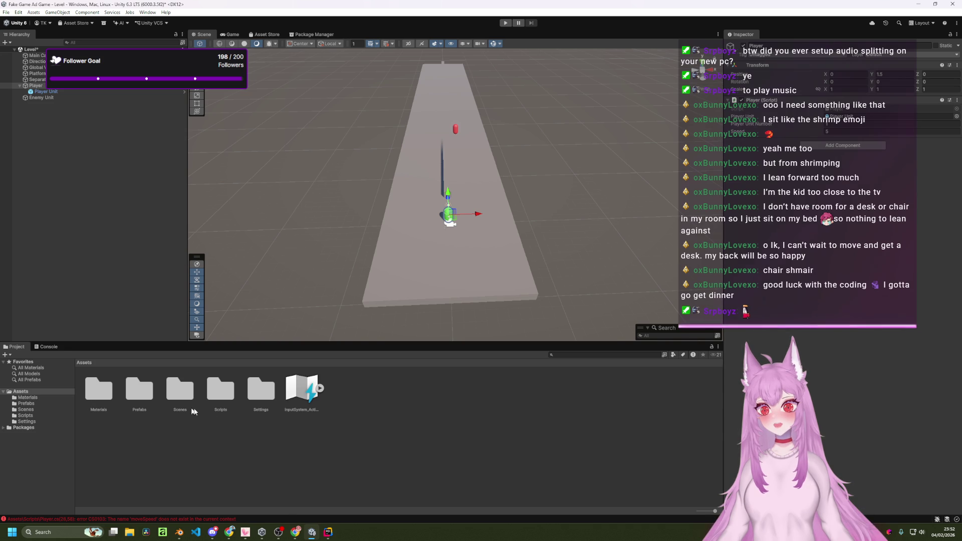
key(alt+Tab)
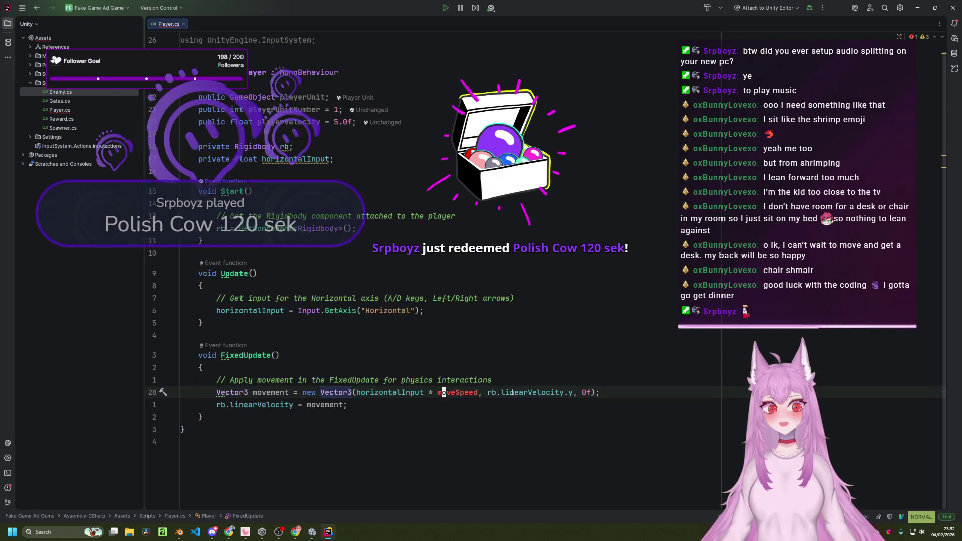
- Begin retyping moveSpeed in the movement line as playerSpeed, then abandon the edit
key(h)
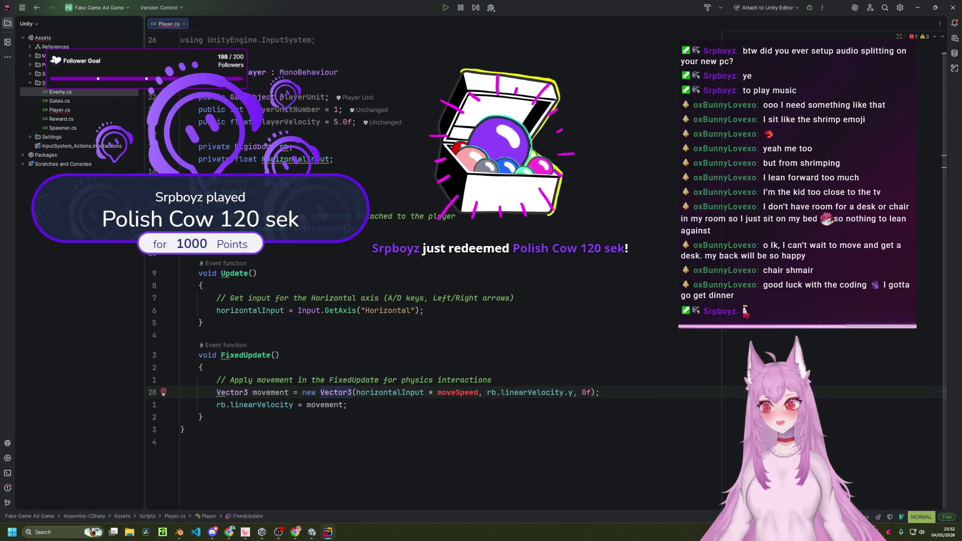
key(c)
key(i)
key(w)
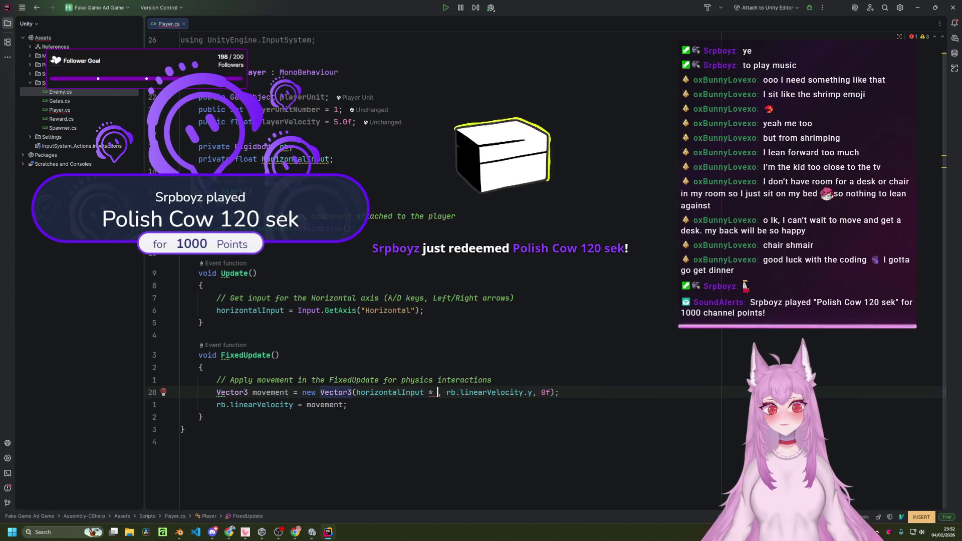
text(play)
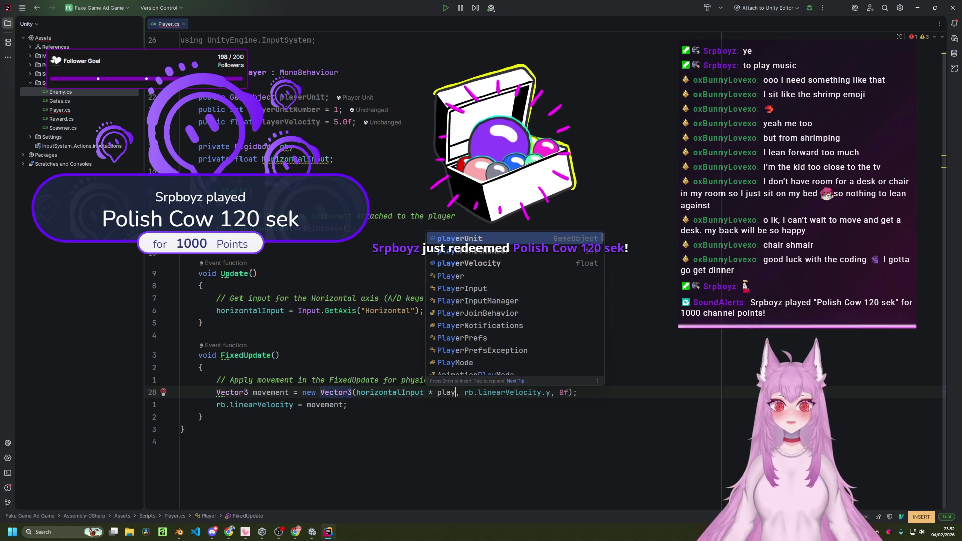
text(erSp)
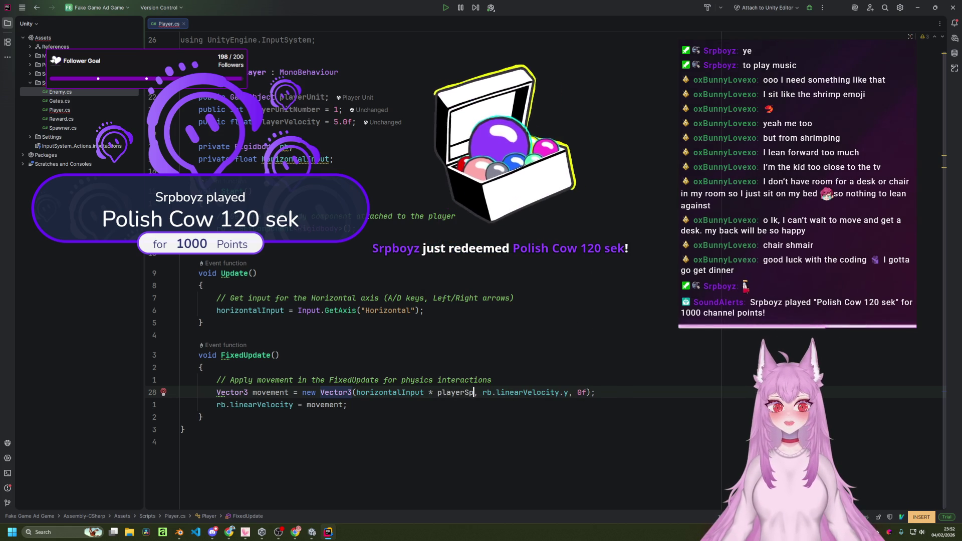
key(BackSpace)
key(BackSpace)
key(BackSpace)
key(BackSpace)
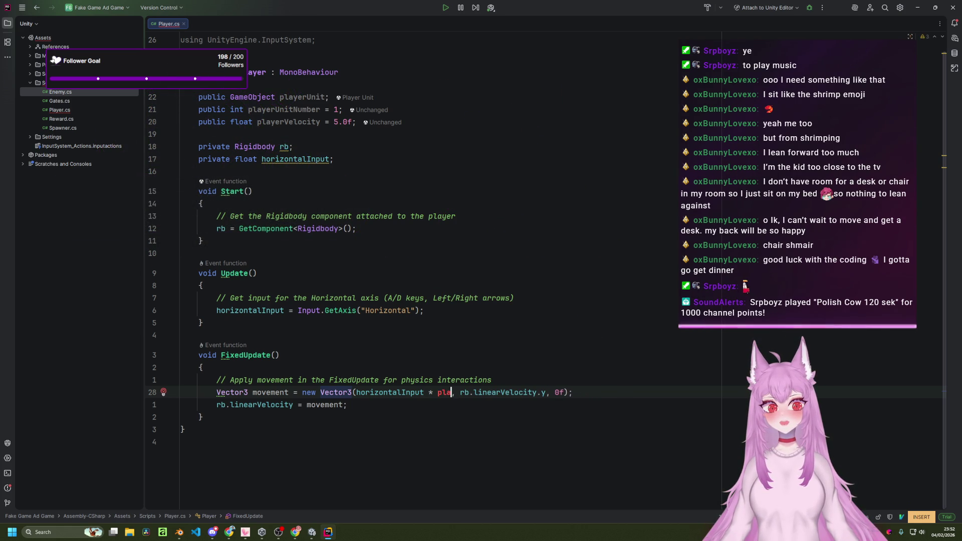
key(Escape)
- Rename the playerVelocity field declaration to playerSpeed
key(k)
key(k)
key(k)
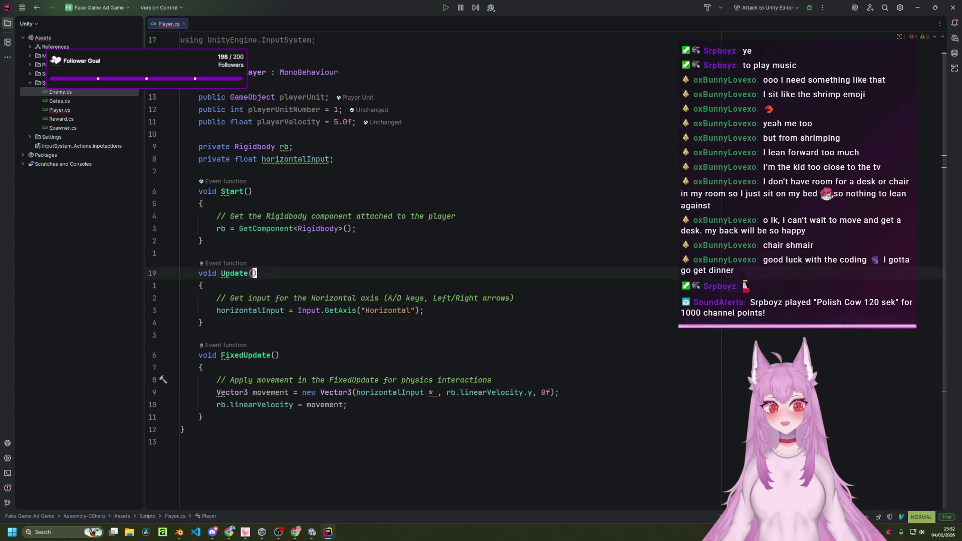
key(b)
key(b)
key(b)
key(l)
key(l)
key(l)
text(cwrSpeed)
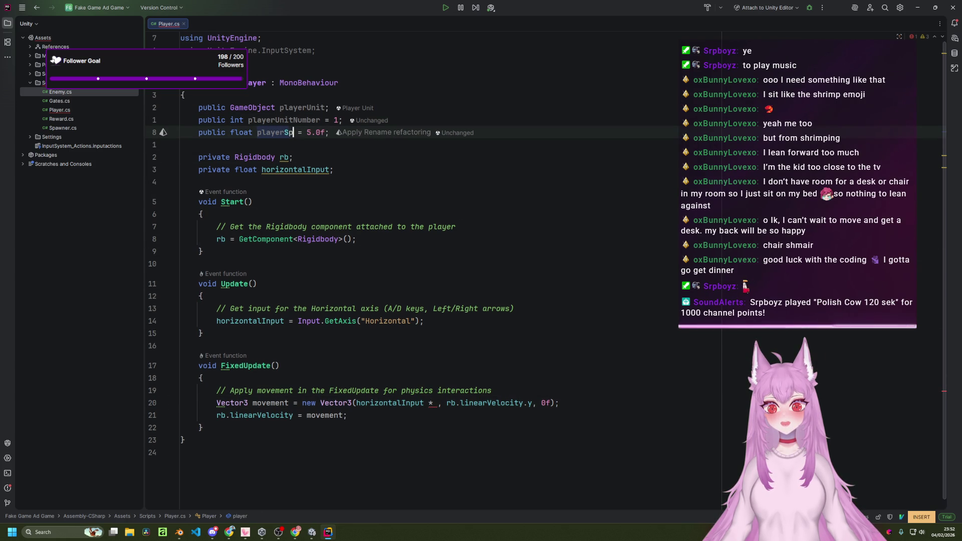
key(Escape)
key(j)
key(j)
key(j)
key(j)
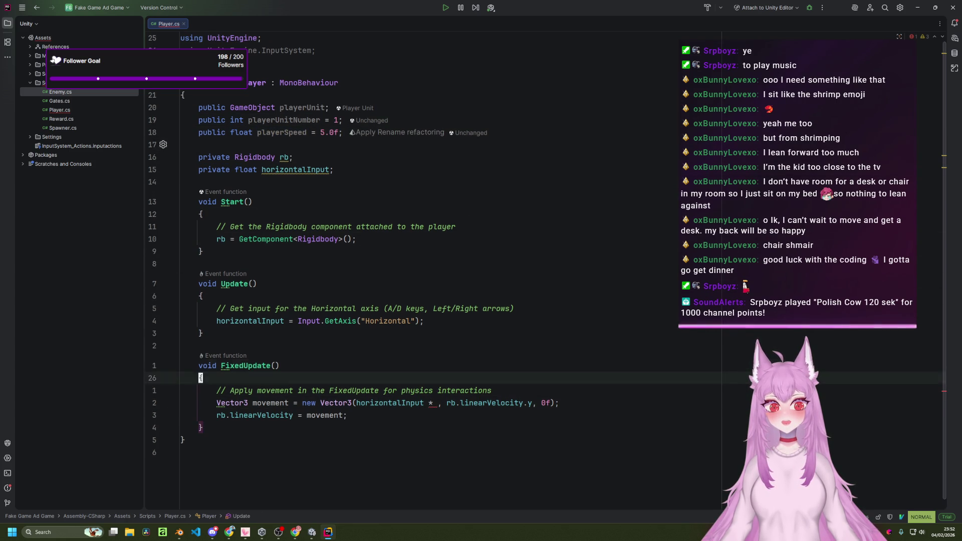
- Replace the movement line's placeholder with playerSpeed and save Player.cs with :w
key(l)
key(l)
key(w)
key(w)
key(w)
text(splay)
key(Return)
key(Escape)
text(:w)
key(Return)
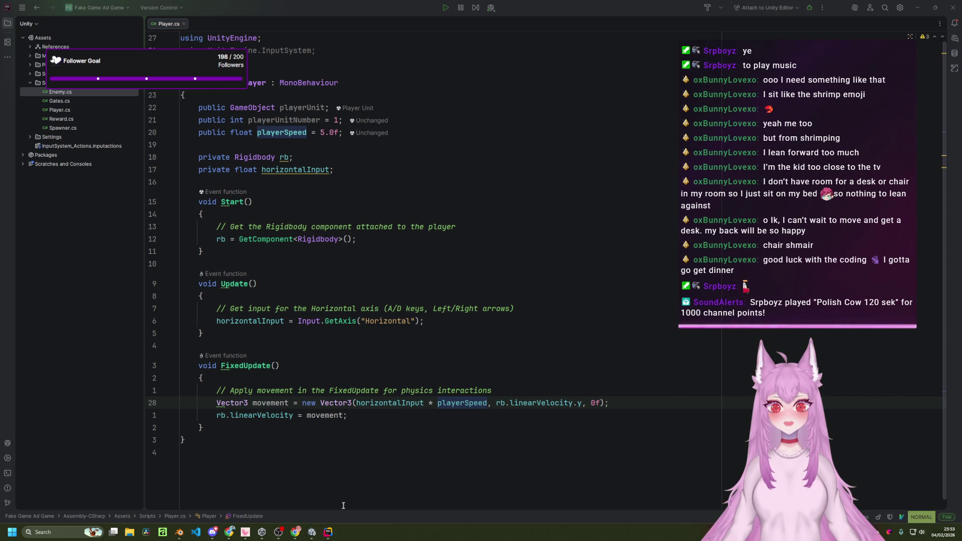
- Run the game in Unity to test the Rigidbody player movement, then stop play mode
click(316, 510)
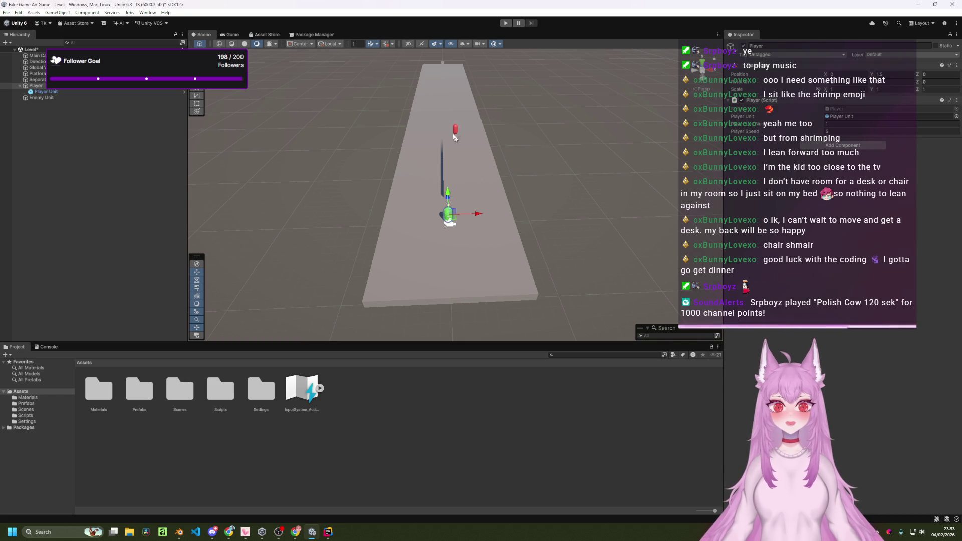
click(505, 23)
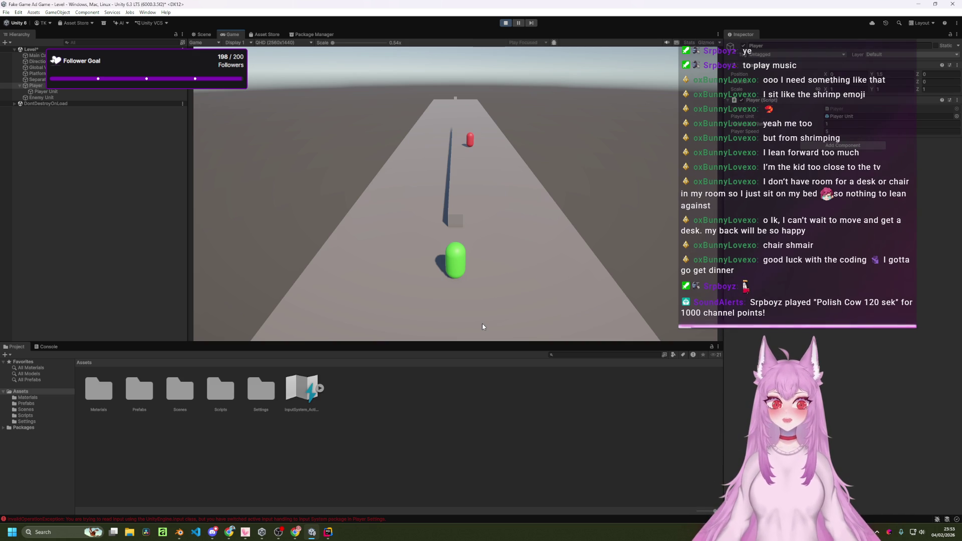
click(506, 23)
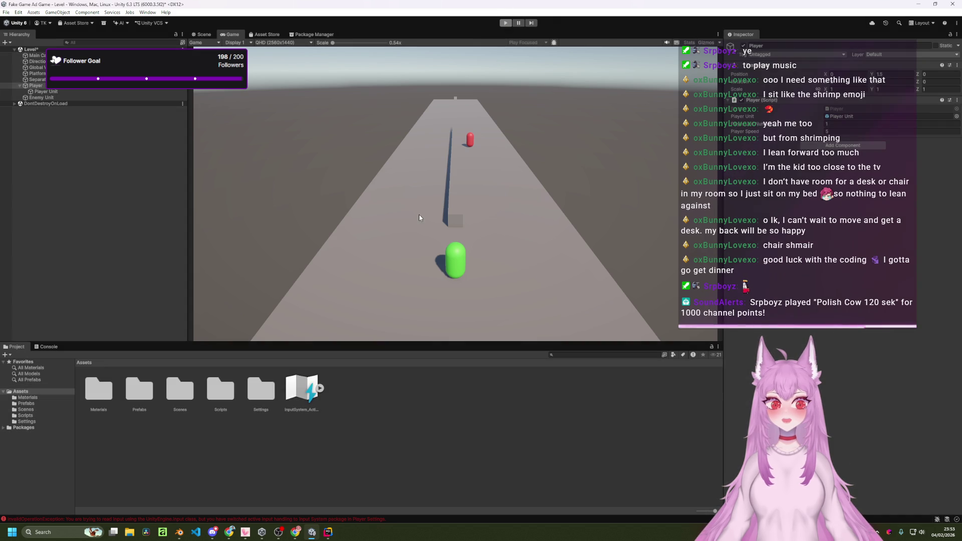
click(19, 14)
click(56, 238)
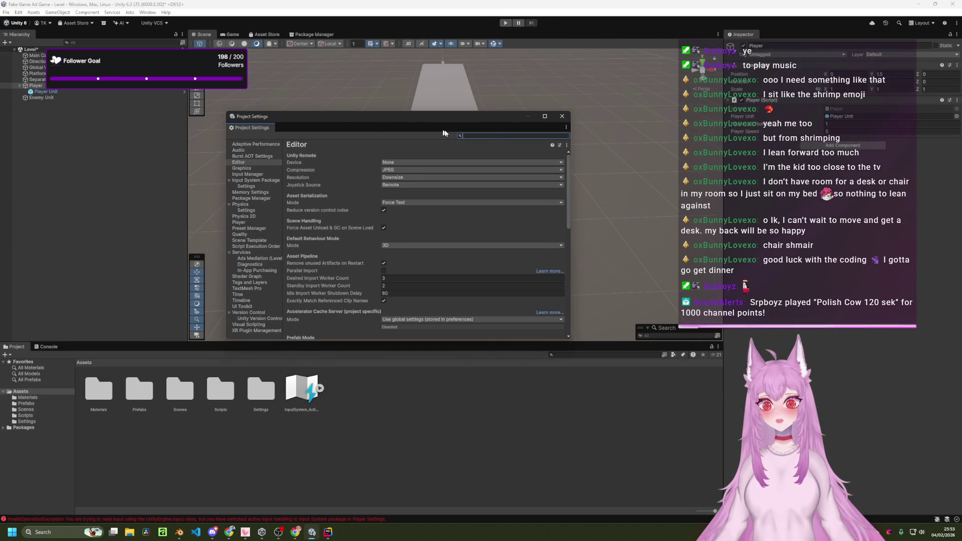
text(player)
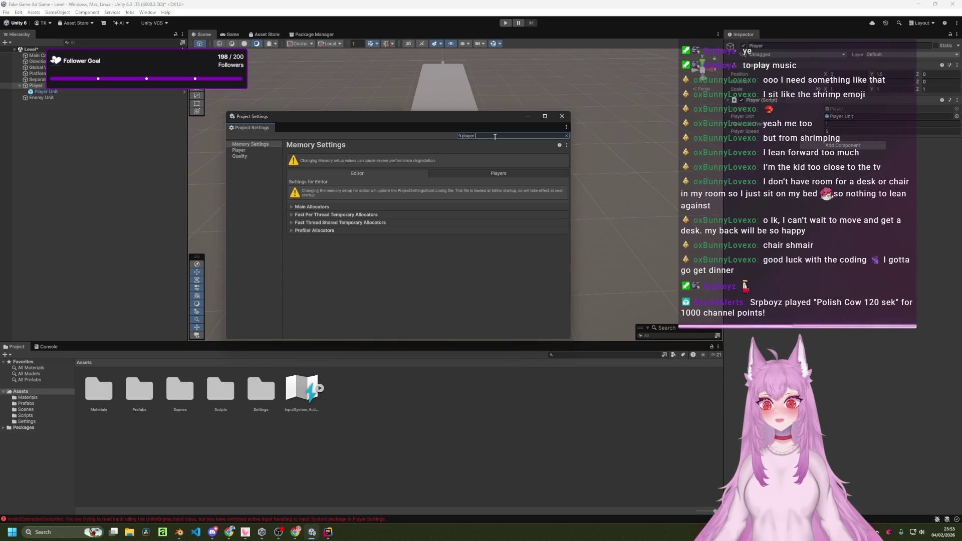
text( settings)
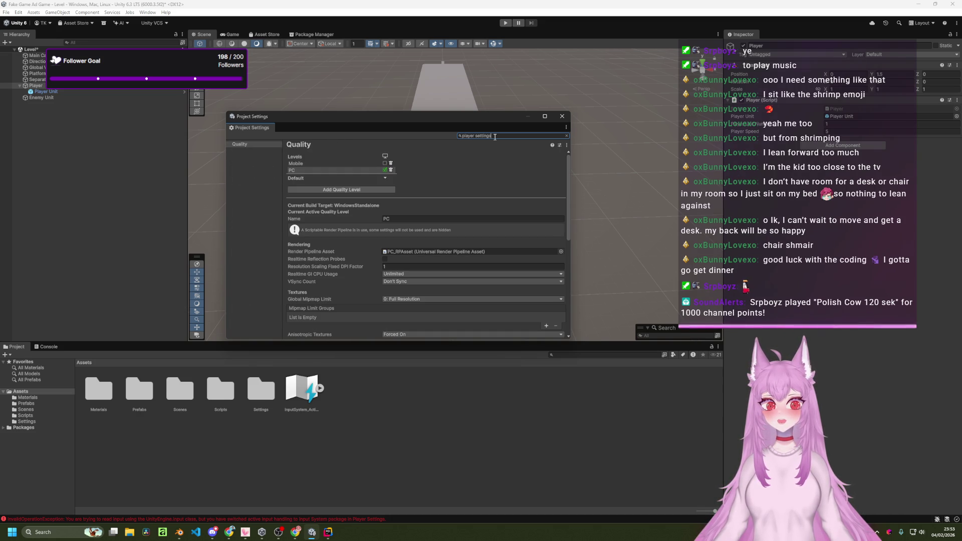
scroll(452, 215, down, 6)
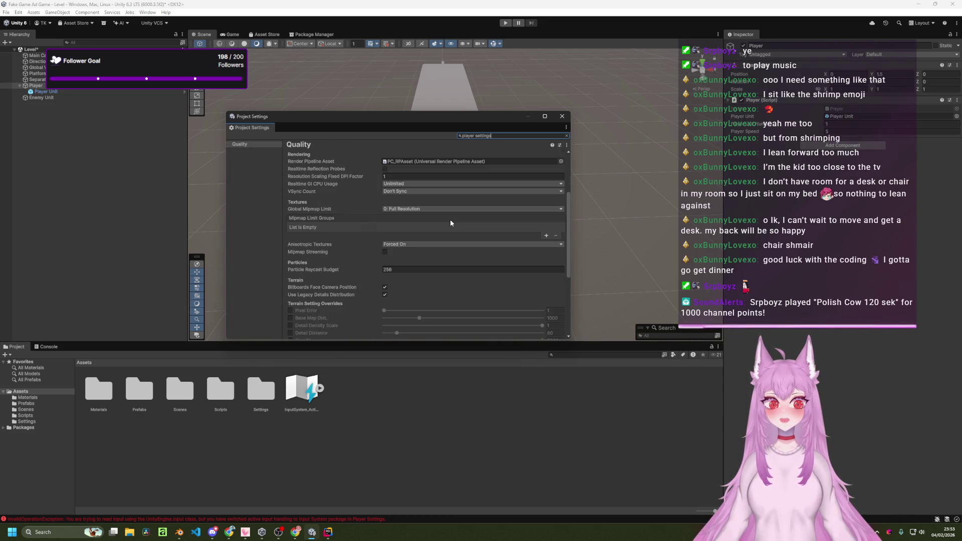
click(565, 117)
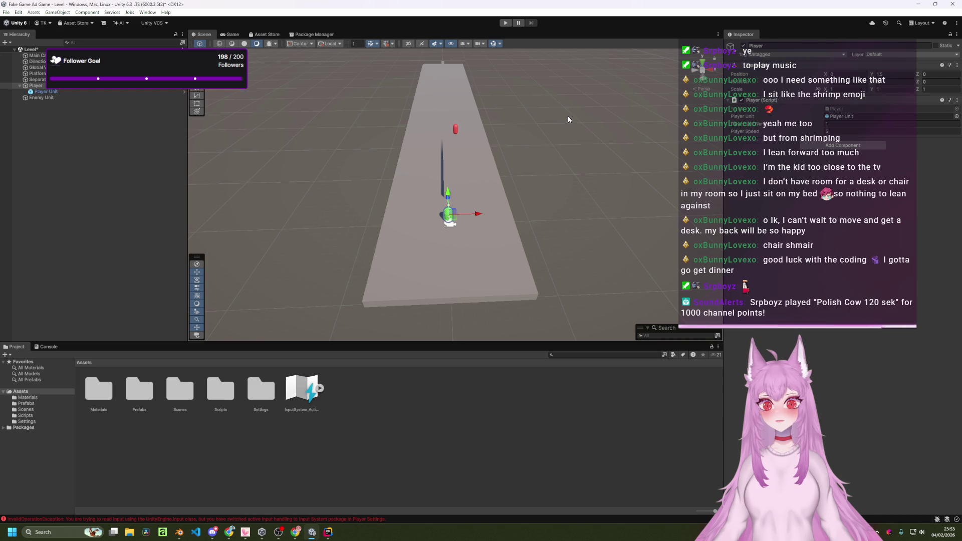
key(alt+Tab)
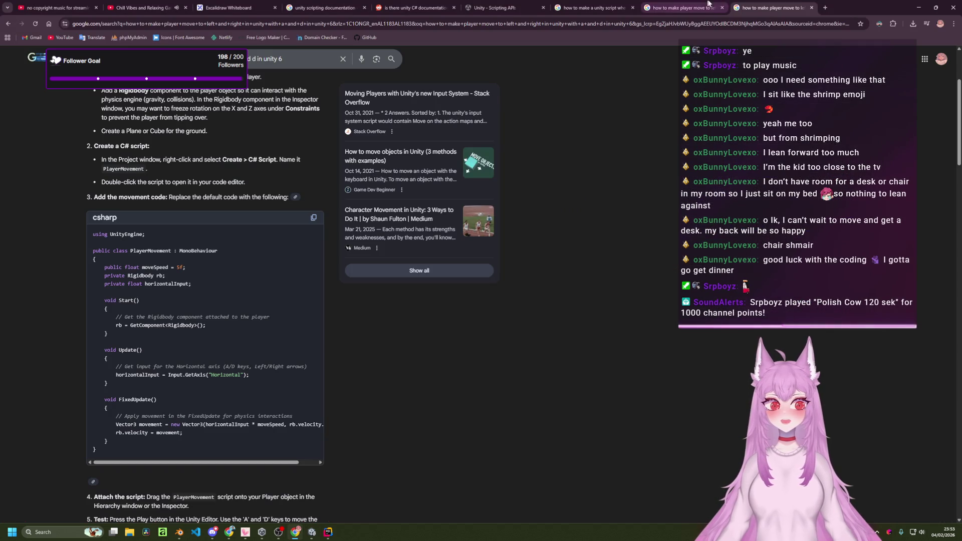
- Search Google for 'Input system package' in a new browser tab
click(827, 9)
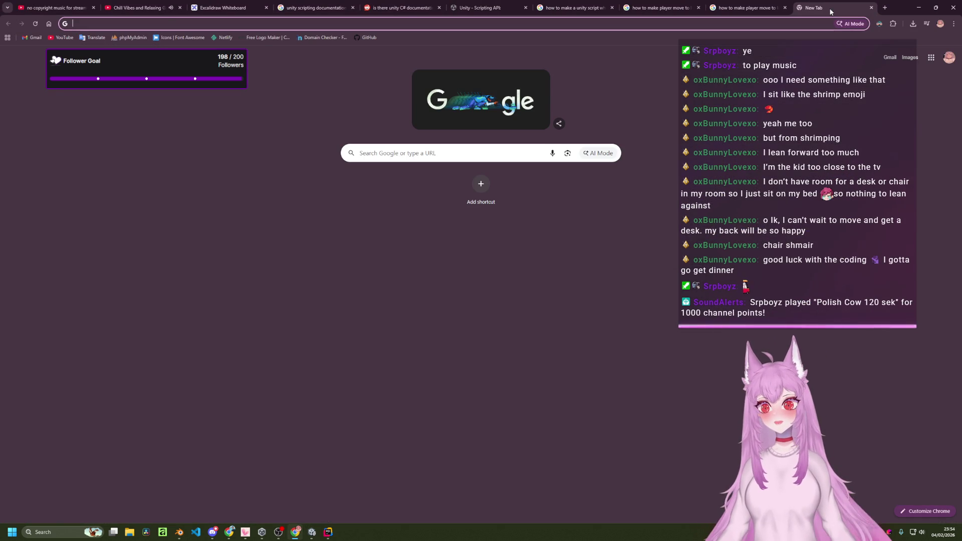
text(Input system package)
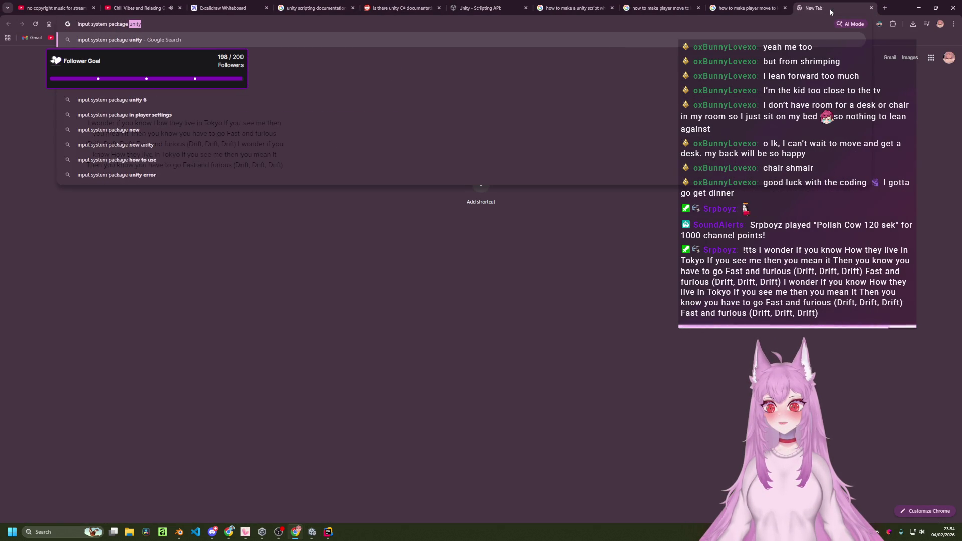
key(Return)
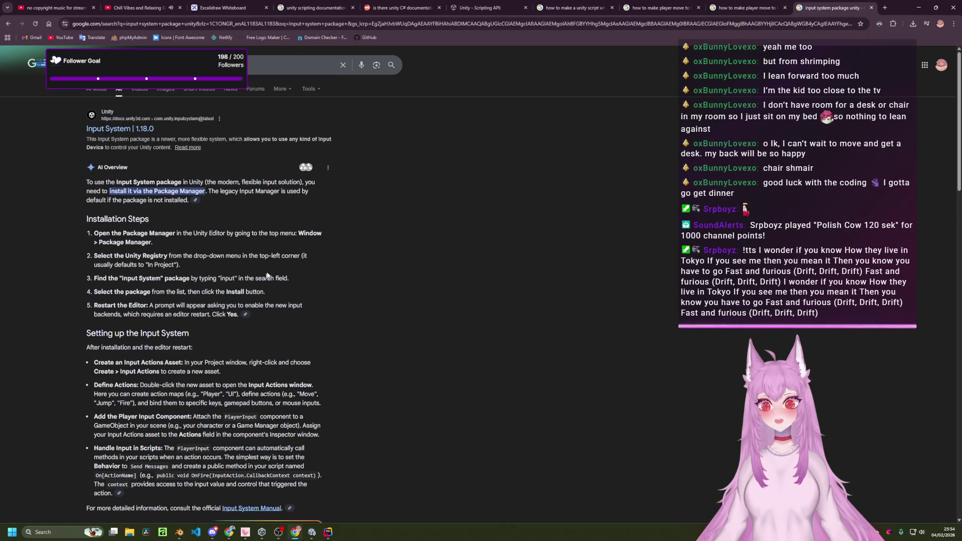
scroll(259, 277, down, 3)
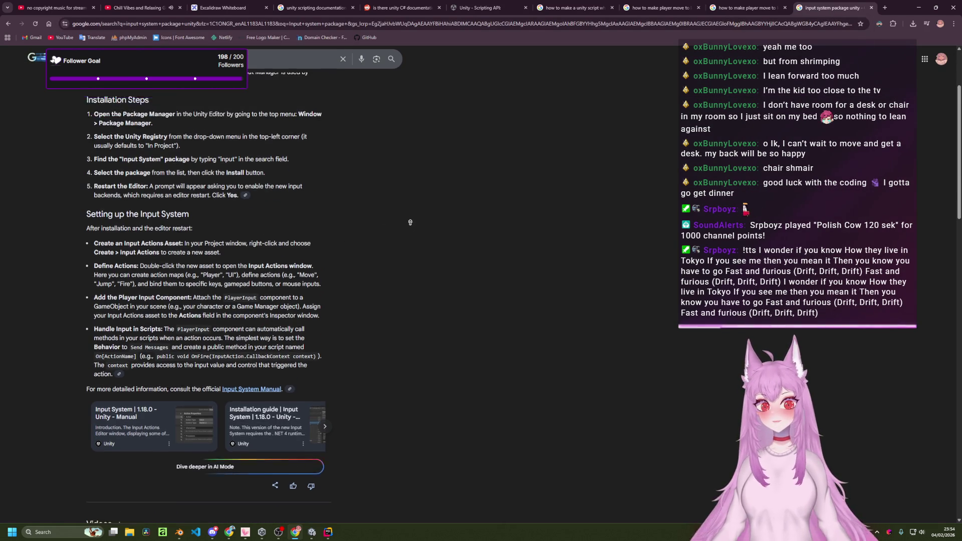
scroll(469, 159, up, 3)
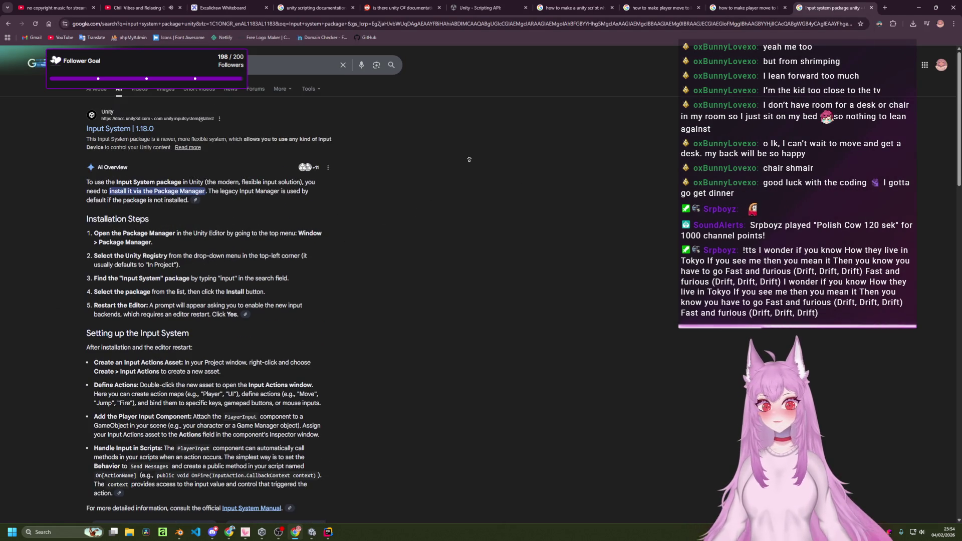
- Read the Input System 1.18.0 manual's install page, then return to the Unity Editor
middle_click(139, 130)
click(860, 4)
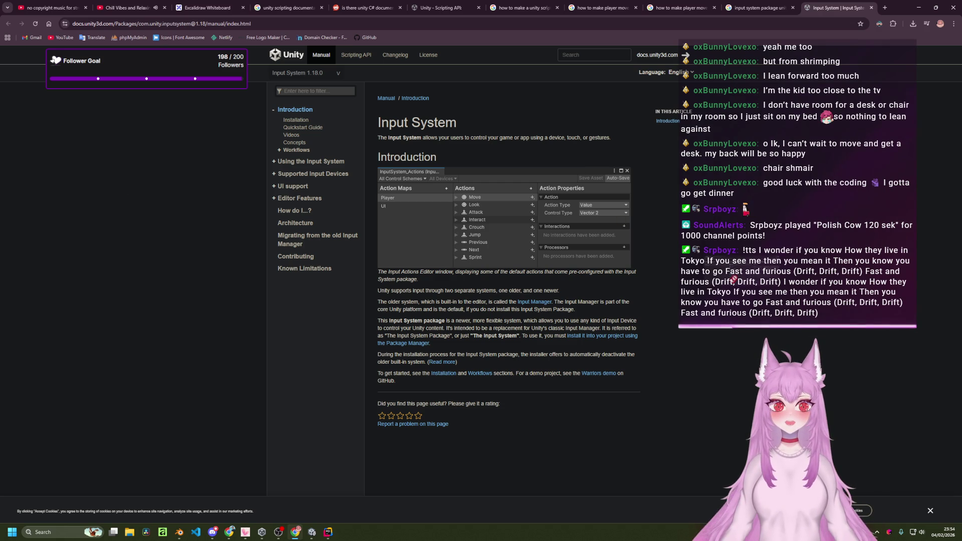
click(752, 8)
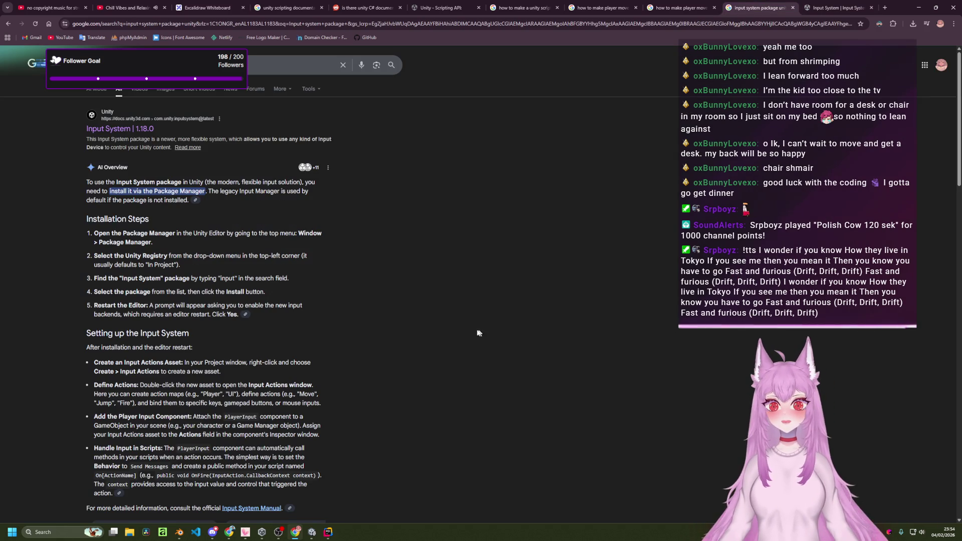
scroll(422, 331, down, 3)
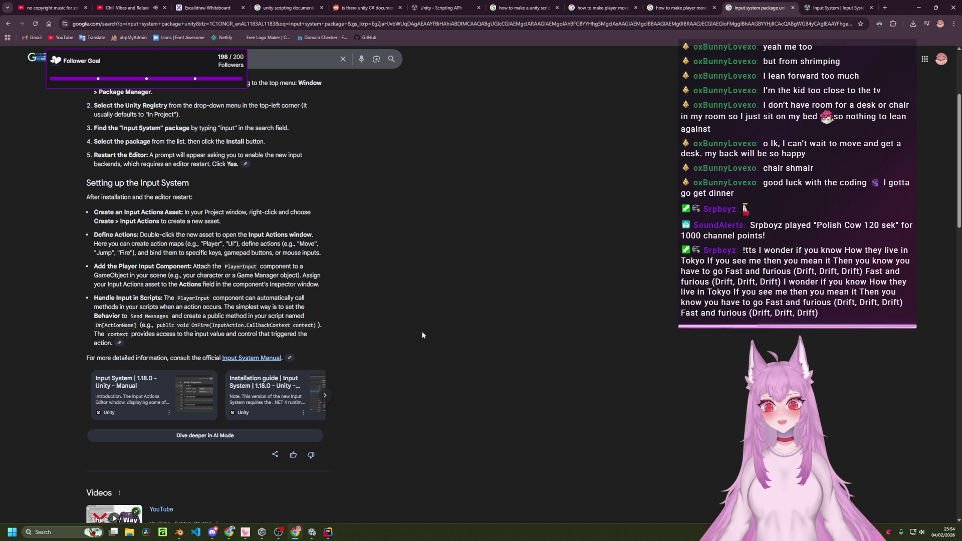
scroll(366, 445, up, 3)
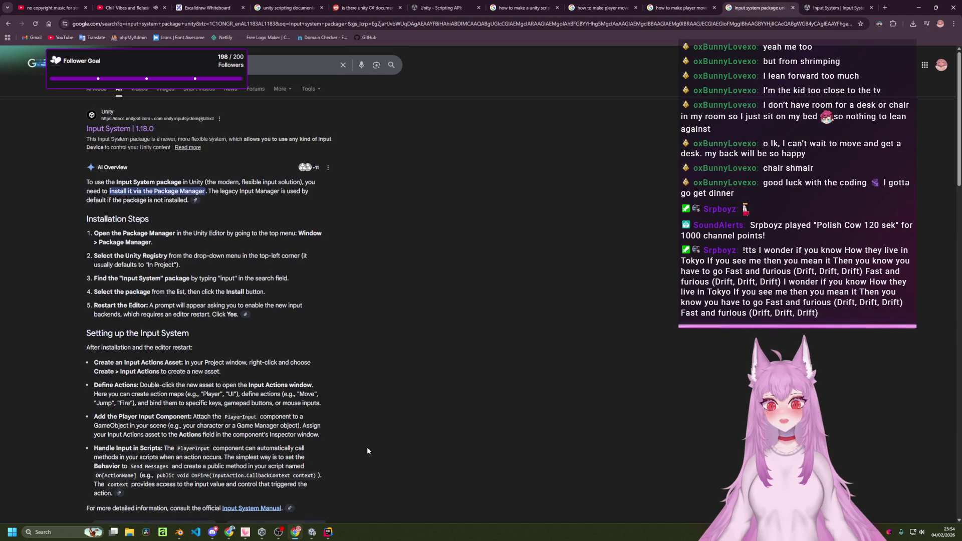
click(316, 536)
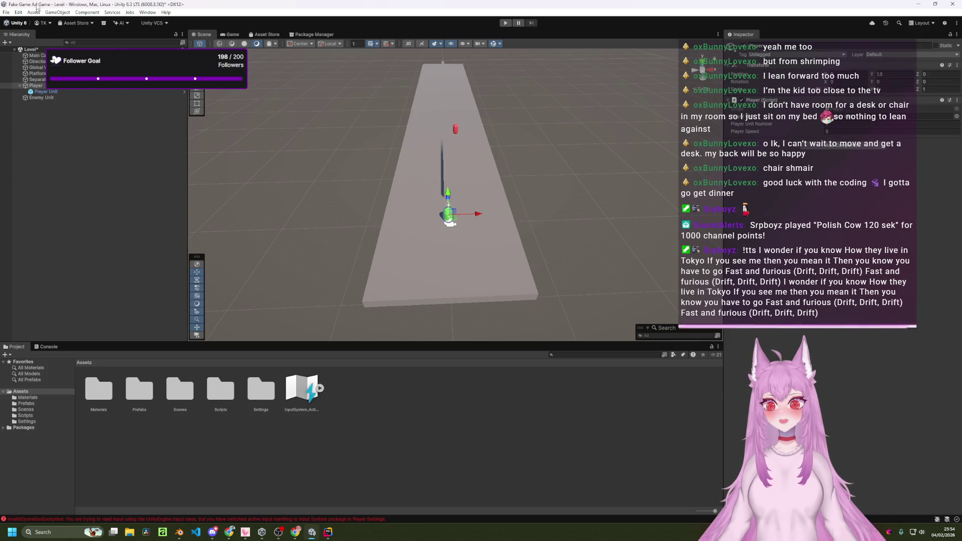
- Show the Input System Package actions in Project Settings and select the Player map's Move action
click(18, 13)
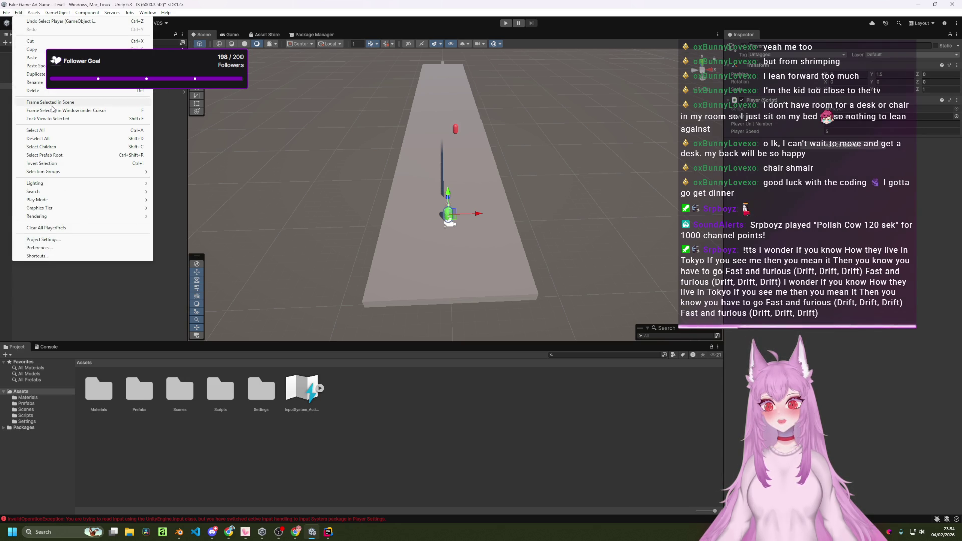
mouse_move(165, 12)
mouse_move(18, 13)
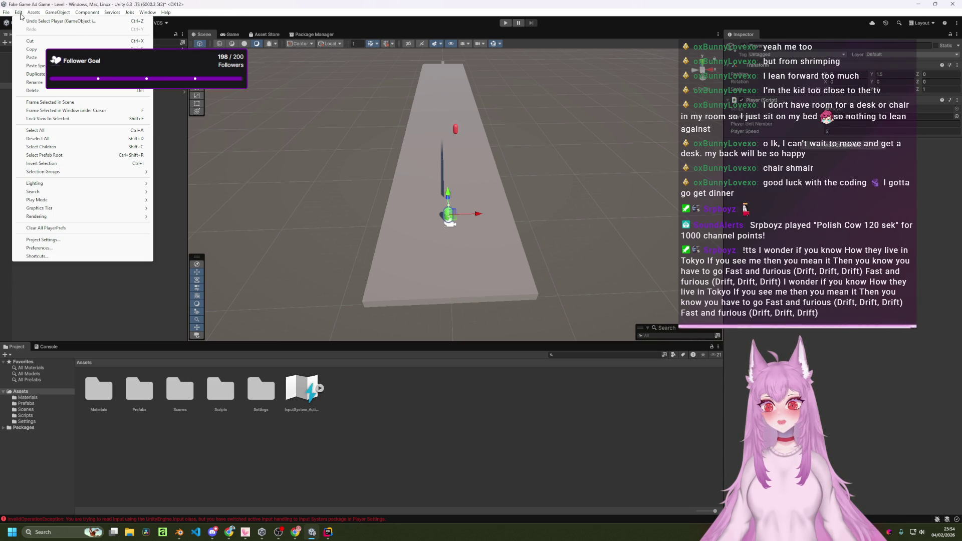
click(38, 240)
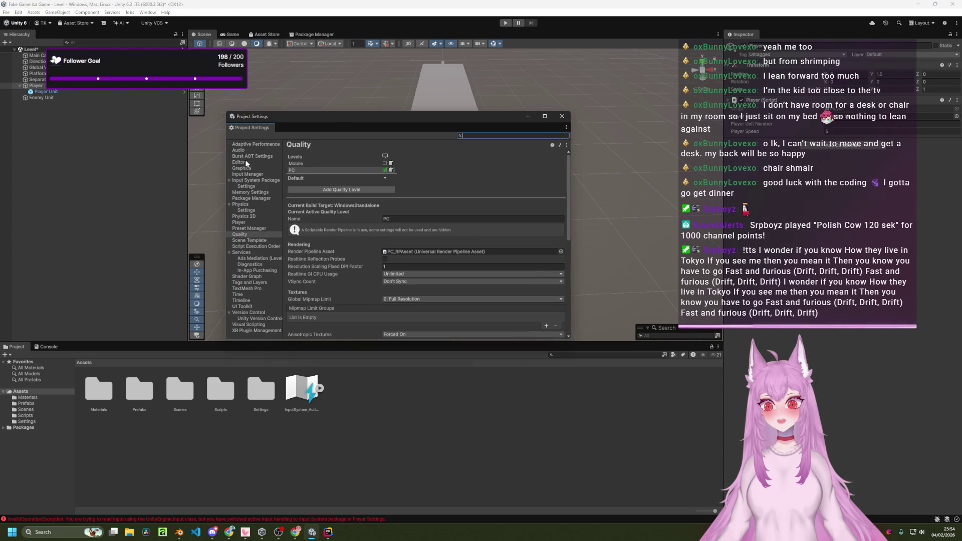
click(250, 144)
click(239, 162)
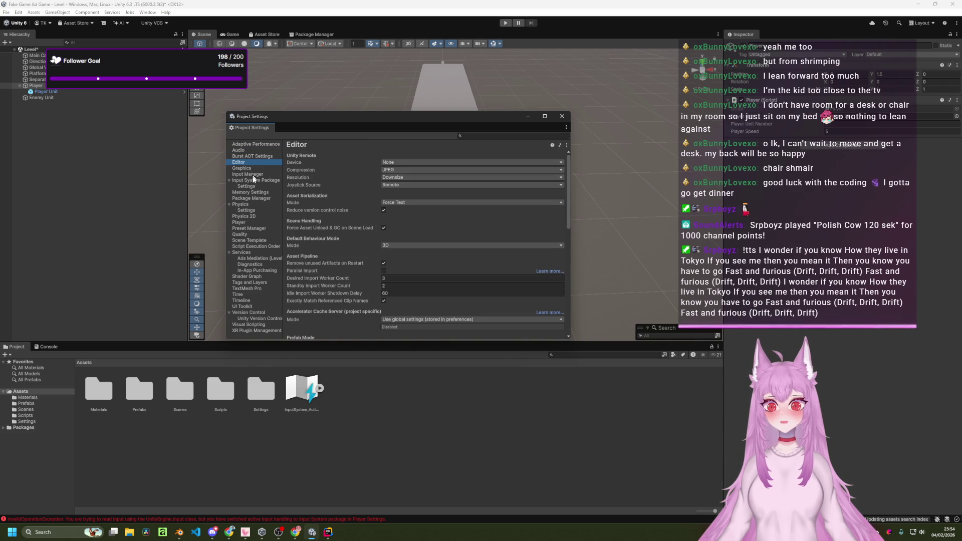
click(254, 180)
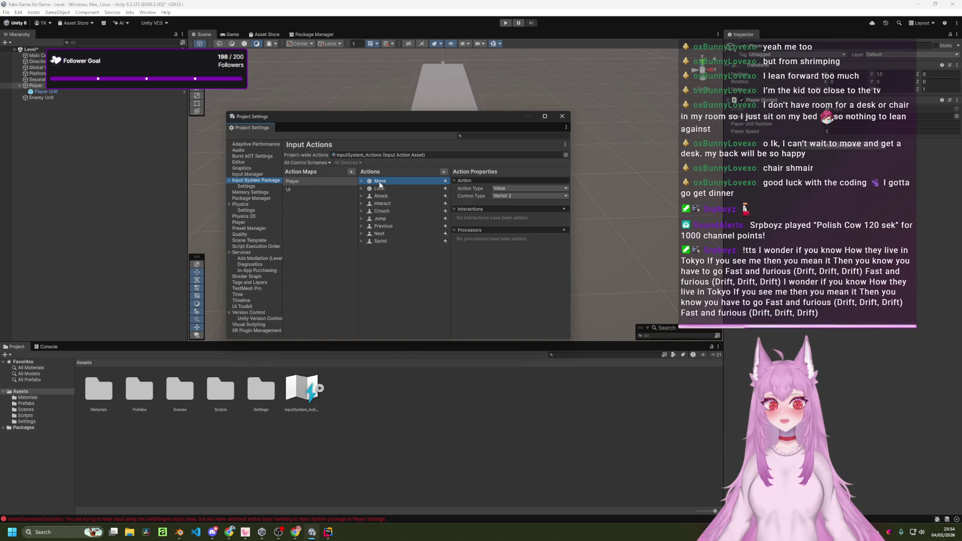
click(350, 187)
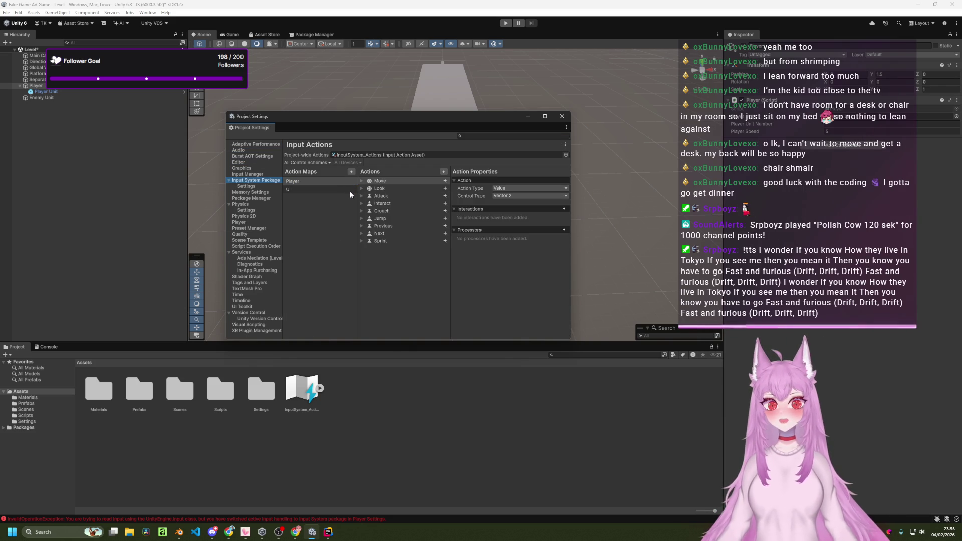
click(380, 181)
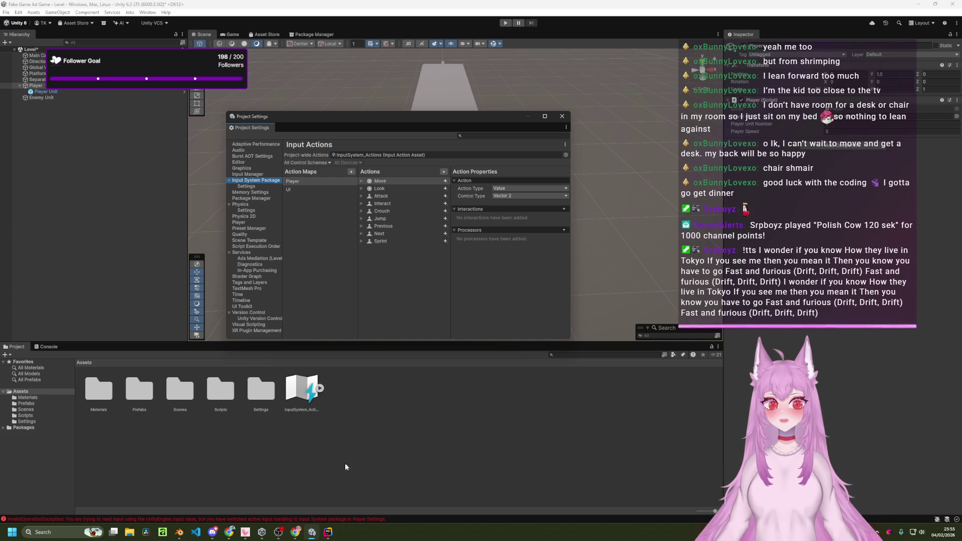
- Check the Console errors, then expand Move to inspect its WASD composite binding
click(48, 347)
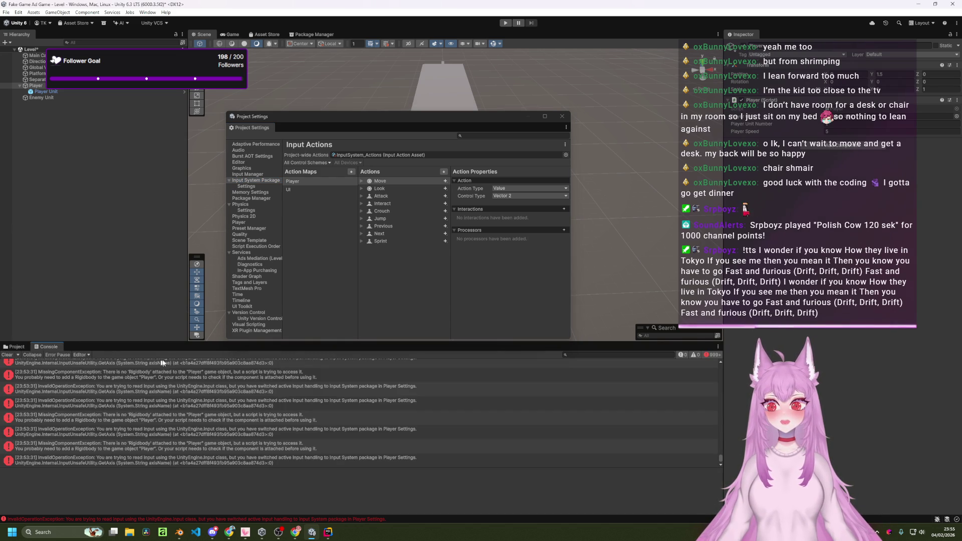
click(15, 347)
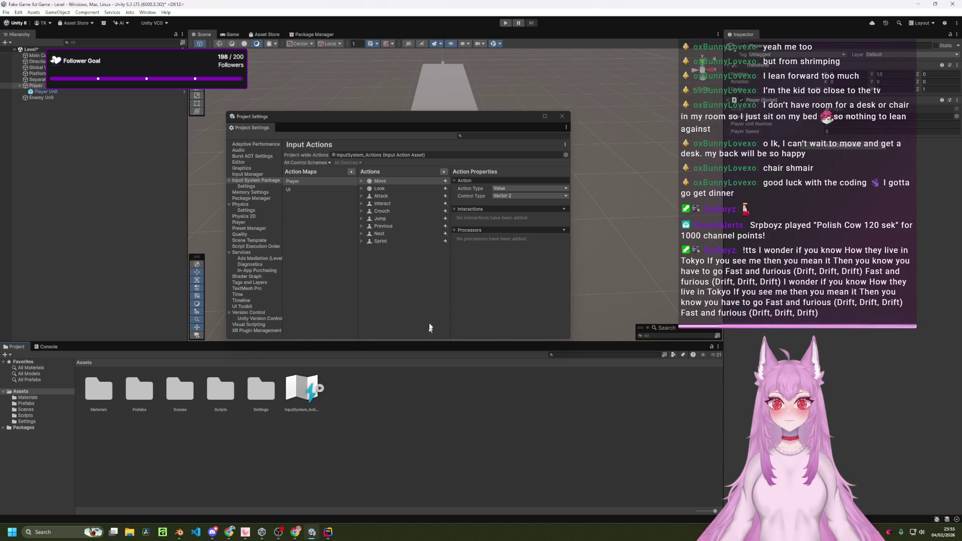
click(445, 181)
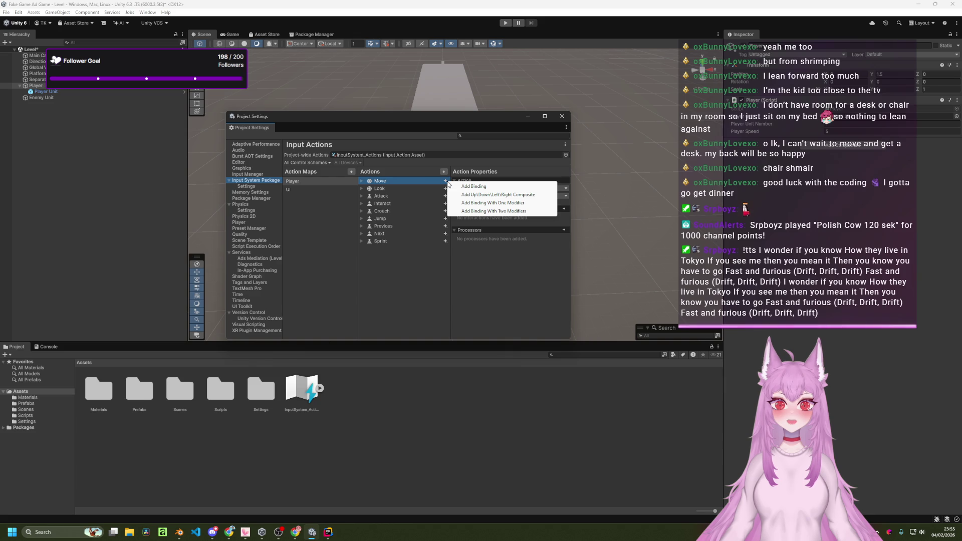
click(429, 184)
click(362, 182)
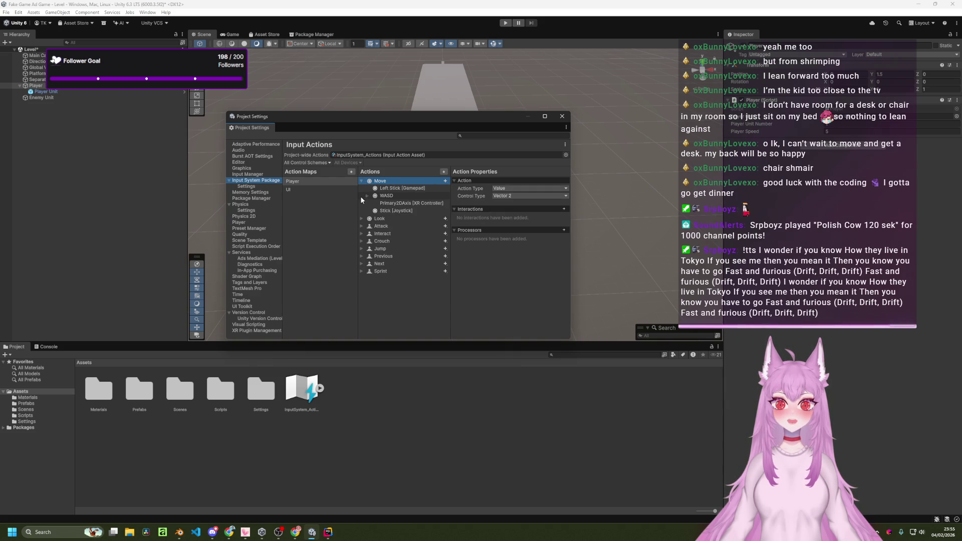
click(375, 198)
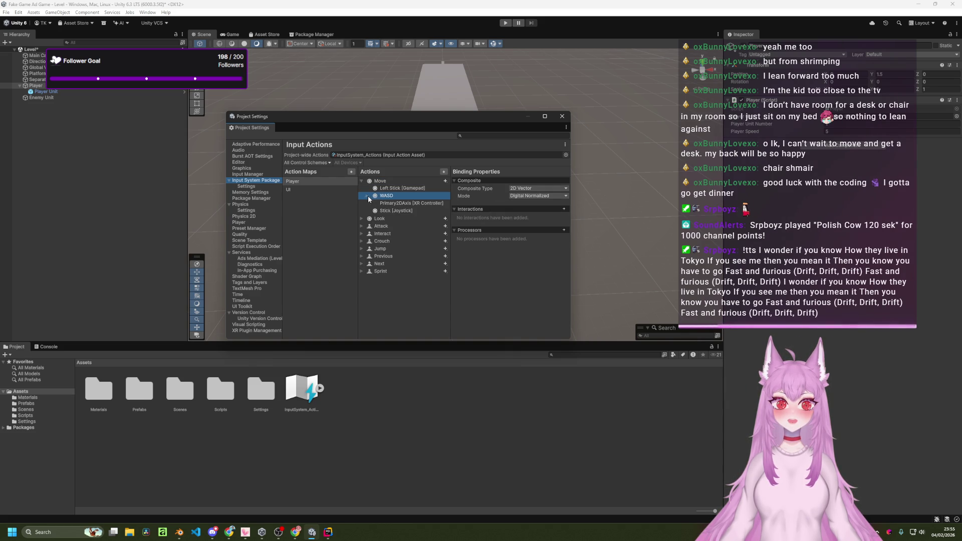
click(362, 181)
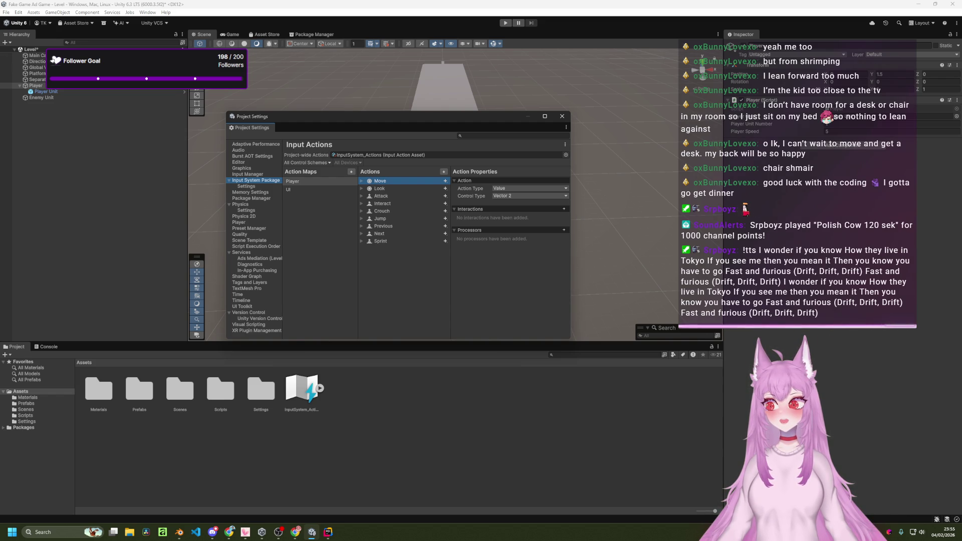
click(507, 255)
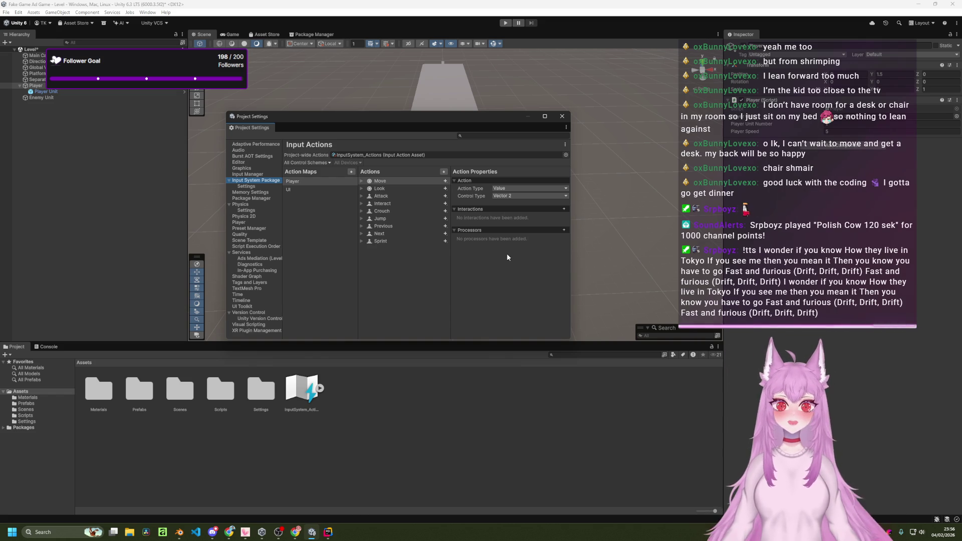
key(alt+Tab)
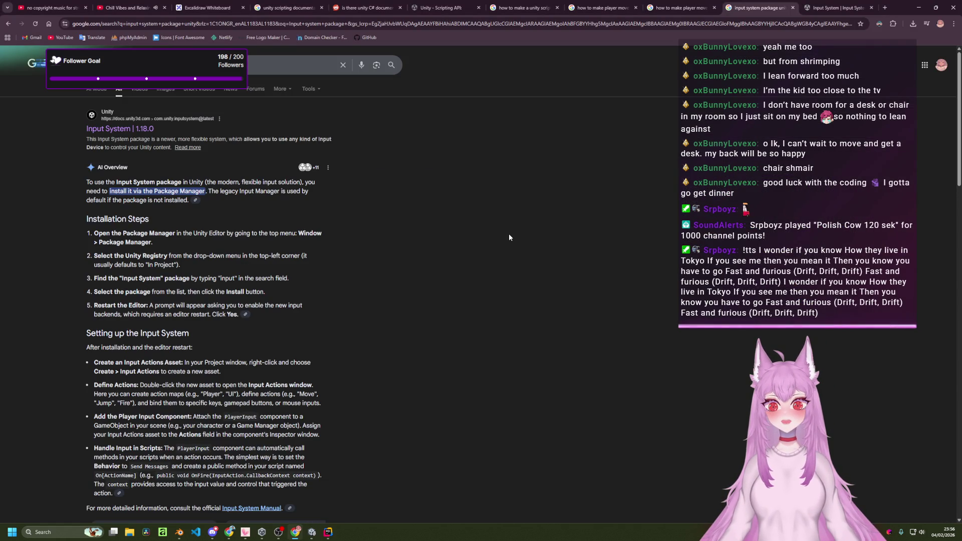
- Search how to use the input system package and read the expanded AI Overview
click(248, 68)
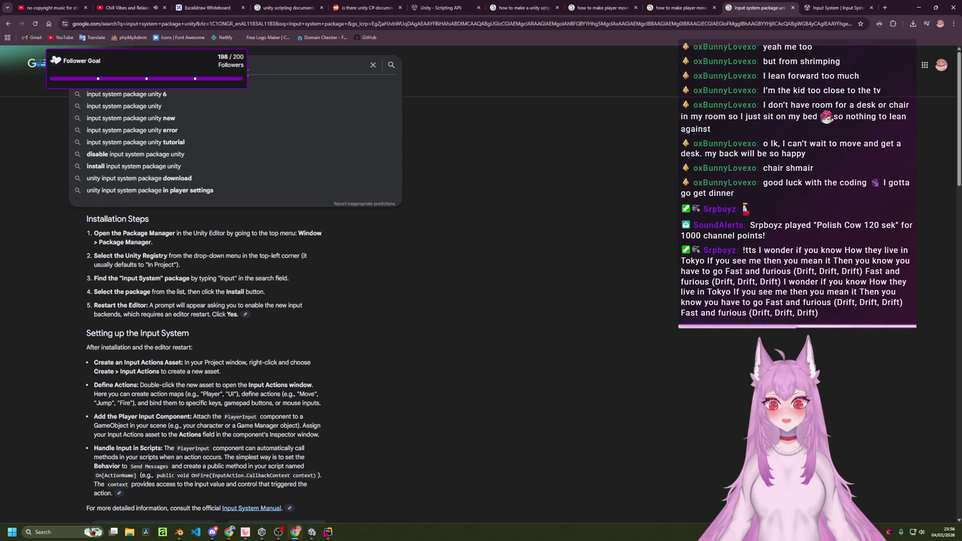
key(Return)
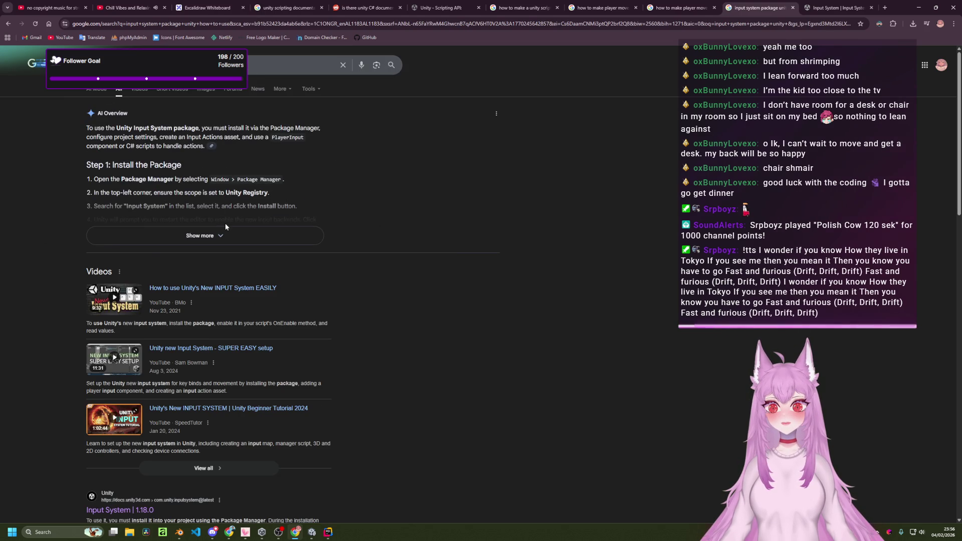
click(225, 229)
scroll(273, 237, down, 2)
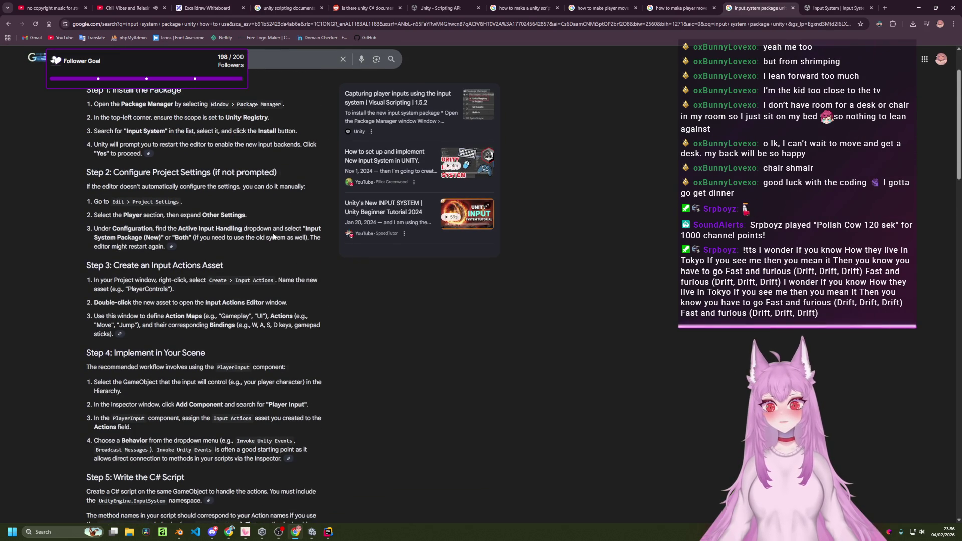
scroll(273, 237, down, 2)
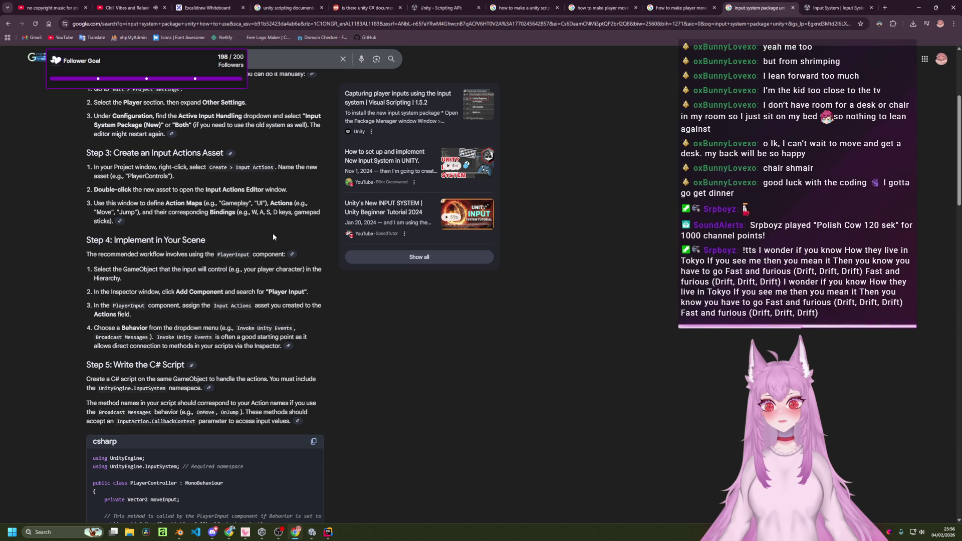
scroll(273, 237, down, 4)
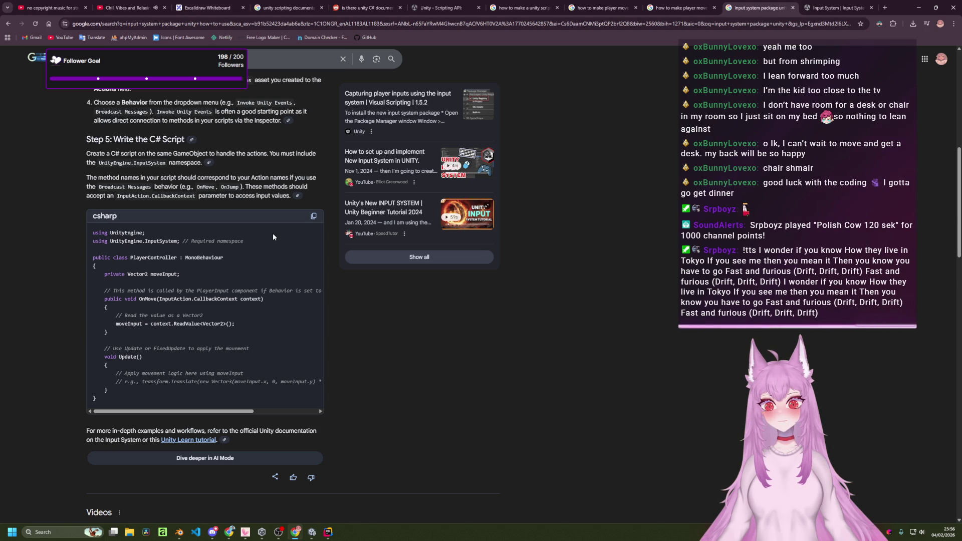
scroll(273, 236, up, 4)
scroll(273, 234, up, 5)
- Refine the search for 3D and scroll through the Rigidbody PlayerMovement3D script
click(301, 65)
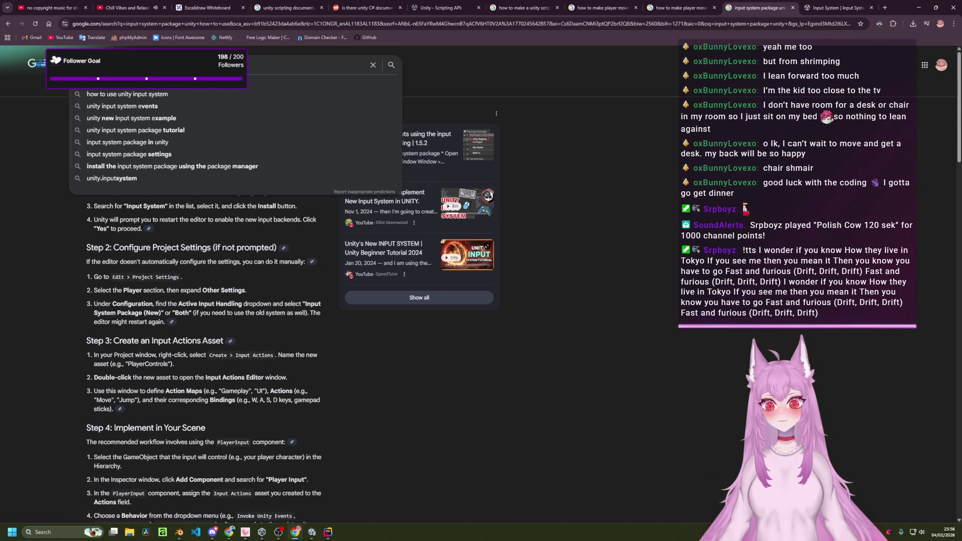
key(Escape)
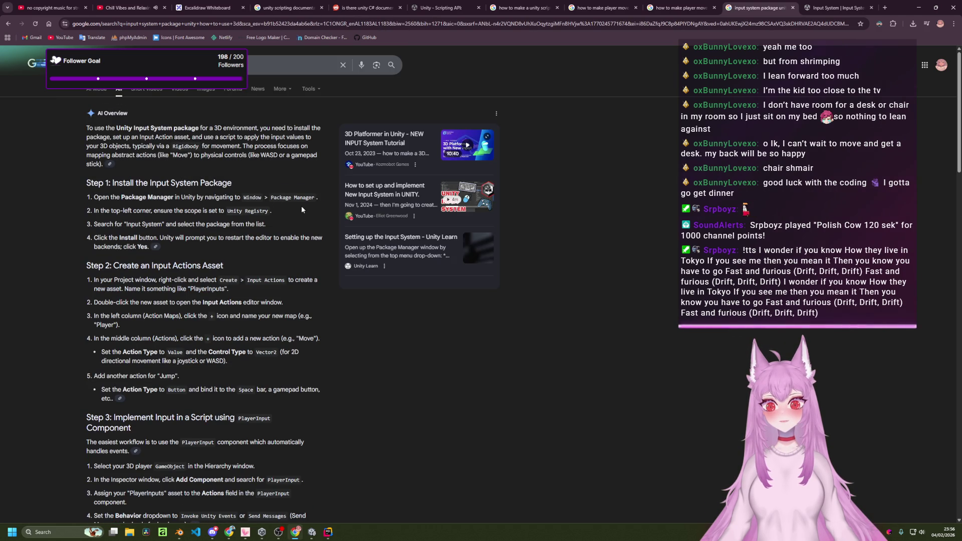
scroll(297, 210, down, 8)
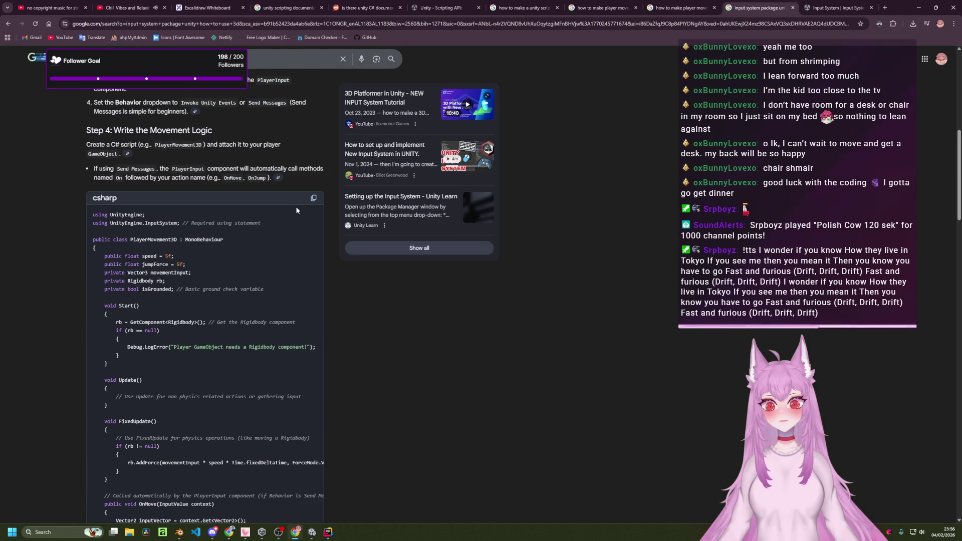
scroll(297, 208, down, 2)
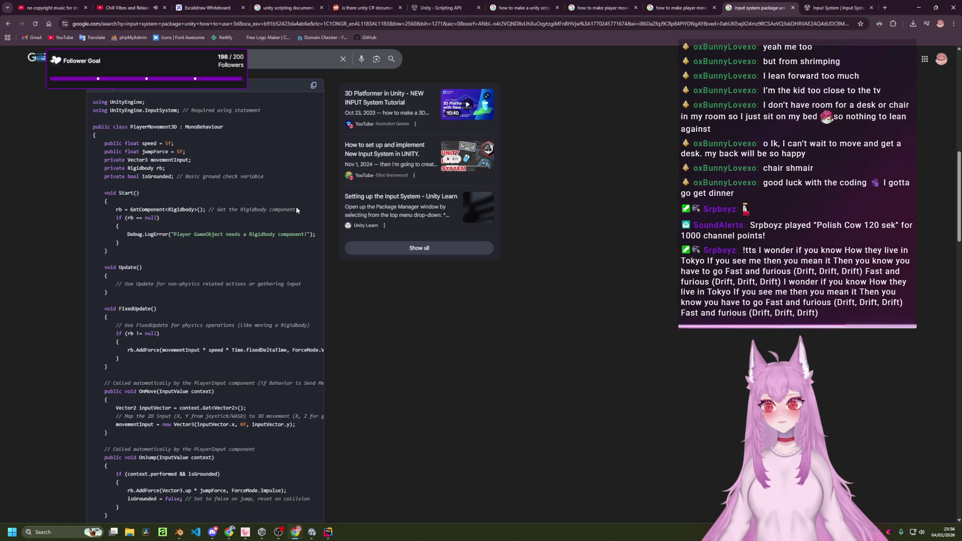
scroll(296, 210, down, 1)
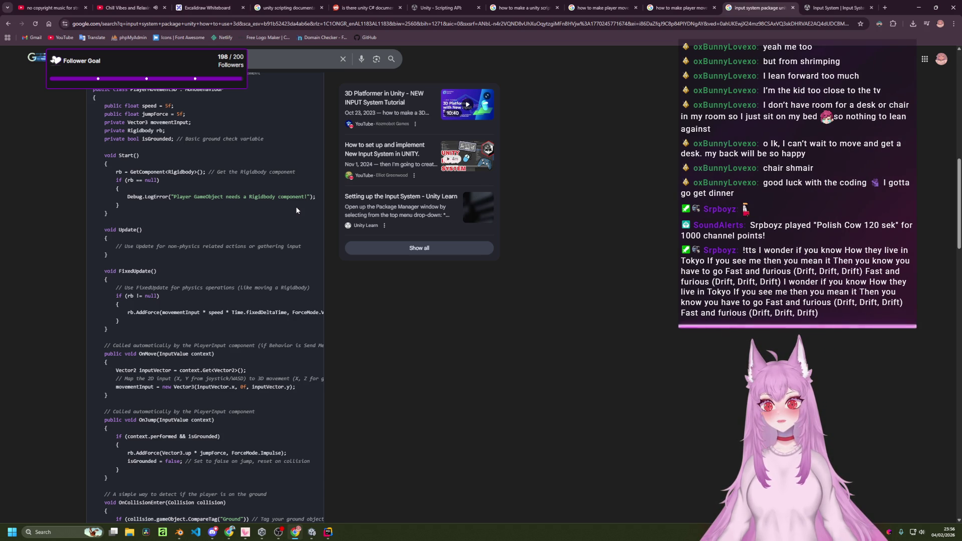
scroll(297, 210, down, 2)
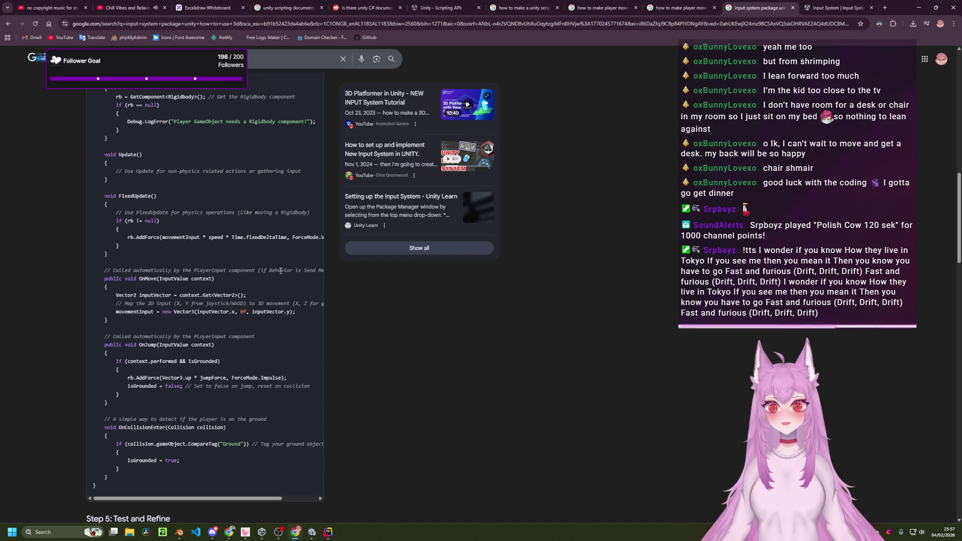
click(252, 61)
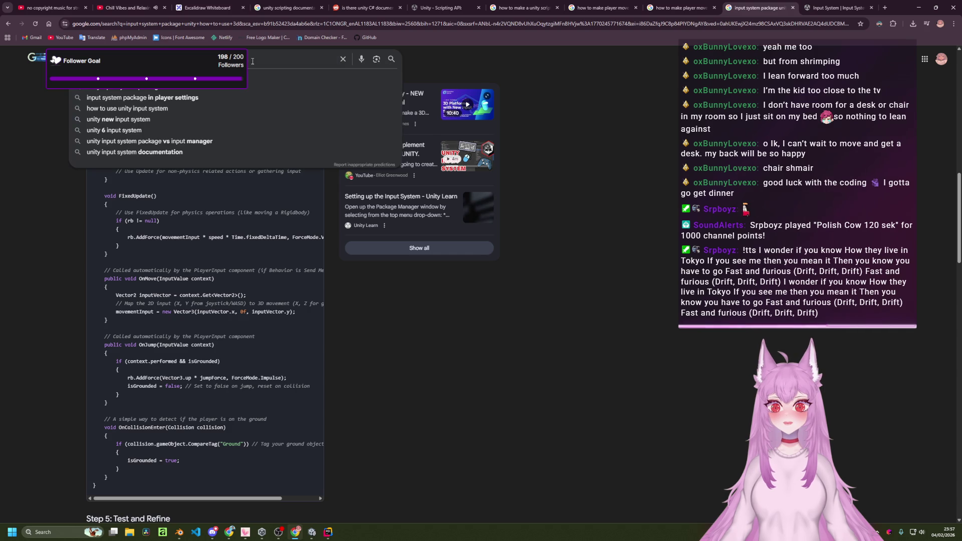
- Search for moving the player left and right with A and D using the input system package
key(ctrl+8)
key(ctrl+a)
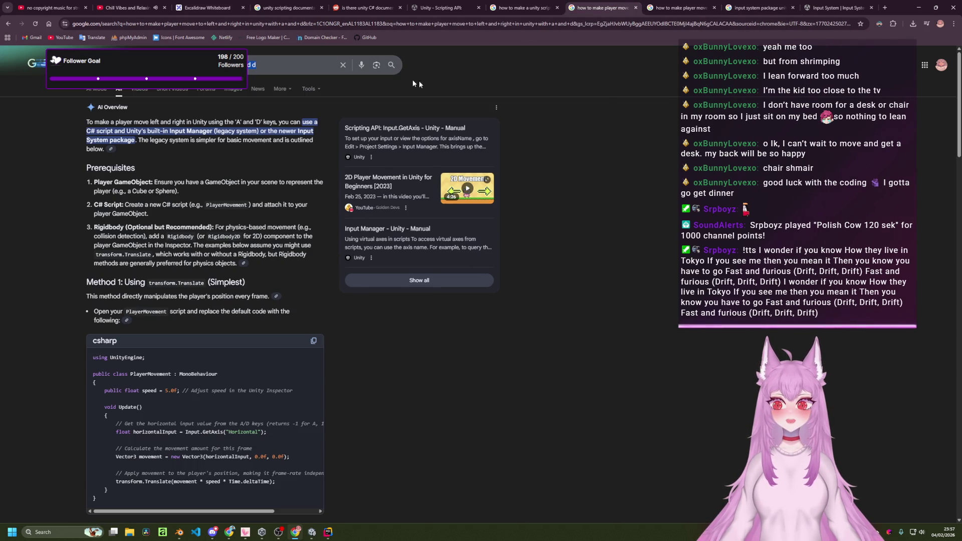
click(885, 10)
text(how to make player move to left and right in unity with a and d)
text(usi)
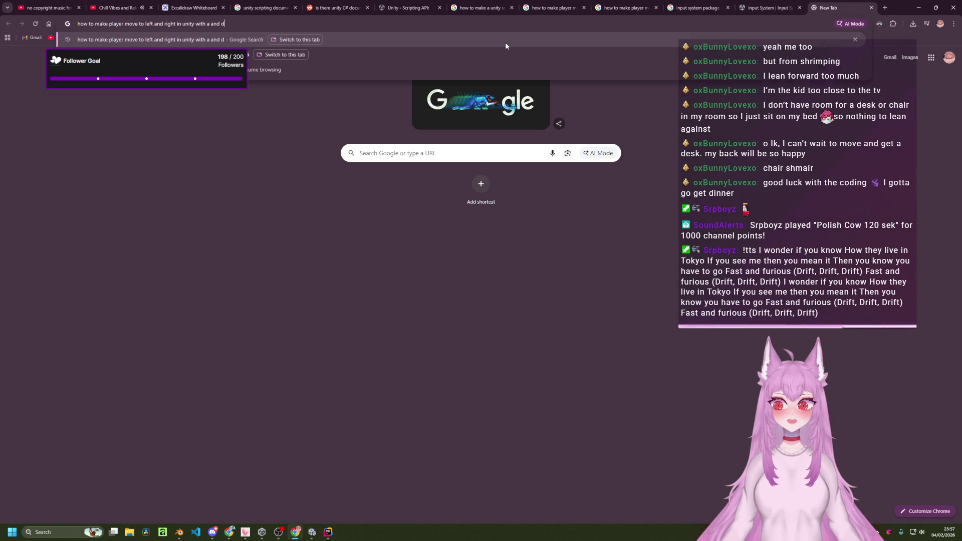
text(ng input s)
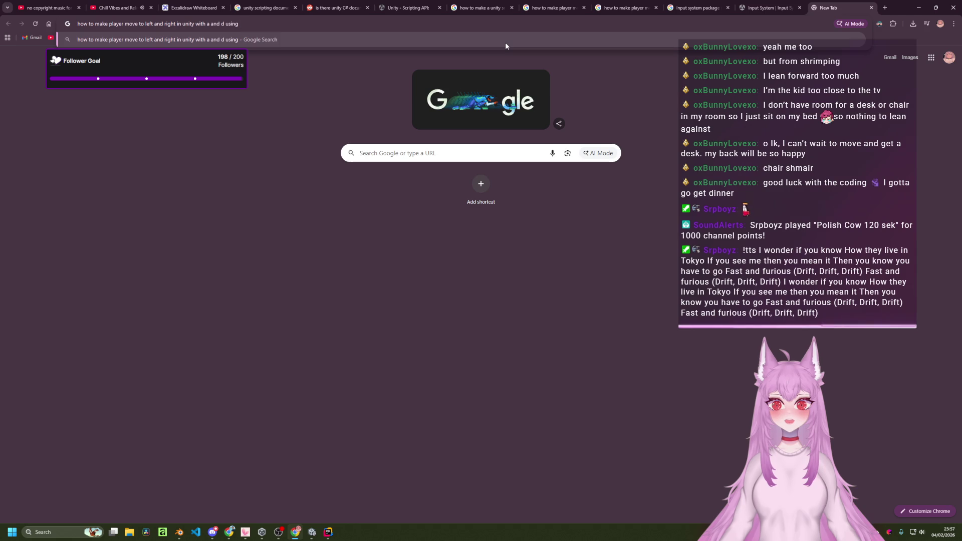
text(ystem package)
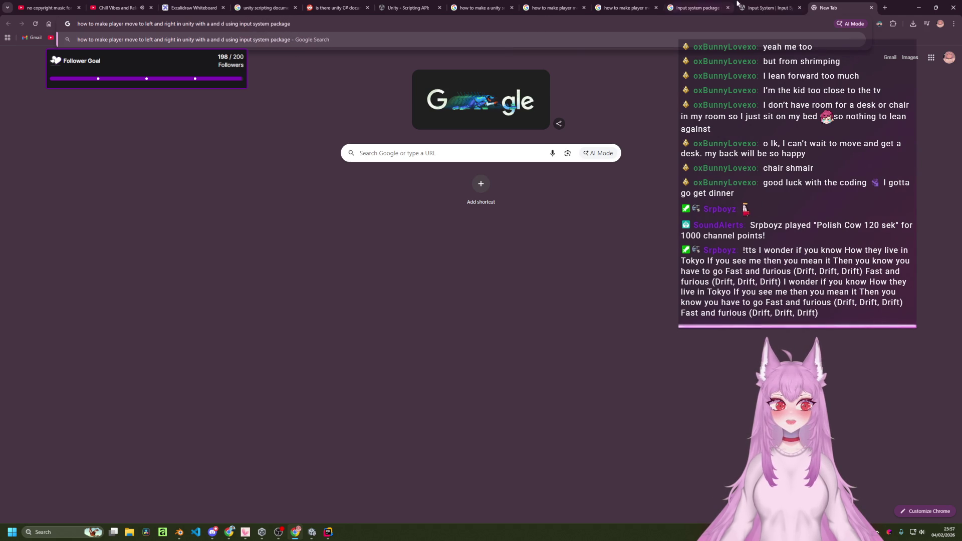
click(766, 5)
key(ctrl+shift+Tab)
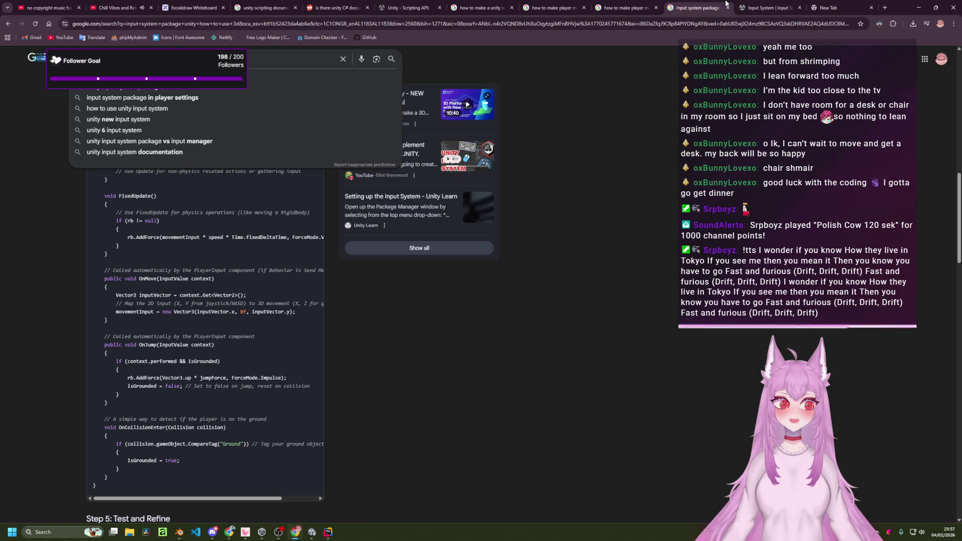
key(ctrl+Tab)
key(ctrl+Tab)
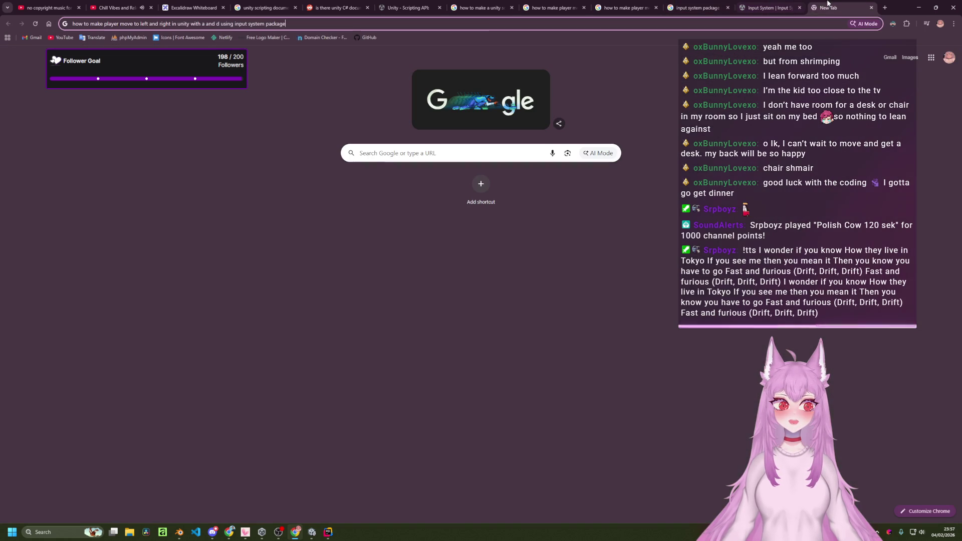
key(Return)
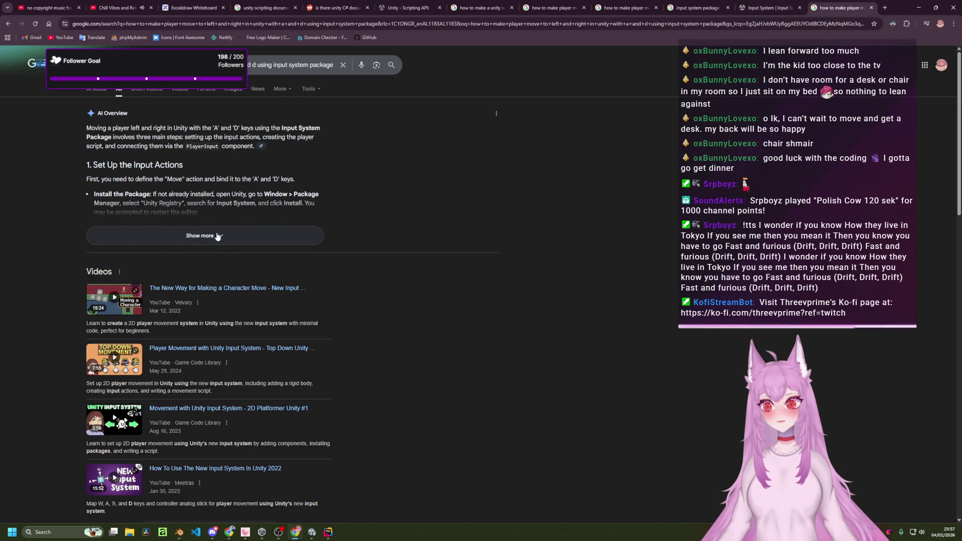
- Expand the AI Overview and select the PlayerMovement script's code
click(208, 239)
scroll(274, 222, down, 7)
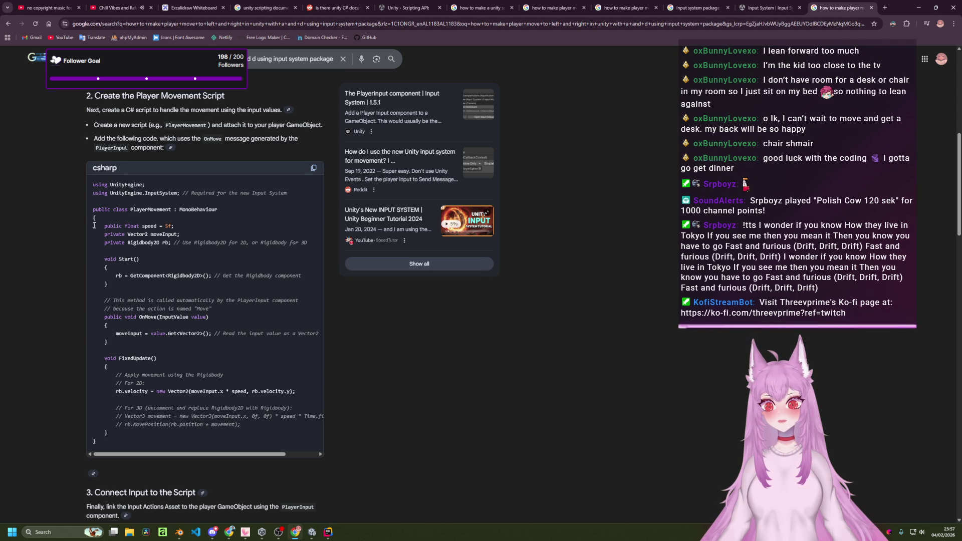
mouse_move(90, 233)
mouse_down()
mouse_move(190, 275)
mouse_move(215, 380)
mouse_move(245, 434)
mouse_up()
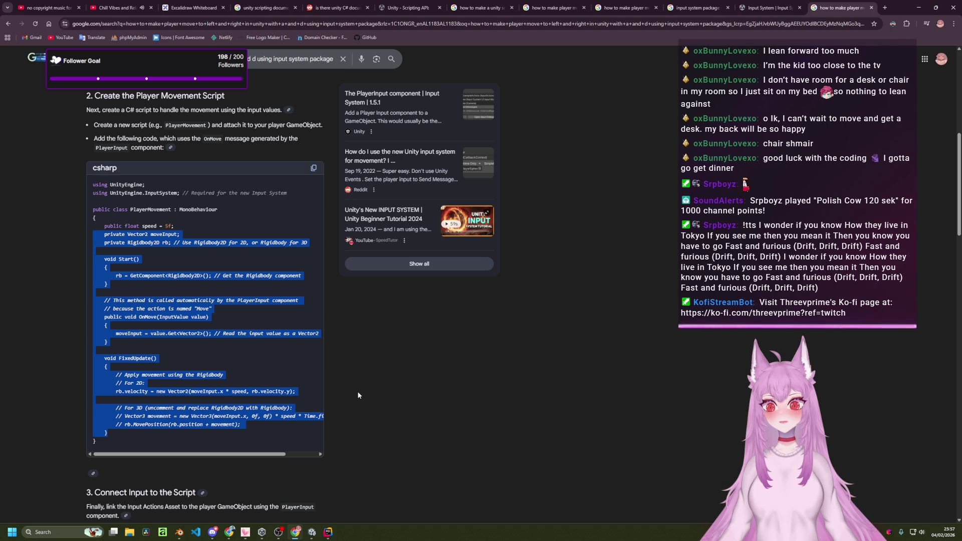
key(alt+Tab)
key(alt+Tab)
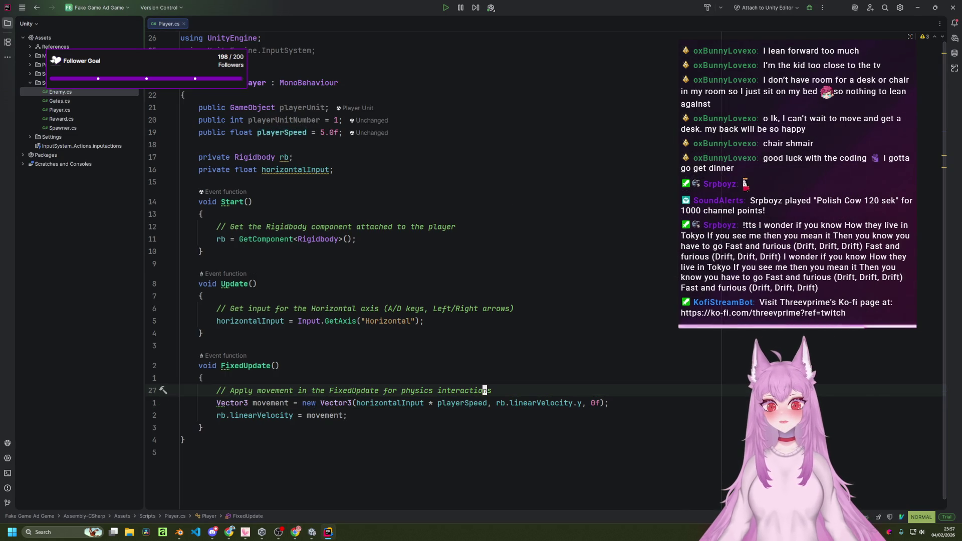
- Replace the old fields and methods in Player.cs with the Rigidbody2D OnMove code
key(braceleft)
key(braceleft)
key(braceleft)
key(j)
key(shift+v)
key(j)
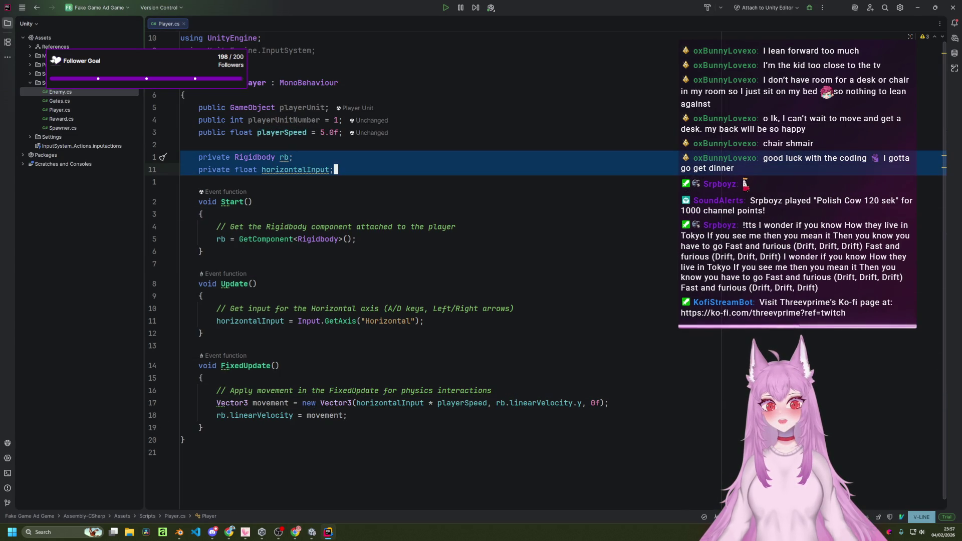
key(j)
key(j)
key(j)
key(p)
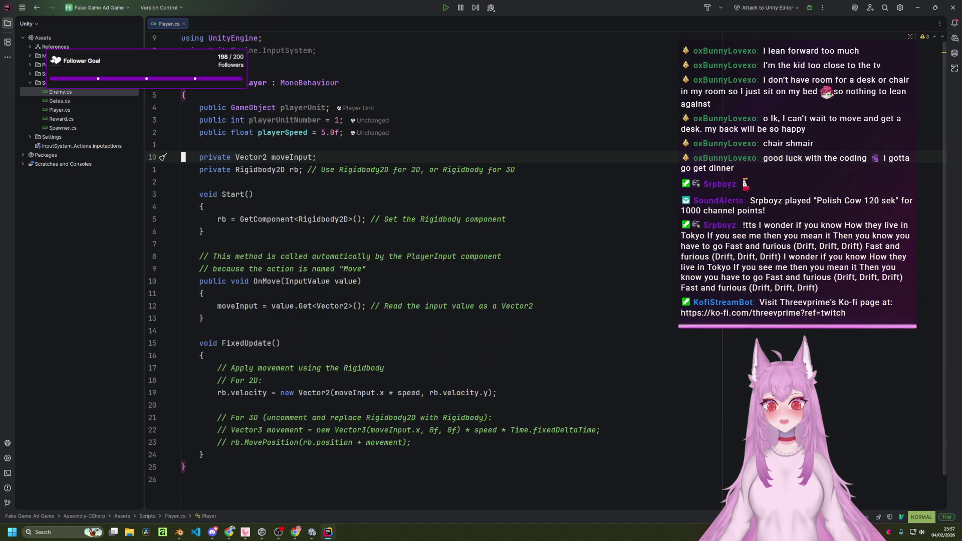
- Rename speed to playerSpeed in the velocity line and save Player.cs
key(k)
key(j)
key(j)
key(j)
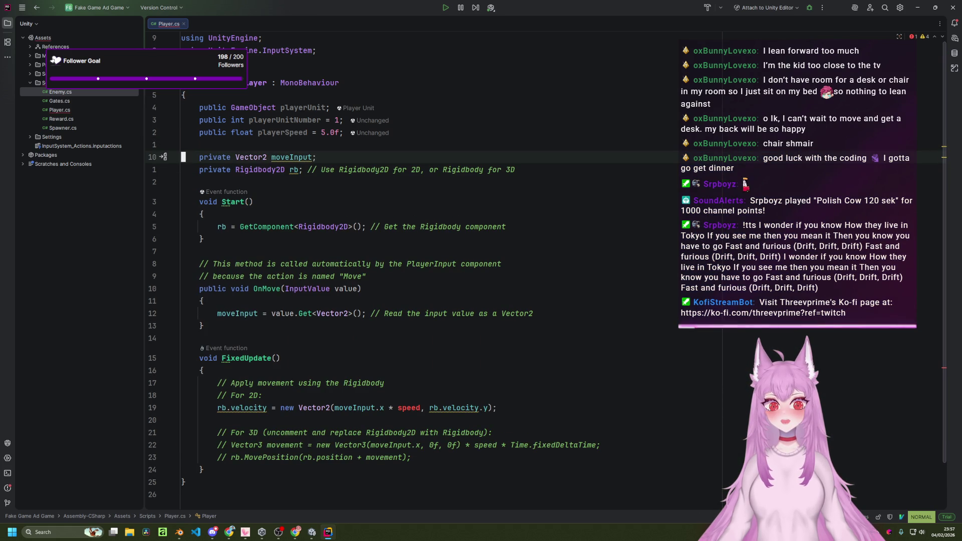
key(w)
key(w)
key(w)
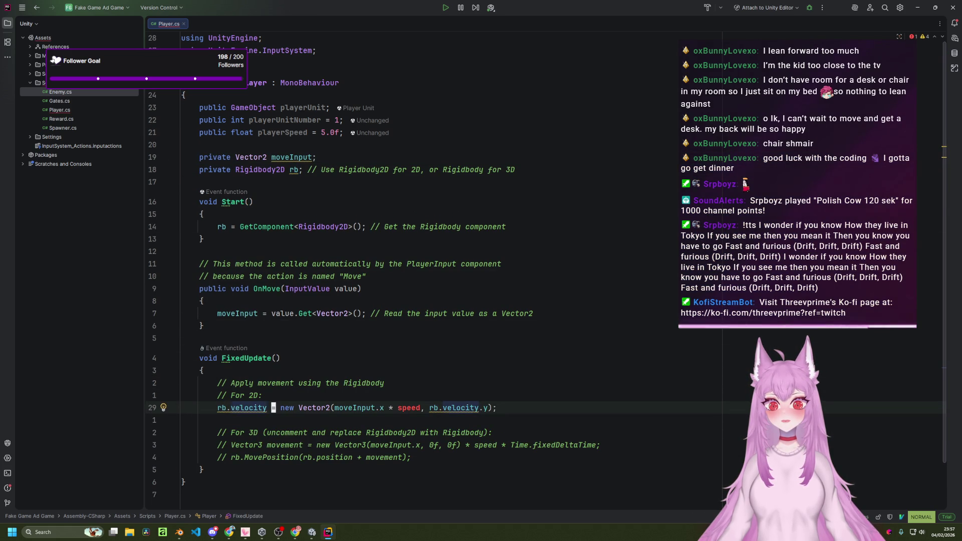
text(wxiplayerS)
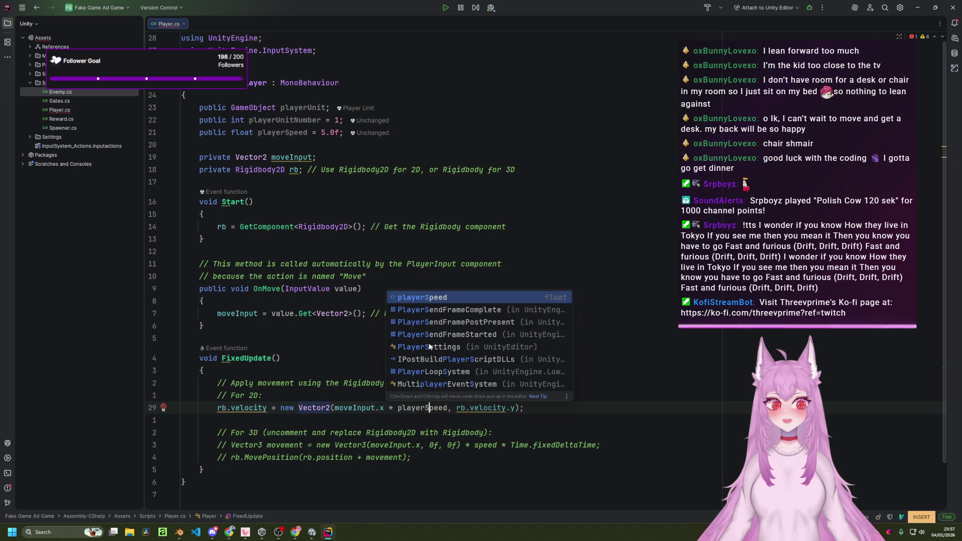
key(Escape)
key(ctrl+s)
click(311, 531)
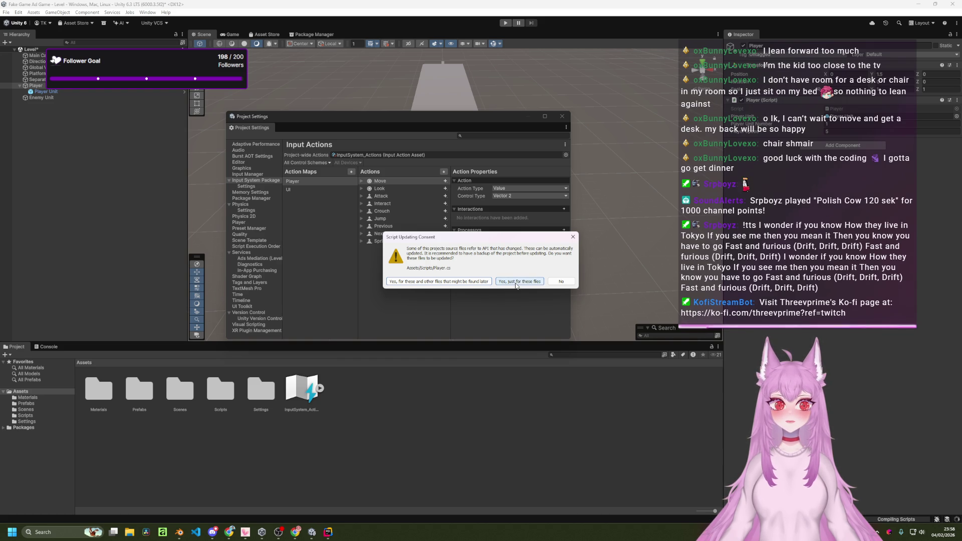
- Let Unity update velocity to linearVelocity in all files, close Project Settings, and return to Rider
click(466, 284)
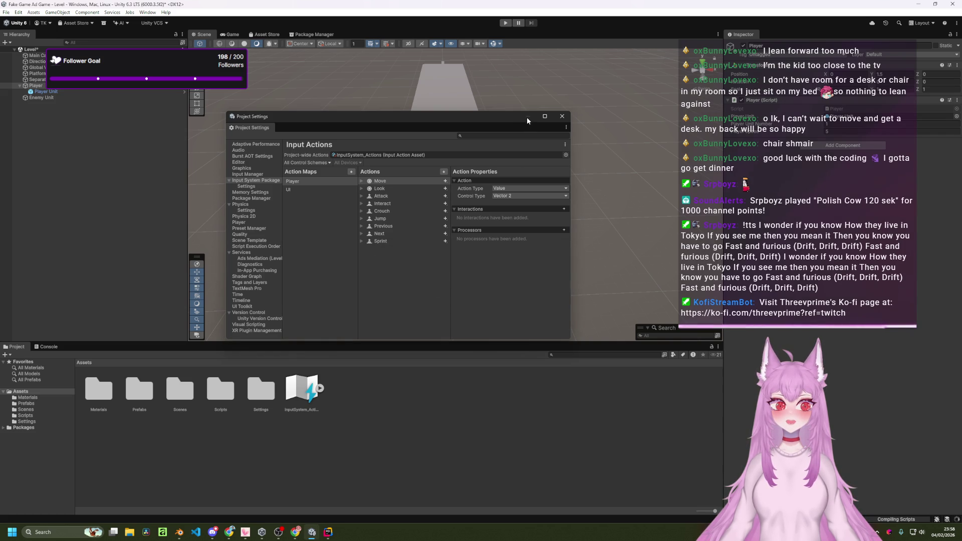
click(561, 116)
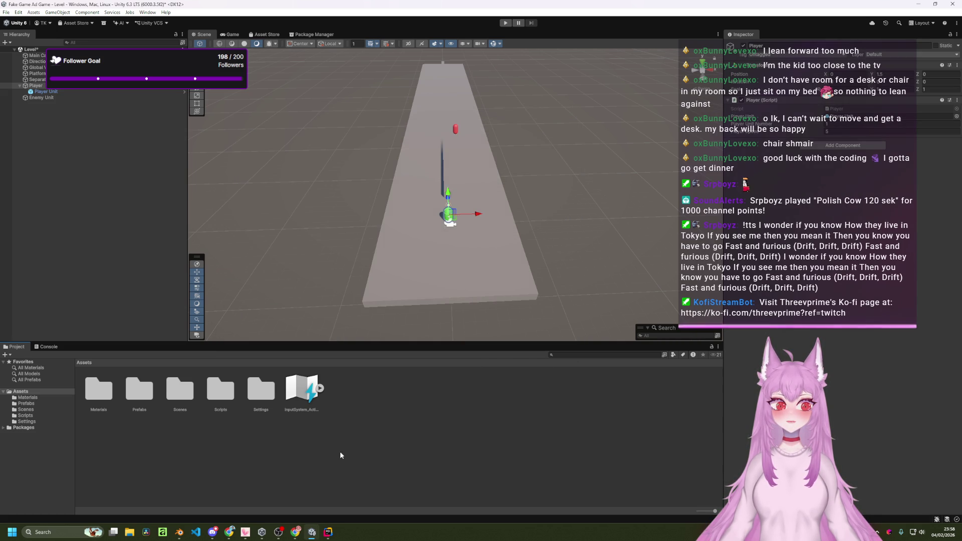
click(328, 532)
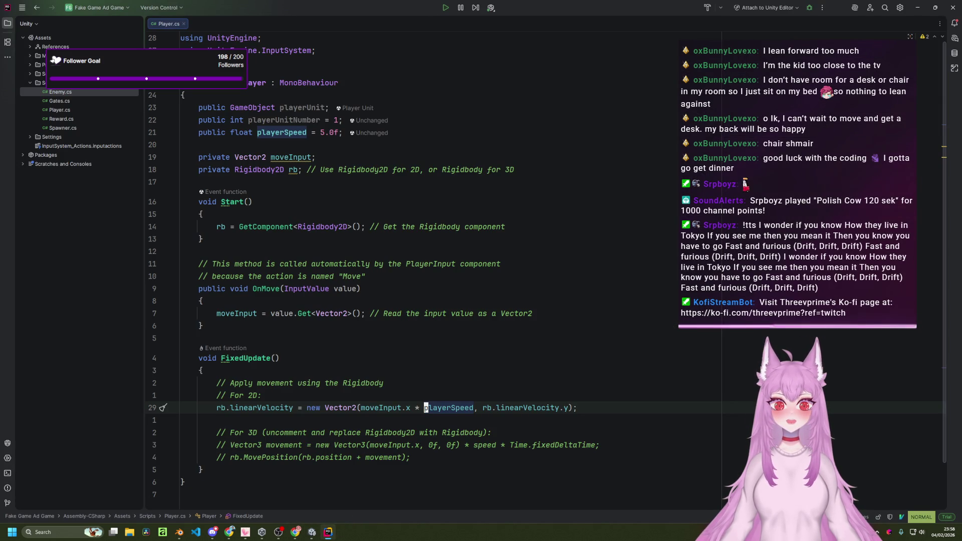
- Run play mode briefly to test the player's movement
click(312, 532)
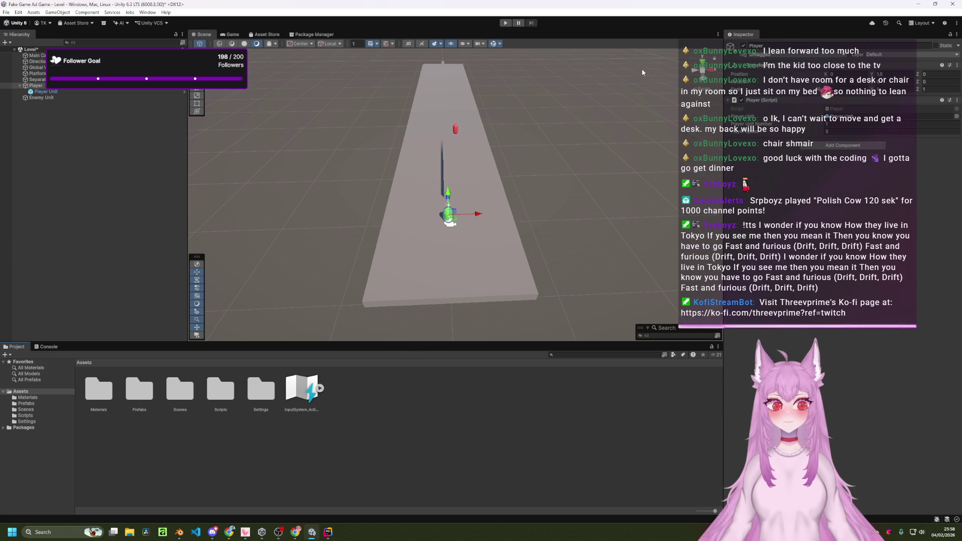
click(505, 23)
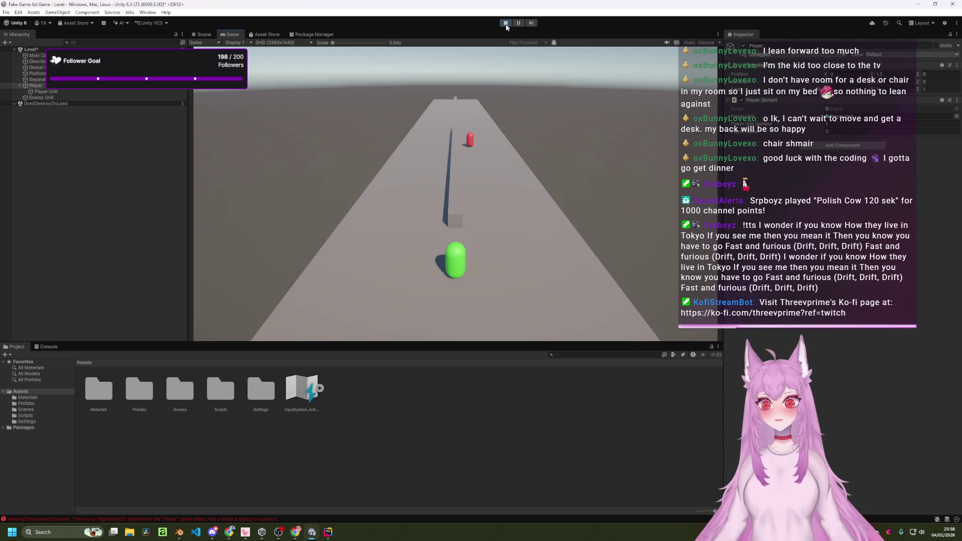
click(506, 23)
- Add a 3D Rigidbody component to the Player object
click(67, 93)
click(36, 85)
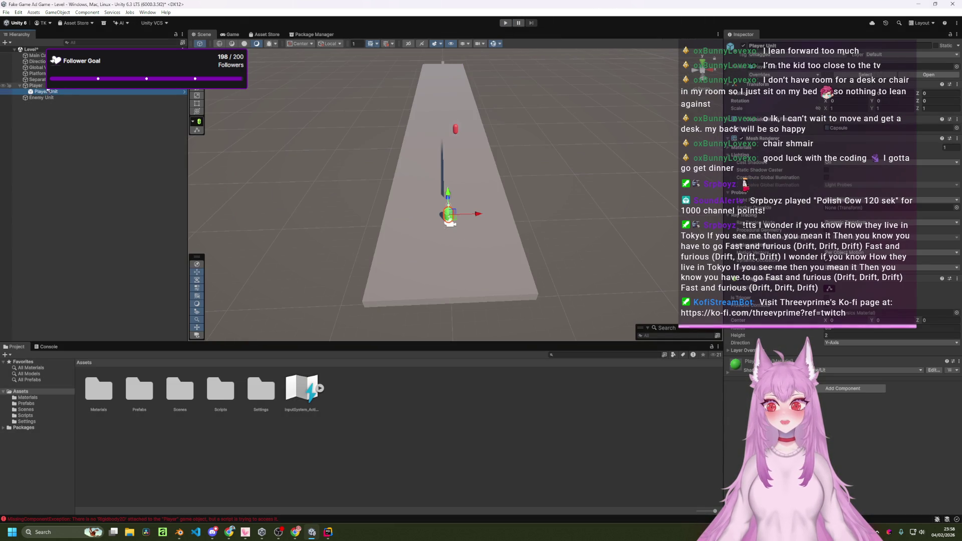
click(838, 145)
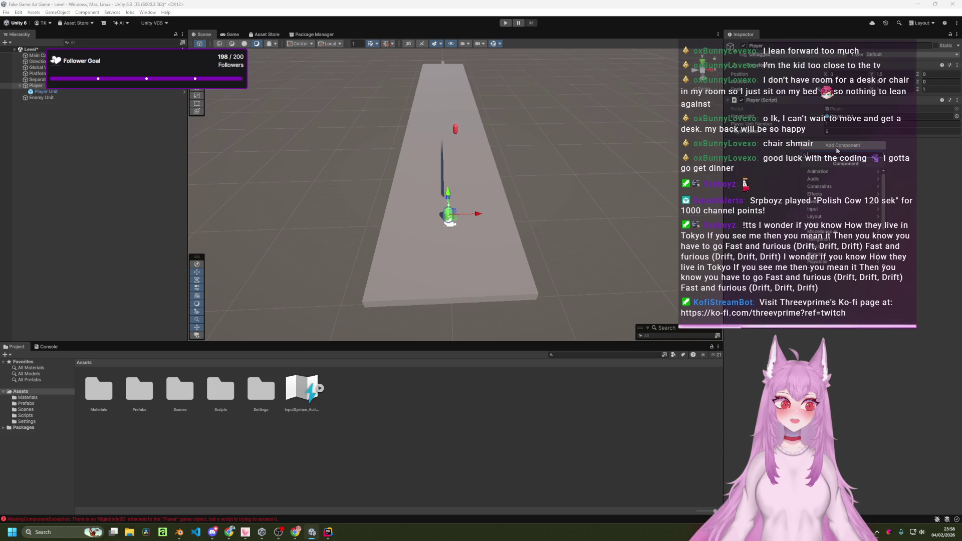
text(rigid)
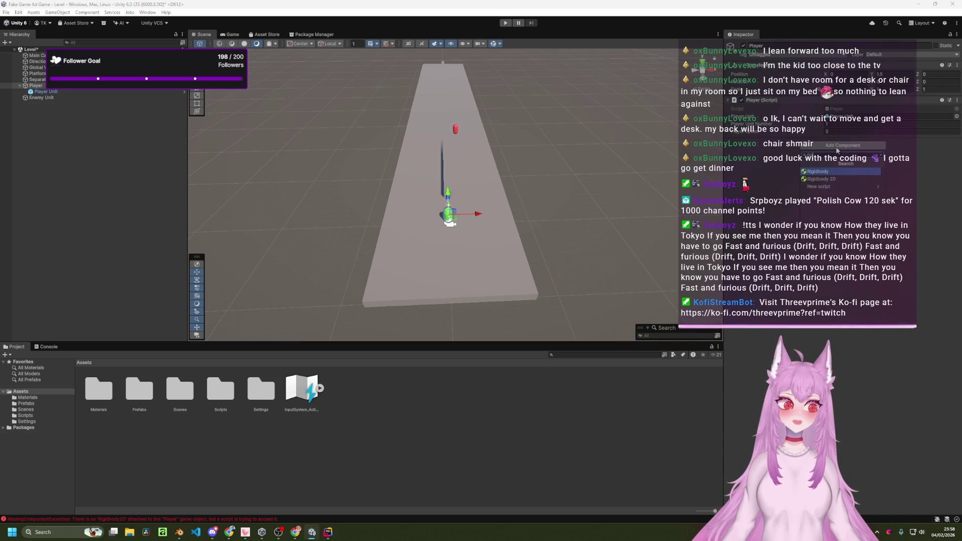
key(Return)
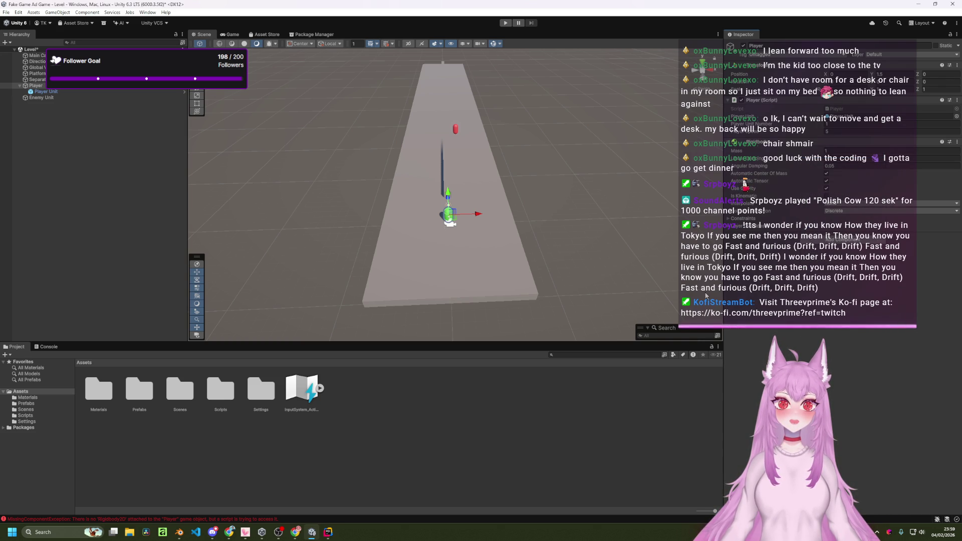
key(alt+Tab)
key(alt+Tab)
key(Tab)
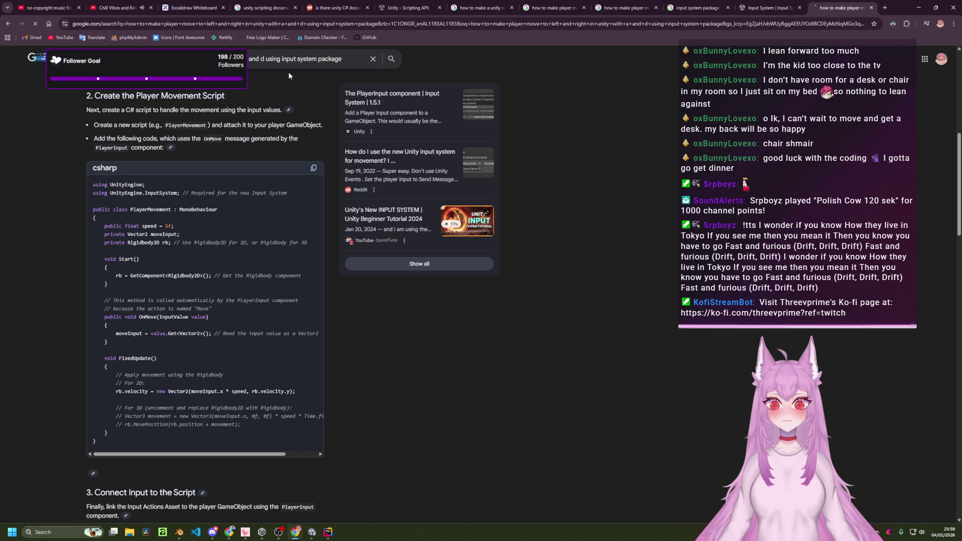
- Search the A/D movement query for 3D and copy the PlayerMovement3D Rigidbody code sample
key(Return)
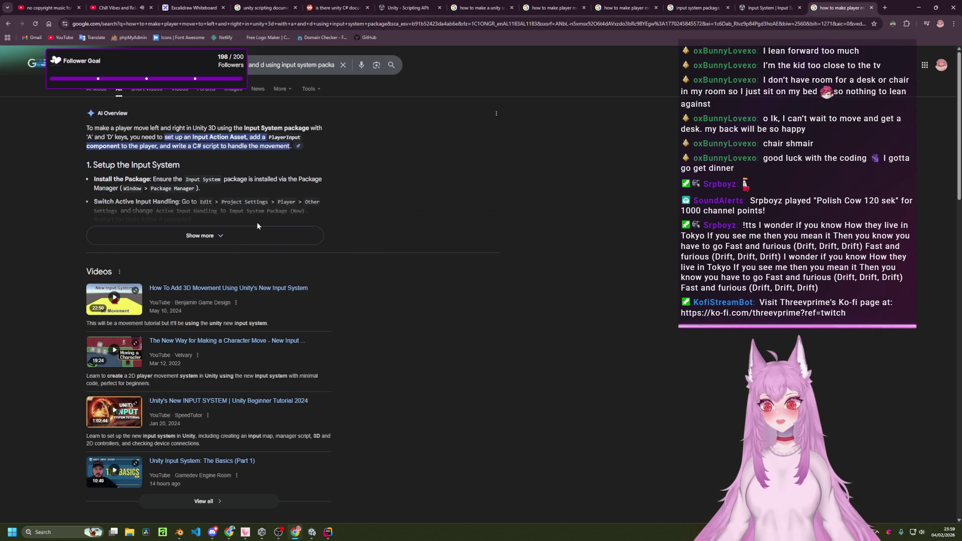
click(255, 230)
scroll(264, 300, down, 1)
scroll(264, 330, down, 7)
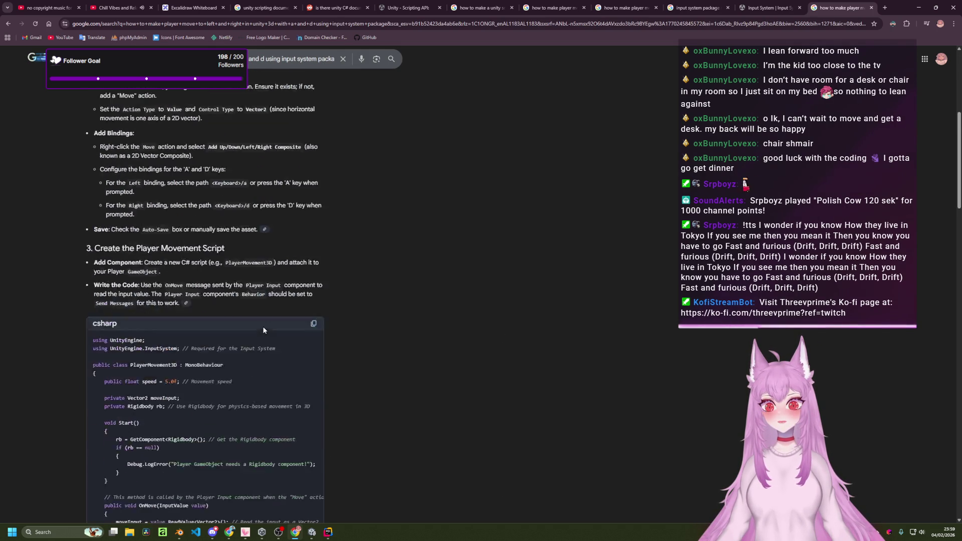
click(313, 171)
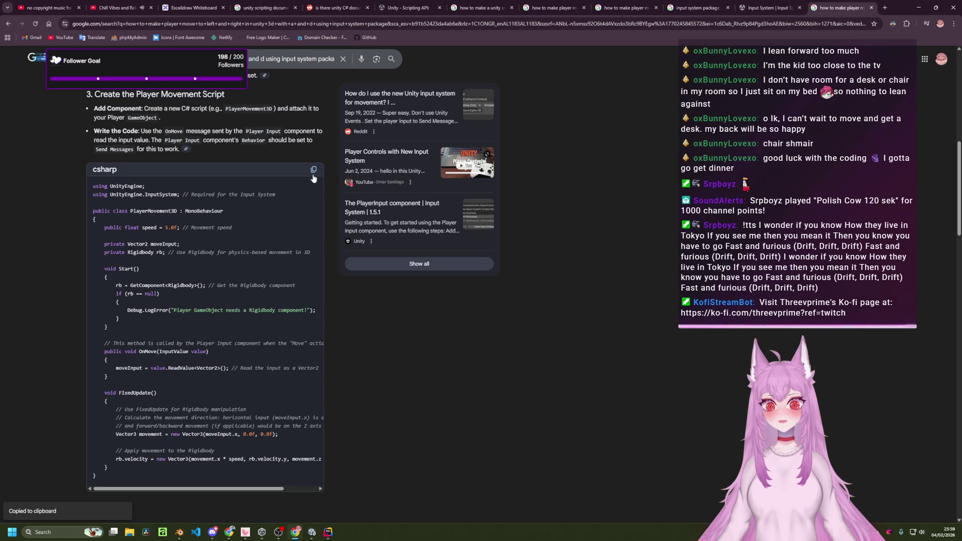
mouse_move(92, 239)
mouse_down()
mouse_move(153, 285)
mouse_move(252, 469)
mouse_up()
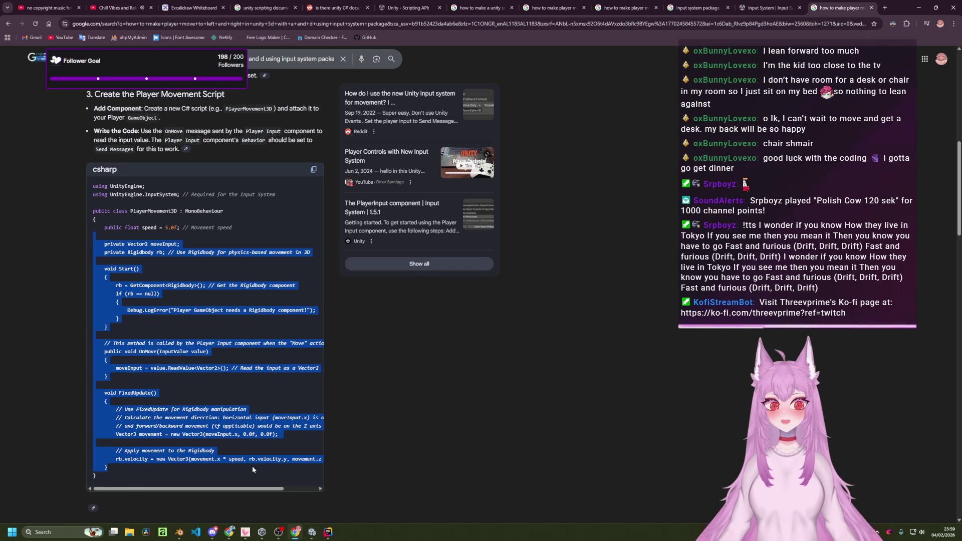
key(alt+Tab)
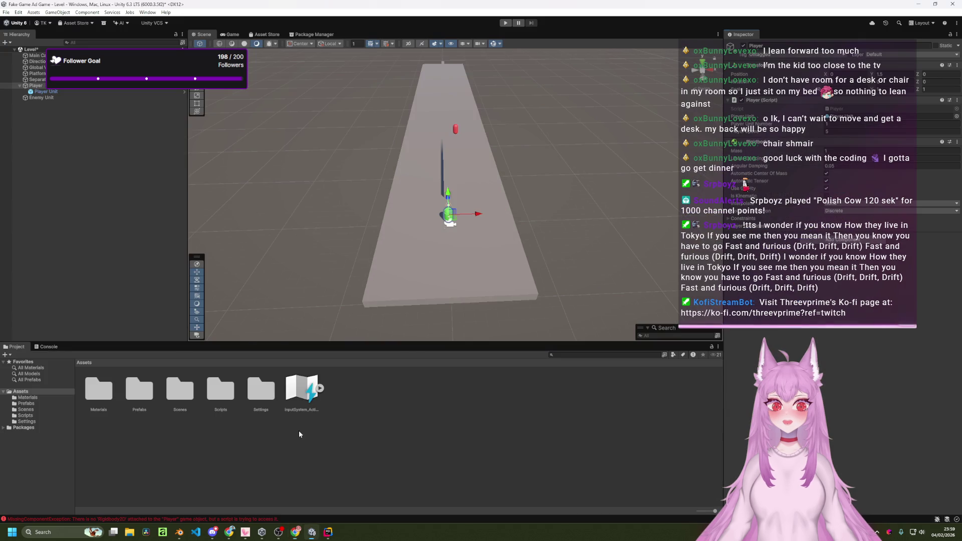
- Bring Player.cs in Rider forward and review the lines from moveInput to FixedUpdate
key(alt+Tab)
key(Tab)
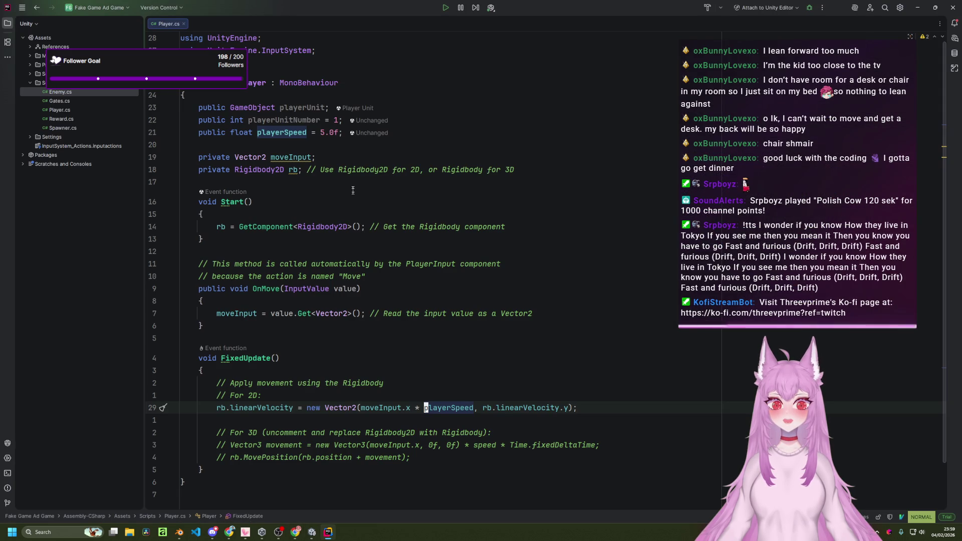
click(358, 156)
key(shift+v)
key(j)
key(j)
key(j)
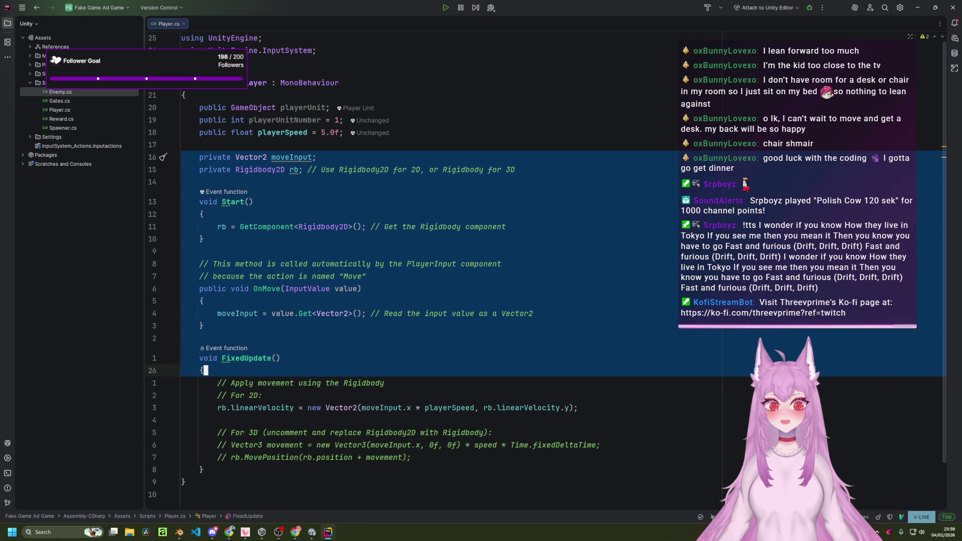
key(Escape)
- Comment out the 2D linearVelocity line, uncomment the Vector3 and rb.MovePosition lines, and save
key(j)
key(j)
key(j)
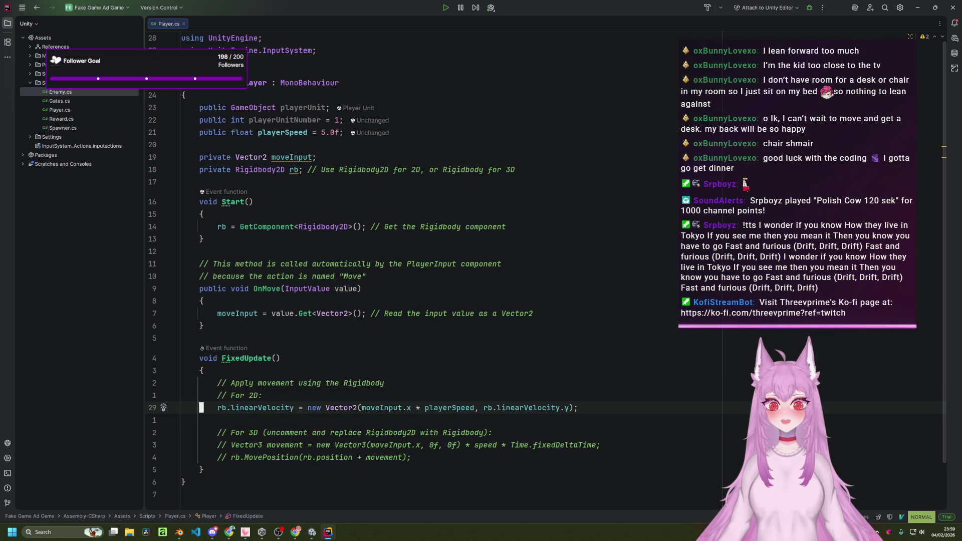
key(shift+i)
text(//)
key(Escape)
key(j)
key(j)
key(j)
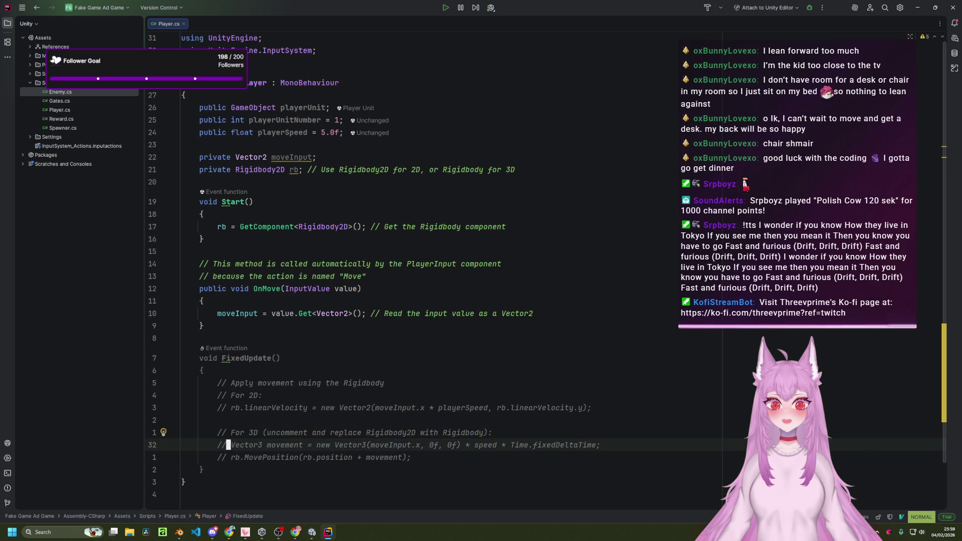
key(h)
key(h)
key(x)
key(x)
key(x)
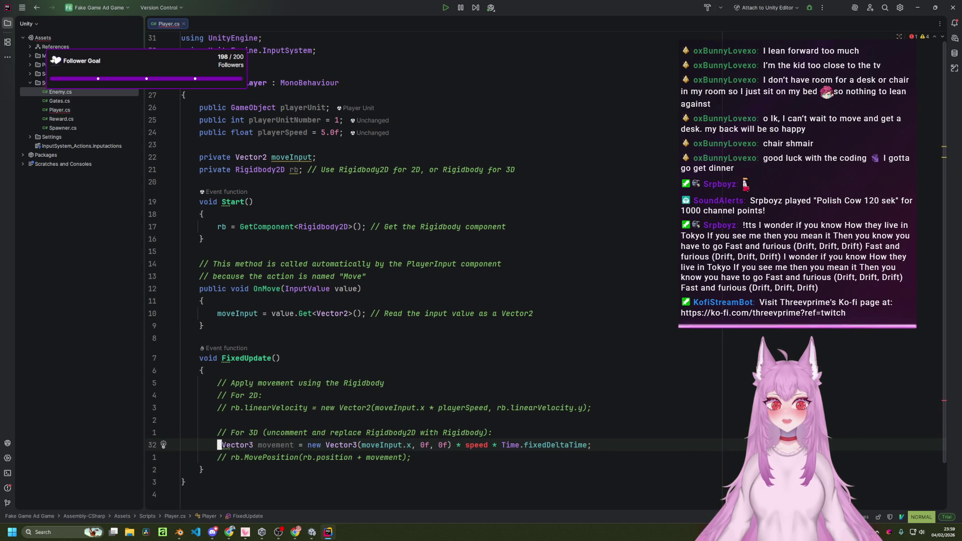
key(j)
key(x)
key(x)
key(x)
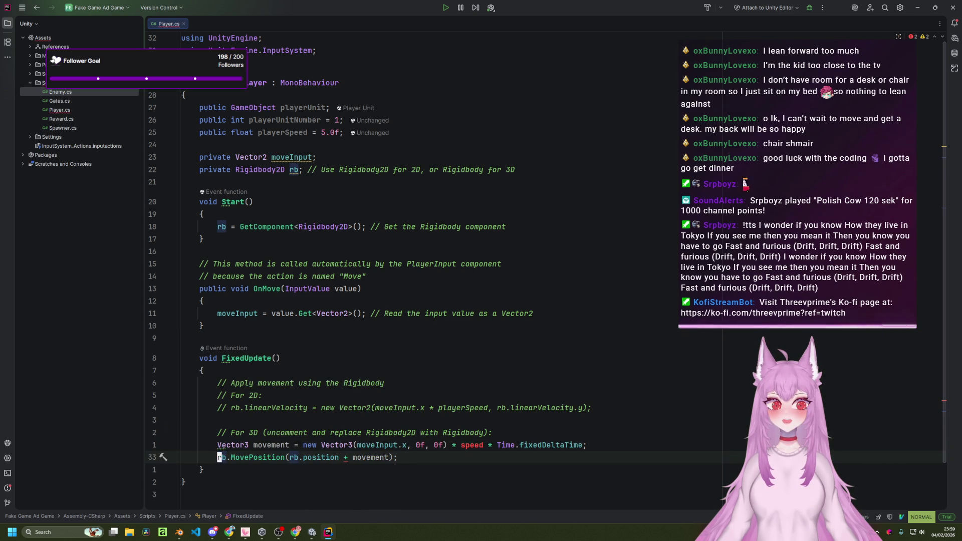
text(:w)
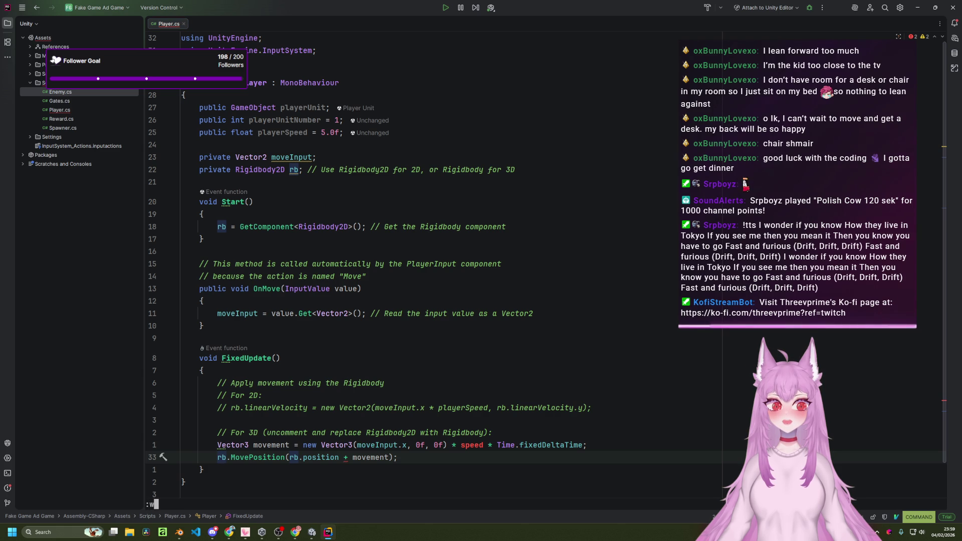
key(Return)
- Correct the Vector3 line's speed variable to playerSpeed and inspect the ambiguous + in MovePosition
click(462, 445)
text(sP)
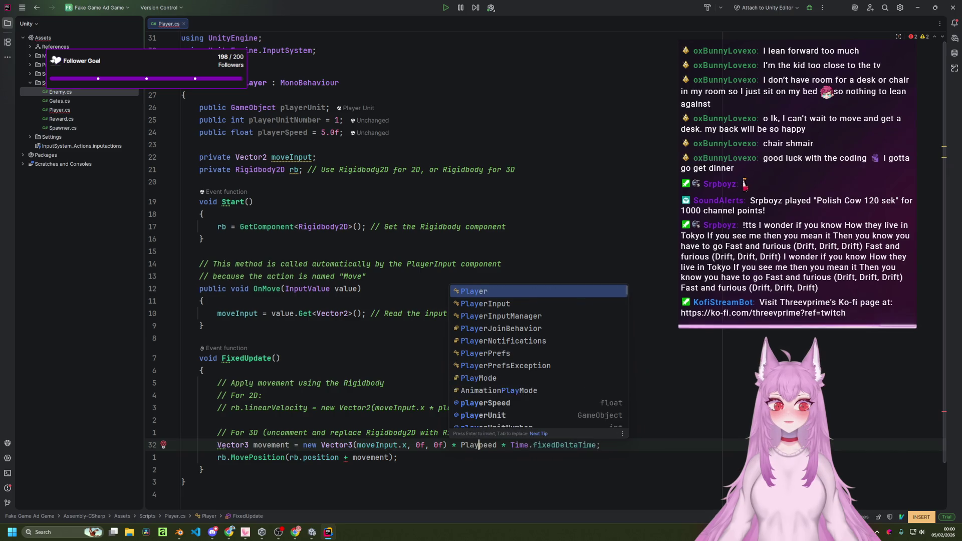
key(Escape)
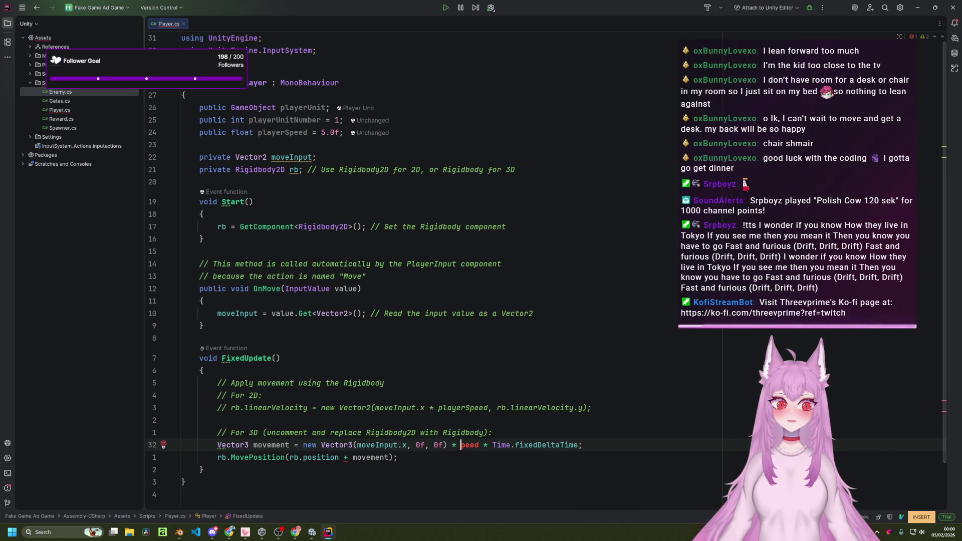
key(BackSpace)
key(Delete)
key(Delete)
key(Delete)
text(play)
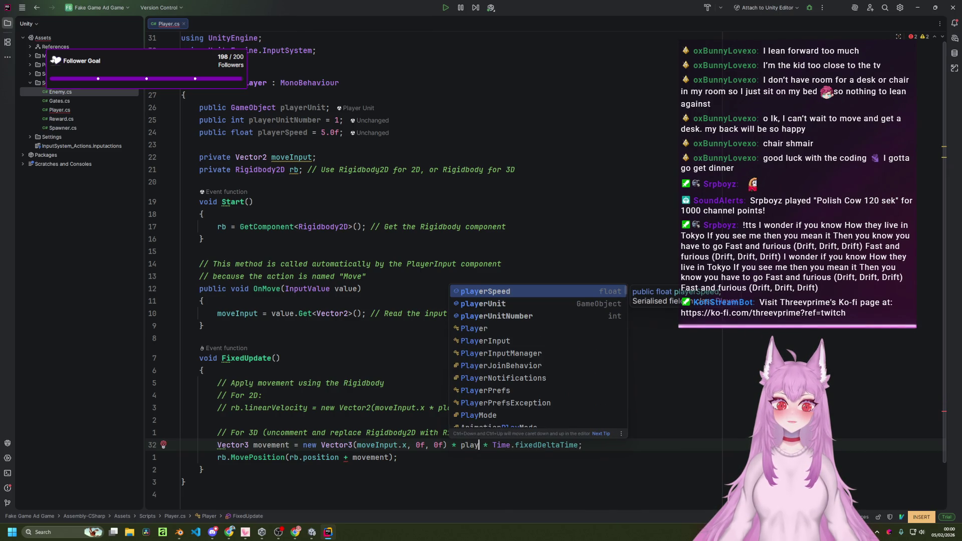
key(Return)
key(Escape)
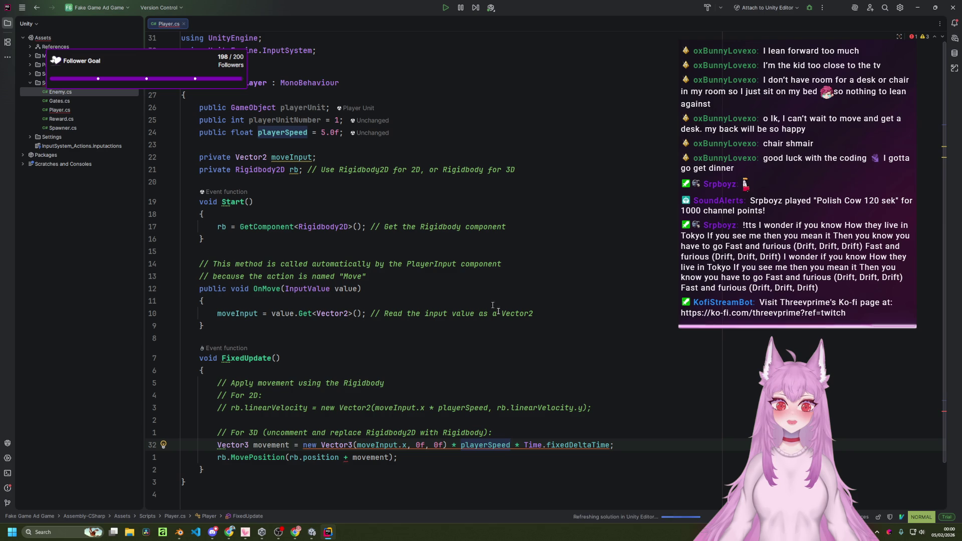
click(345, 457)
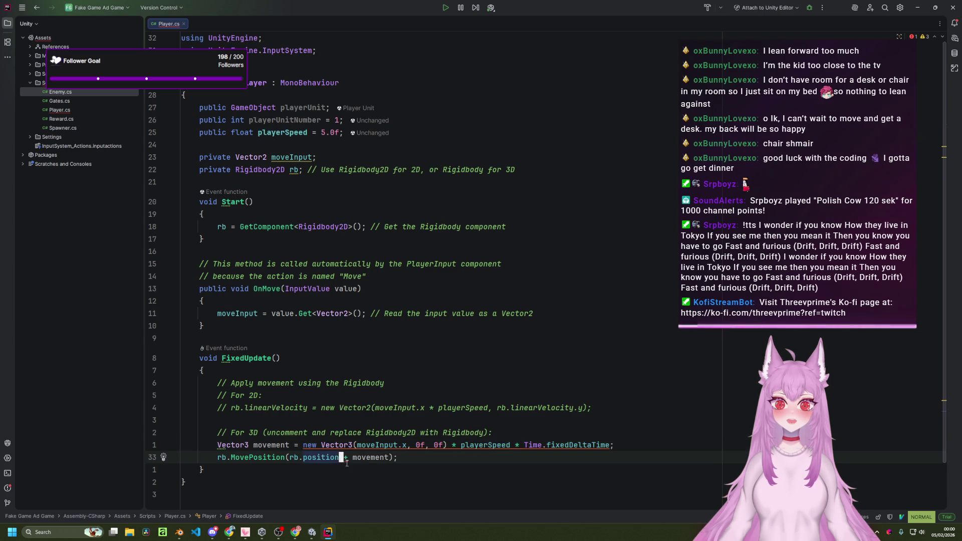
mouse_move(347, 461)
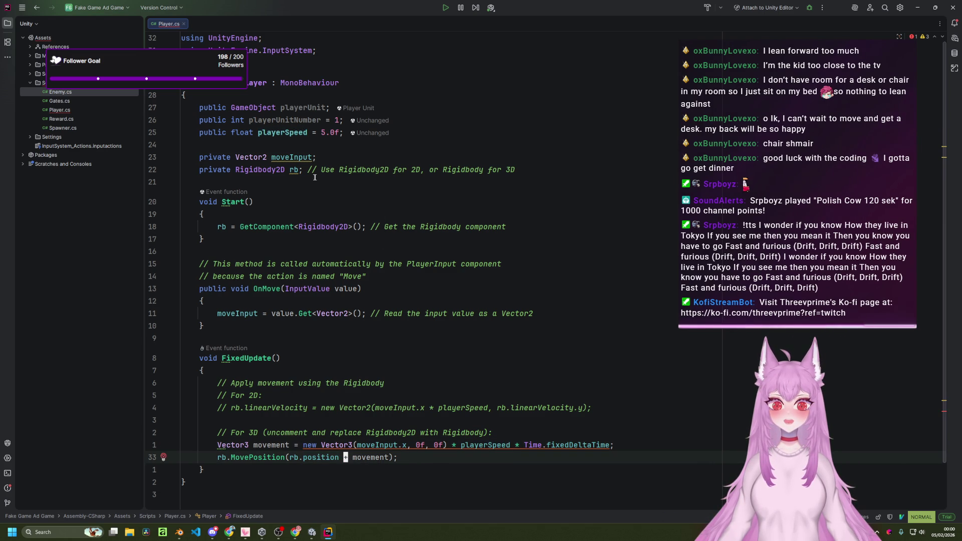
- Change the rb field's type from Rigidbody2D to Rigidbody
click(275, 169)
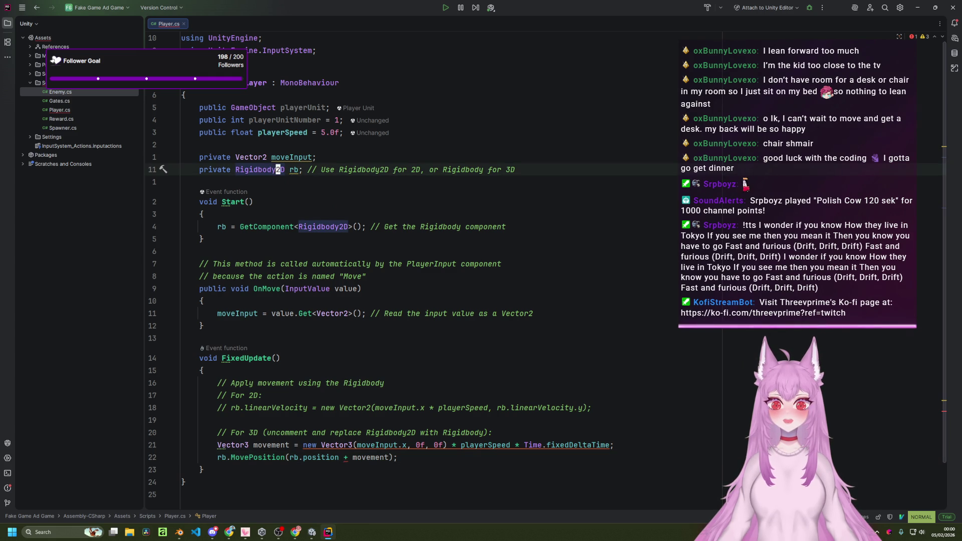
key(k)
key(j)
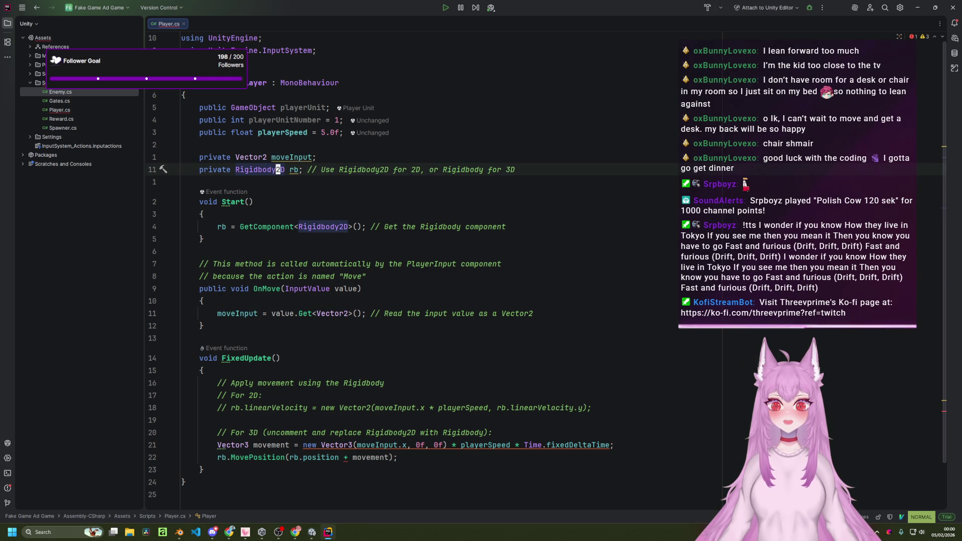
key(r)
key(3)
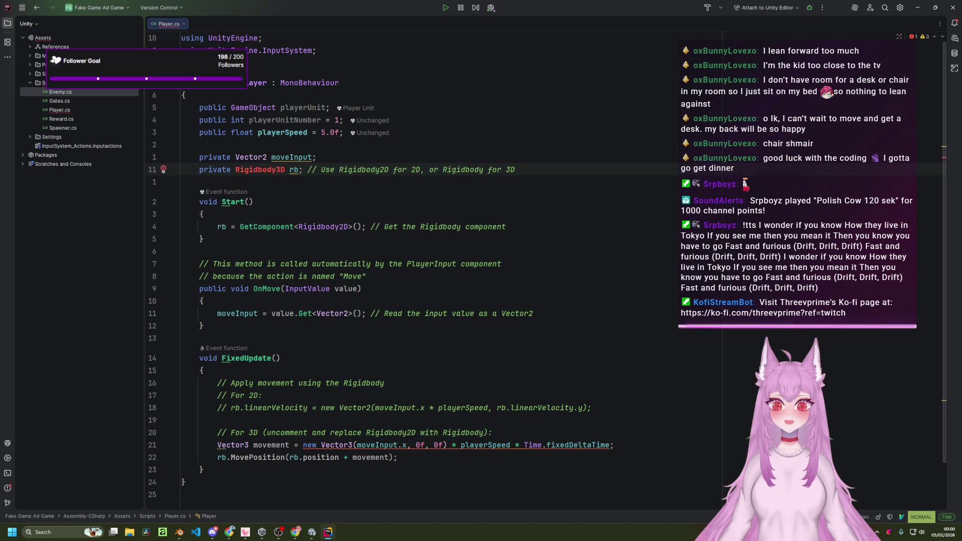
key(x)
key(x)
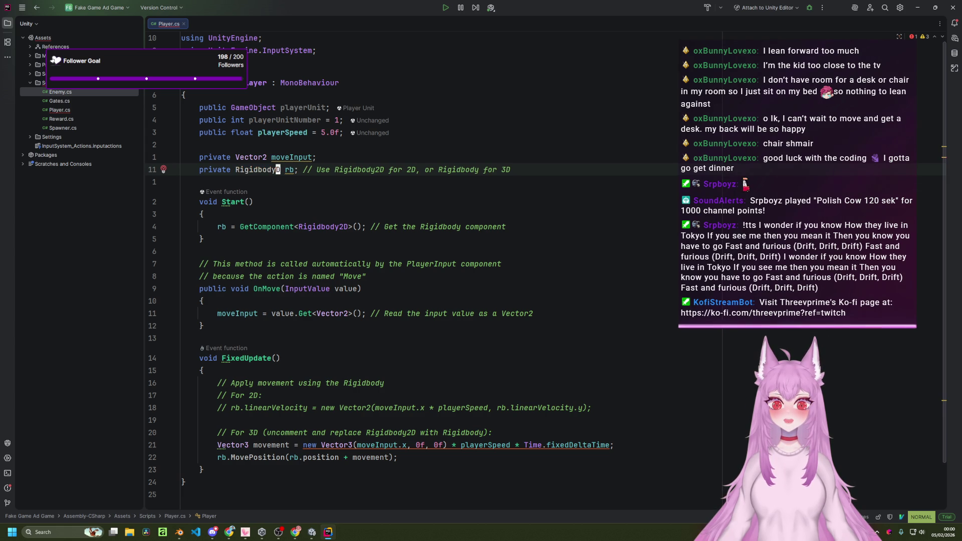
key(o)
key(Escape)
- Change GetComponent<Rigidbody2D>() in Start to GetComponent<Rigidbody>()
key(j)
key(j)
key(j)
key(w)
key(w)
key(w)
key(b)
key(b)
key(b)
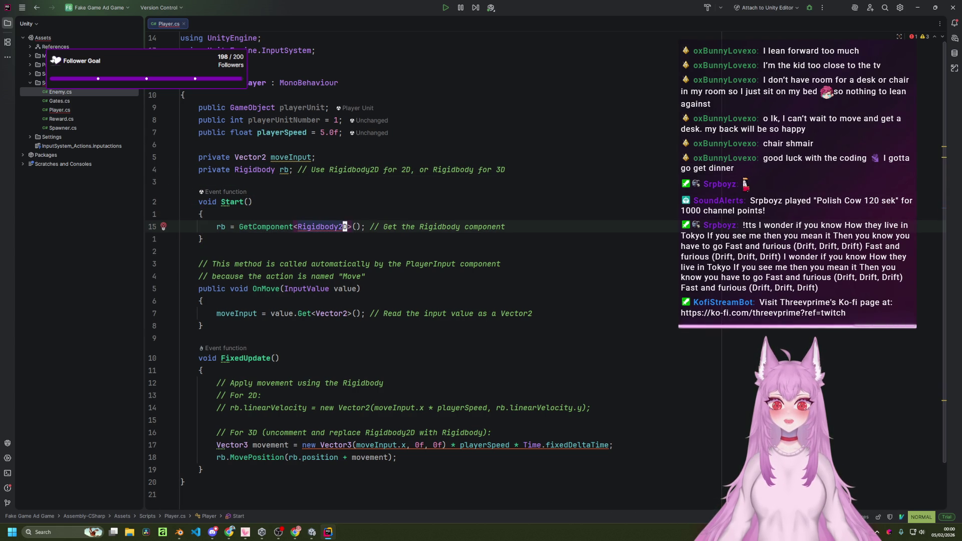
key(x)
key(x)
key(j)
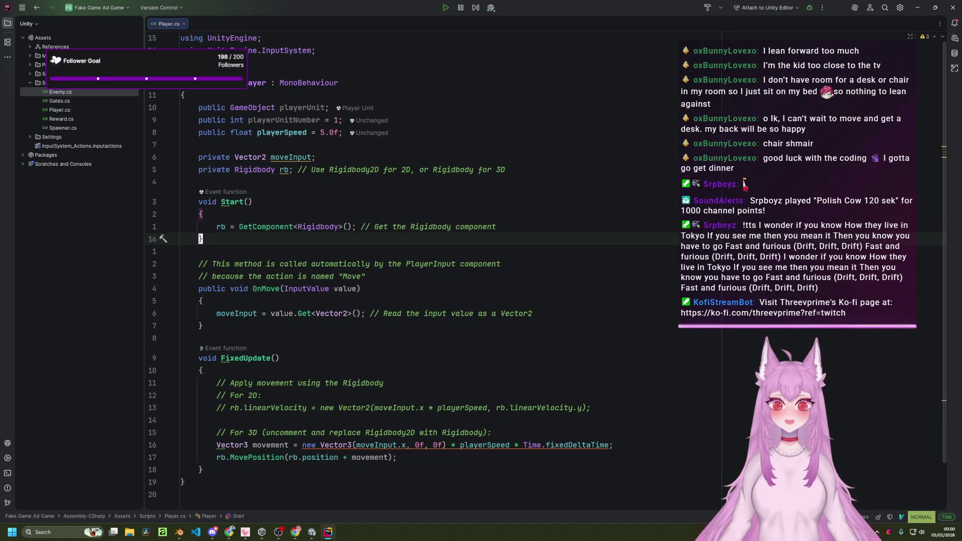
key(o)
key(Escape)
click(459, 443)
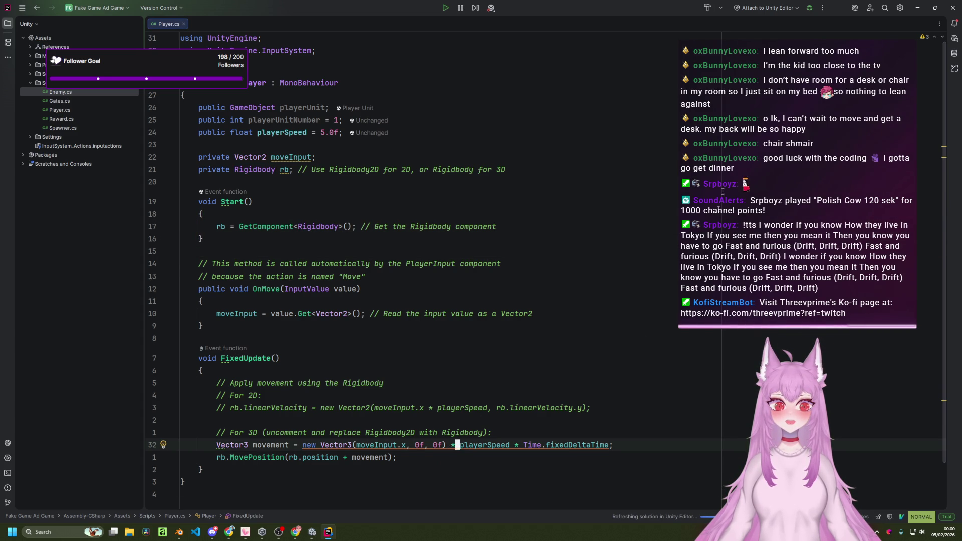
- Review the Problems list and apply 'Reorder multiplication' to group playerSpeed * Time.fixedDeltaTime
click(925, 37)
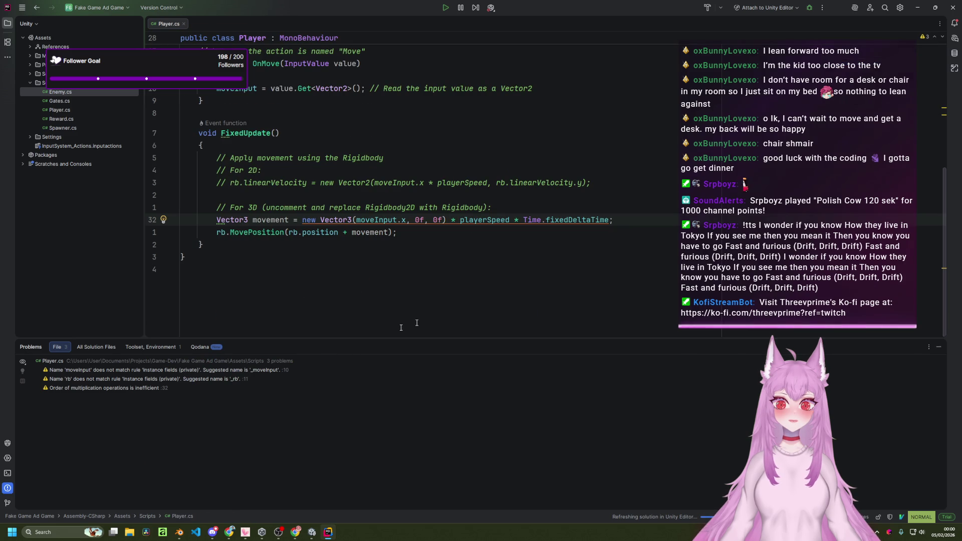
click(203, 369)
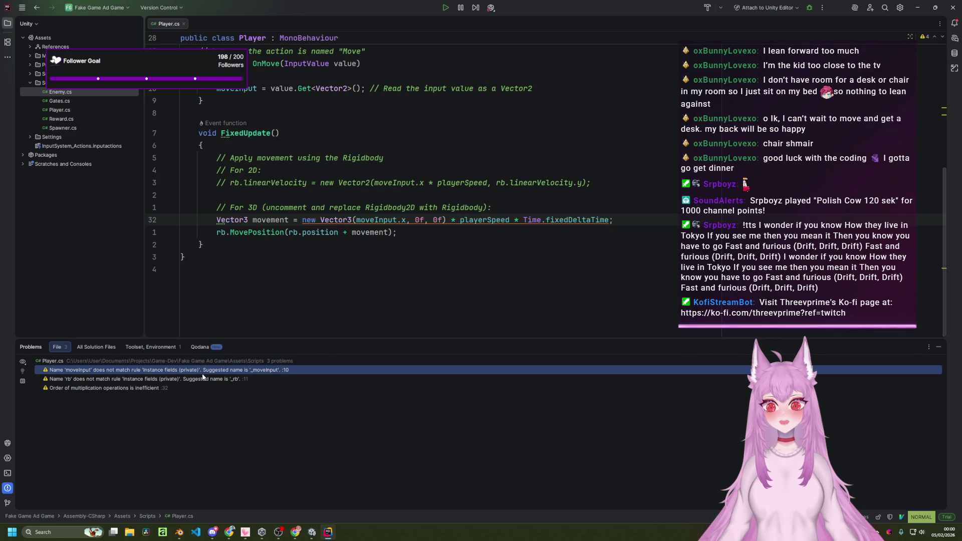
click(205, 381)
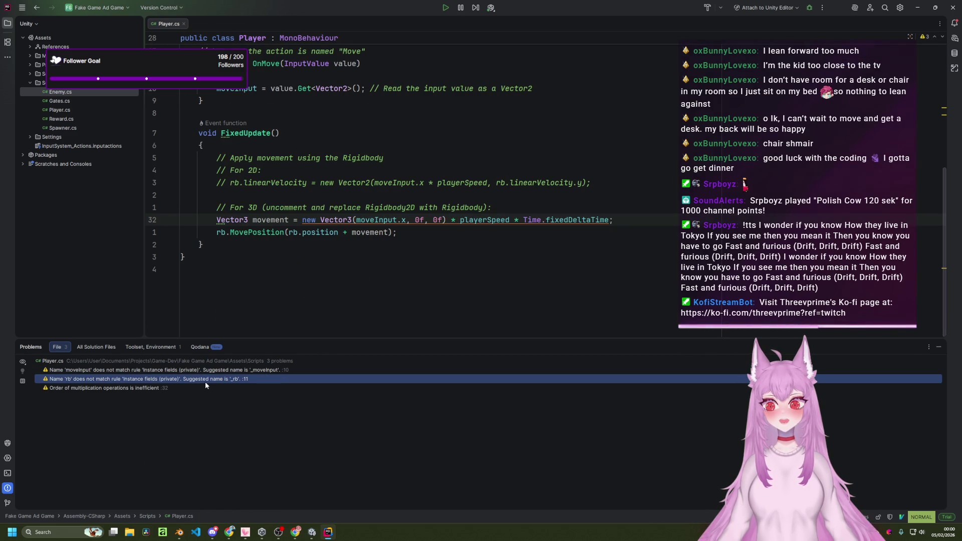
double_click(202, 389)
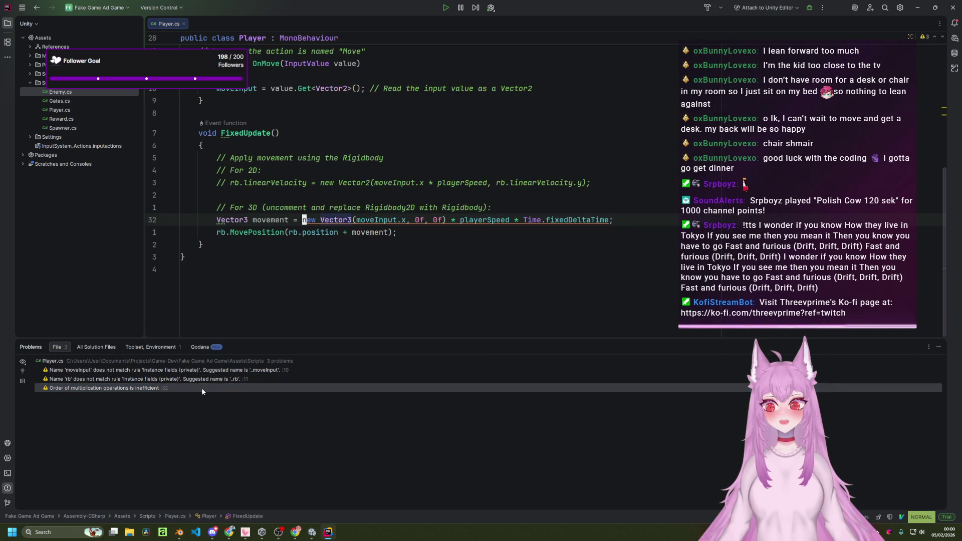
right_click(329, 218)
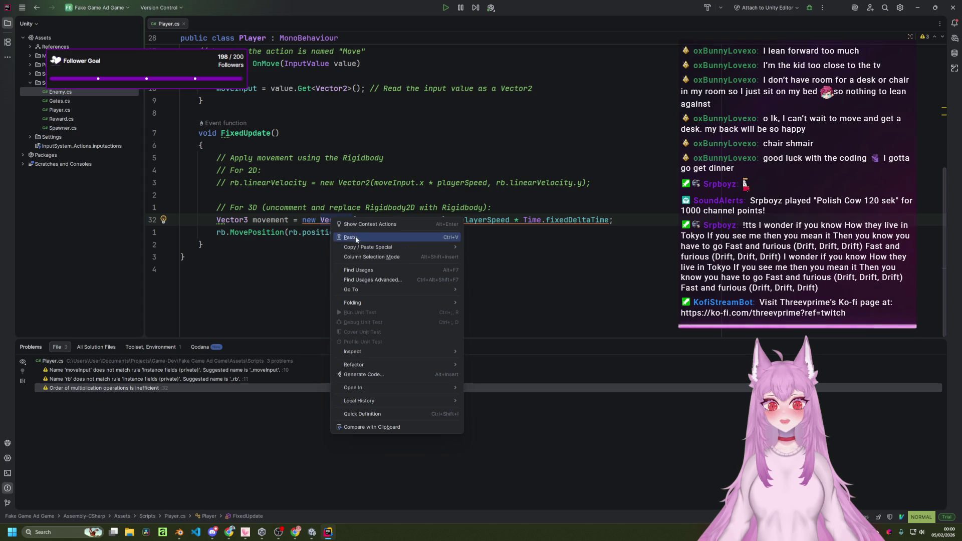
click(375, 221)
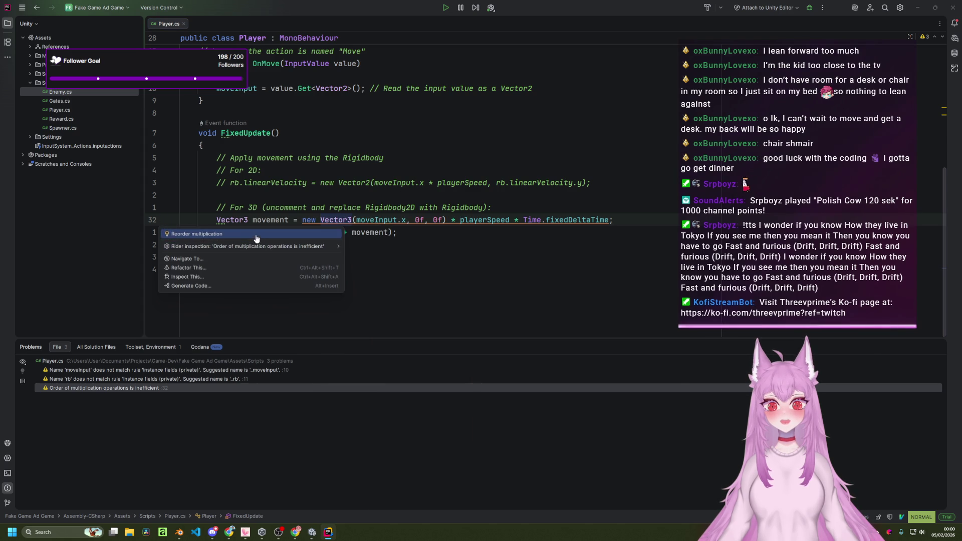
click(296, 235)
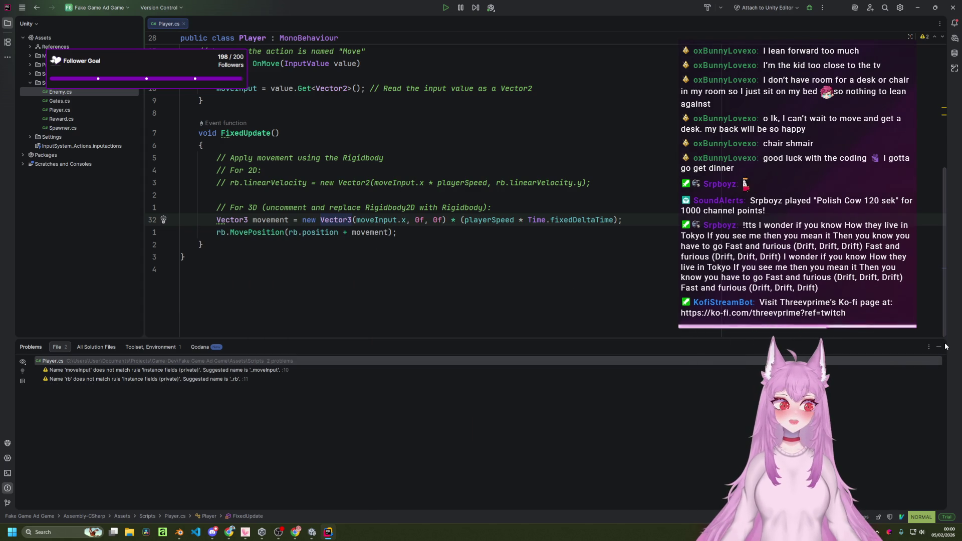
click(937, 346)
- Rename the fields moveInput to _moveInput and rb to _rb, then return to Unity
click(288, 156)
right_click(289, 150)
click(323, 156)
click(241, 174)
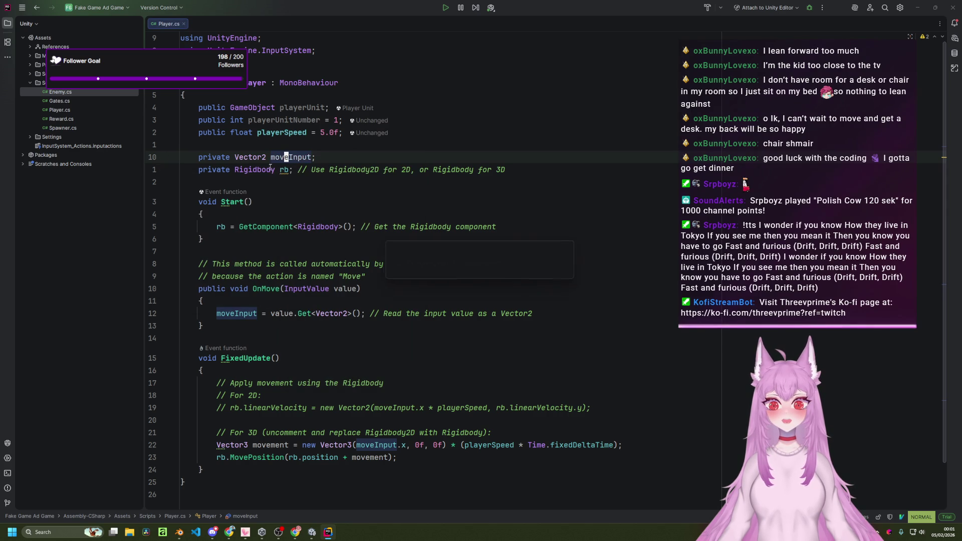
key(Down)
right_click(282, 168)
click(302, 172)
click(233, 184)
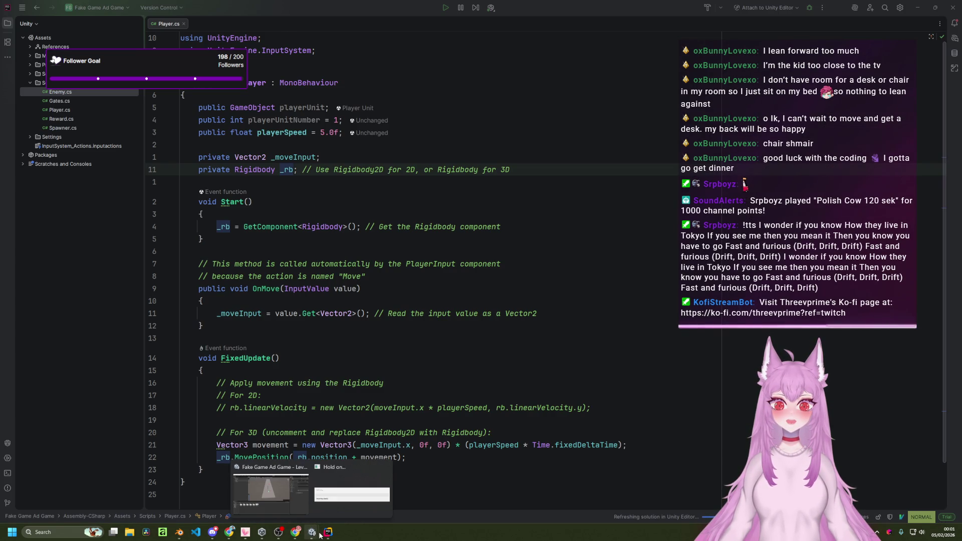
mouse_move(314, 534)
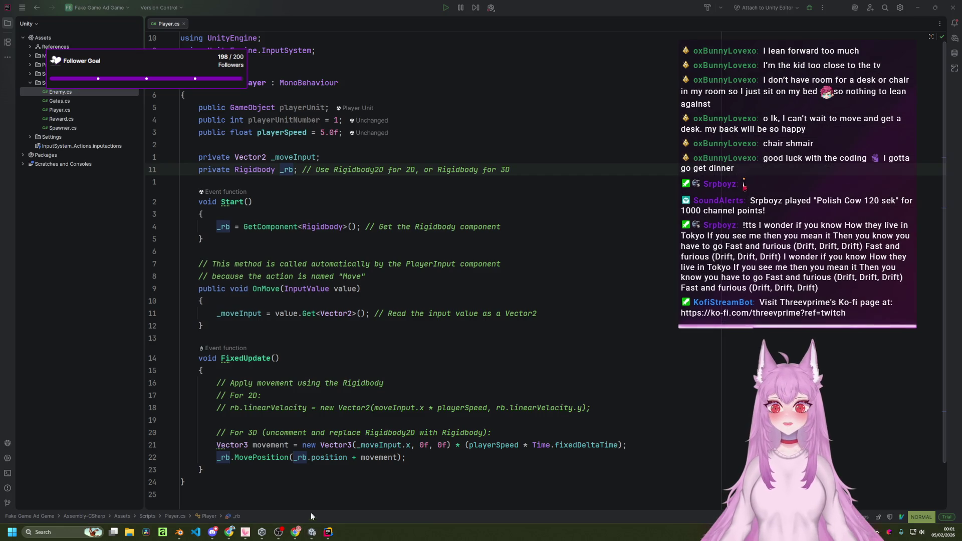
click(311, 501)
- Run the game in Play mode, switching between Scene and Game views to watch the capsule move
click(312, 535)
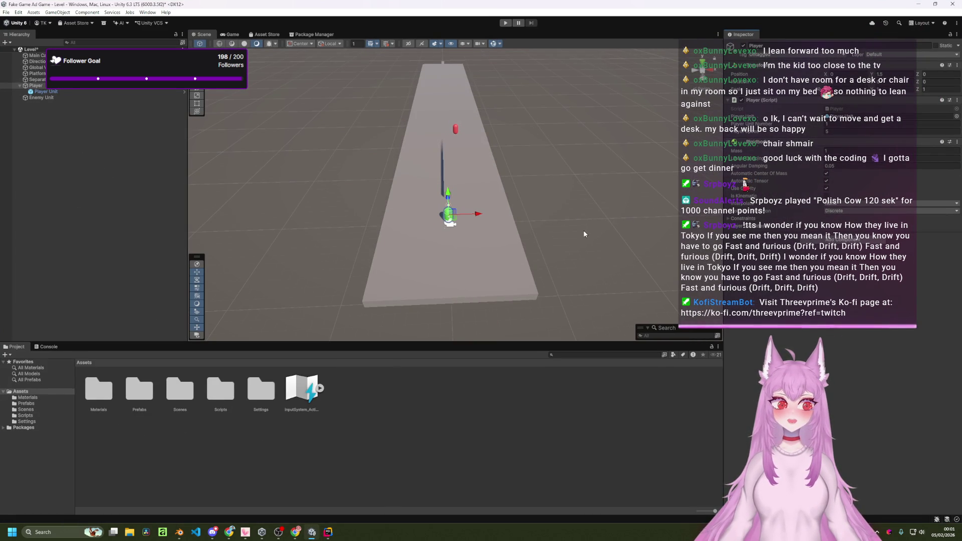
click(505, 23)
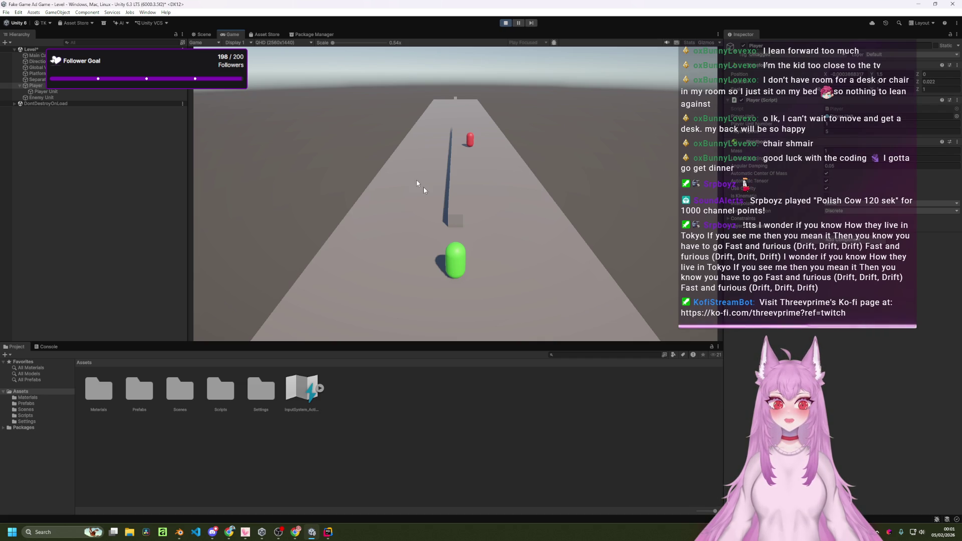
click(204, 34)
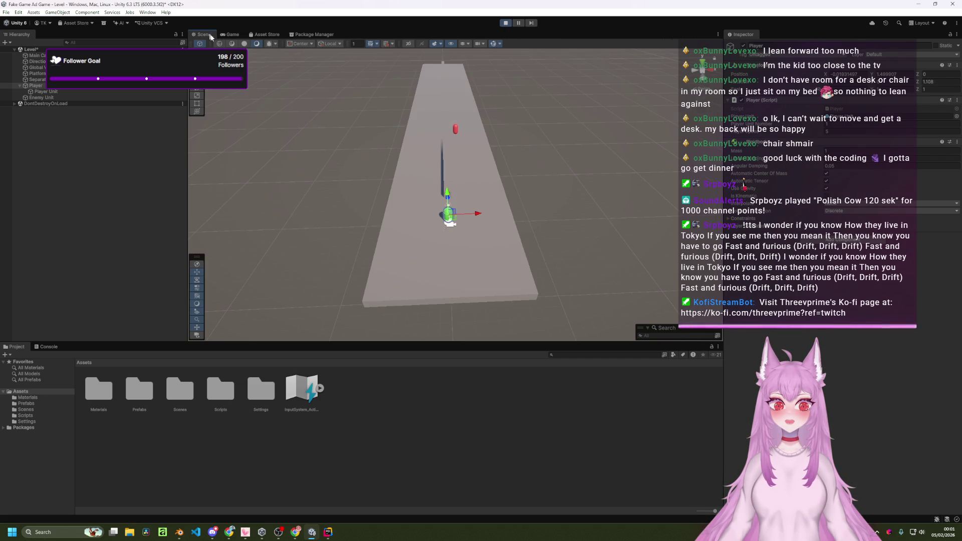
click(233, 34)
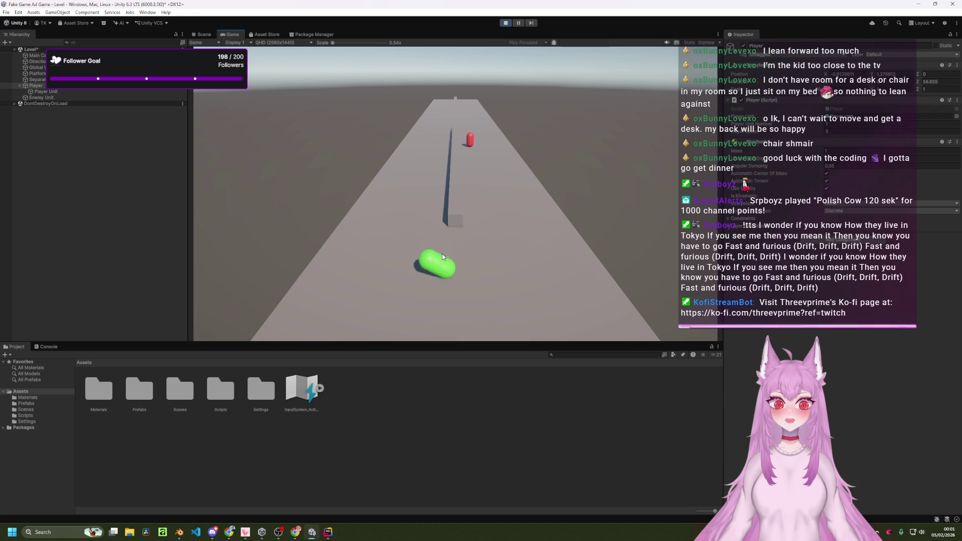
click(204, 34)
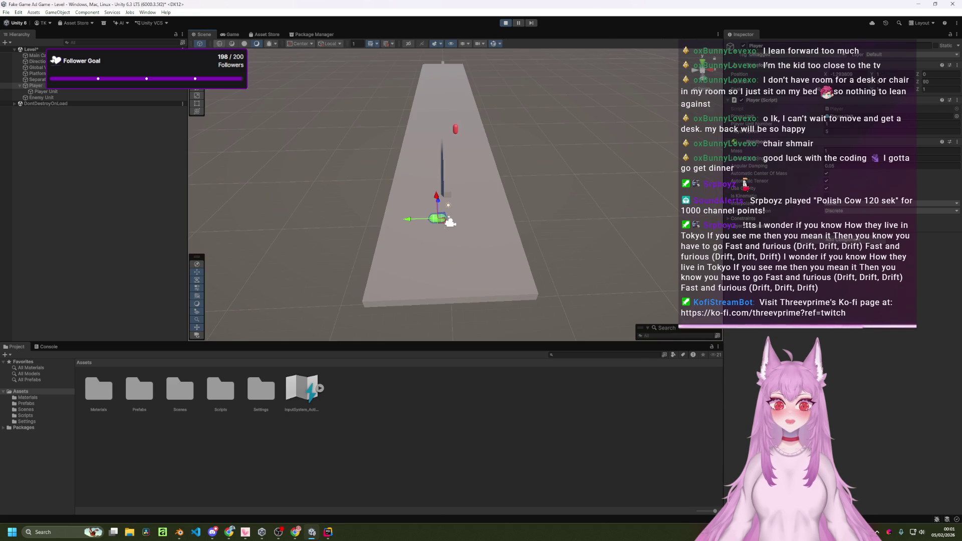
click(231, 35)
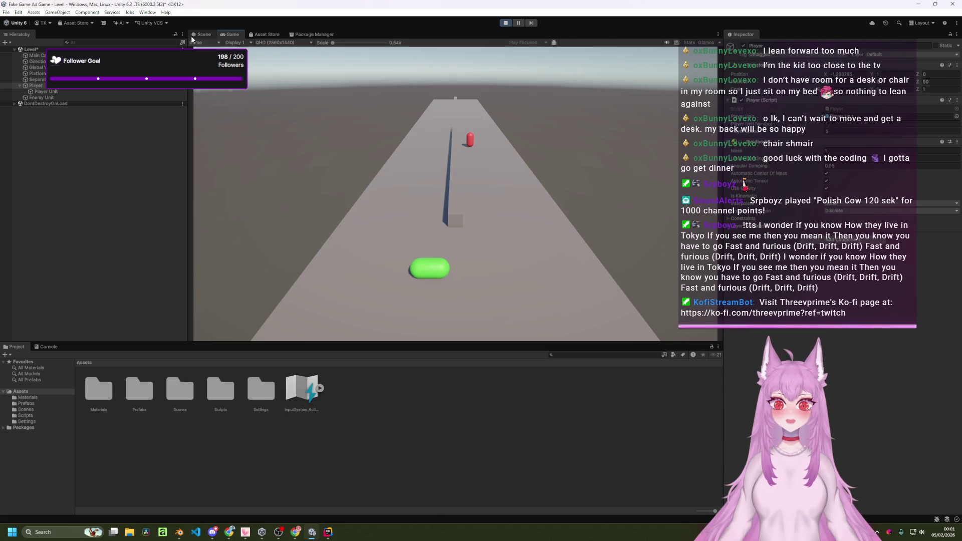
click(192, 36)
click(232, 34)
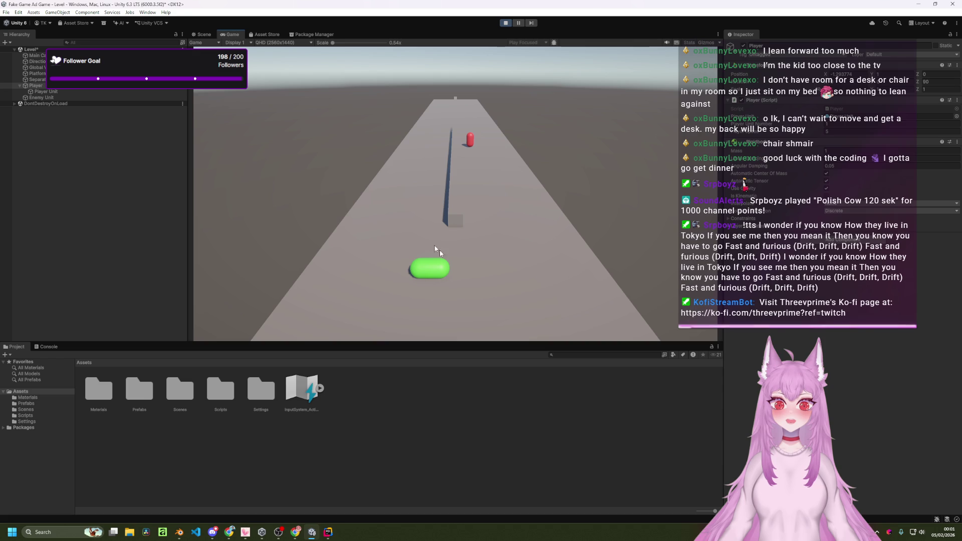
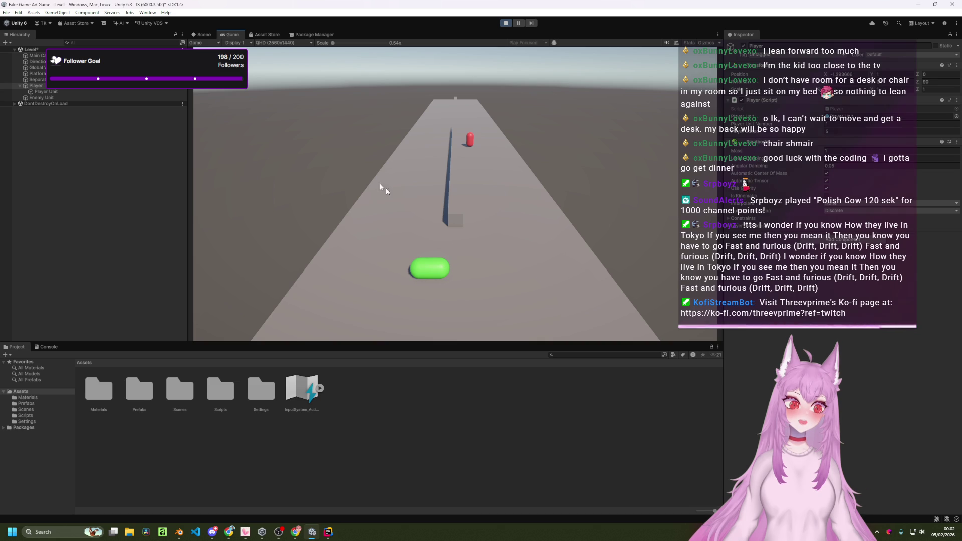
- Switch to the Scene view, frame and select the green Player capsule, zoom out, and start a playtest
click(204, 35)
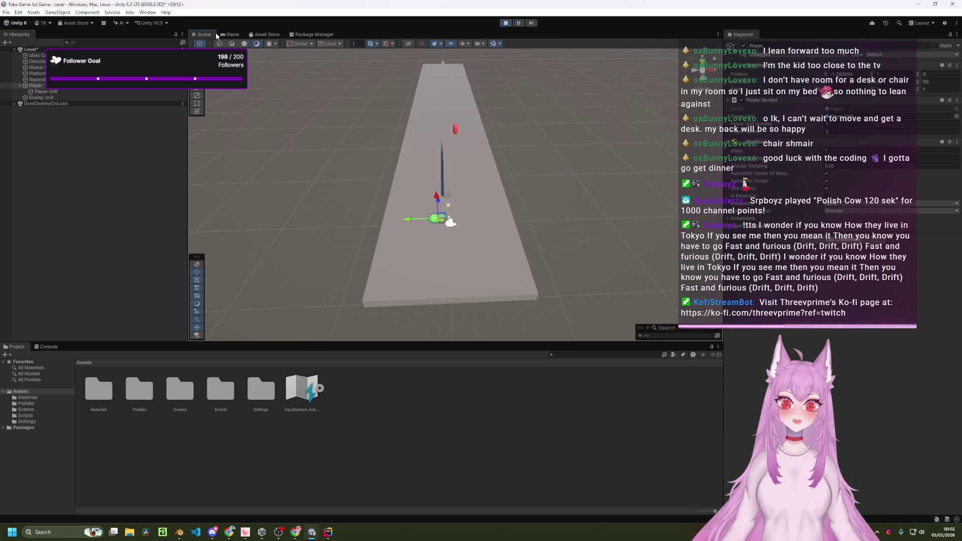
key(f)
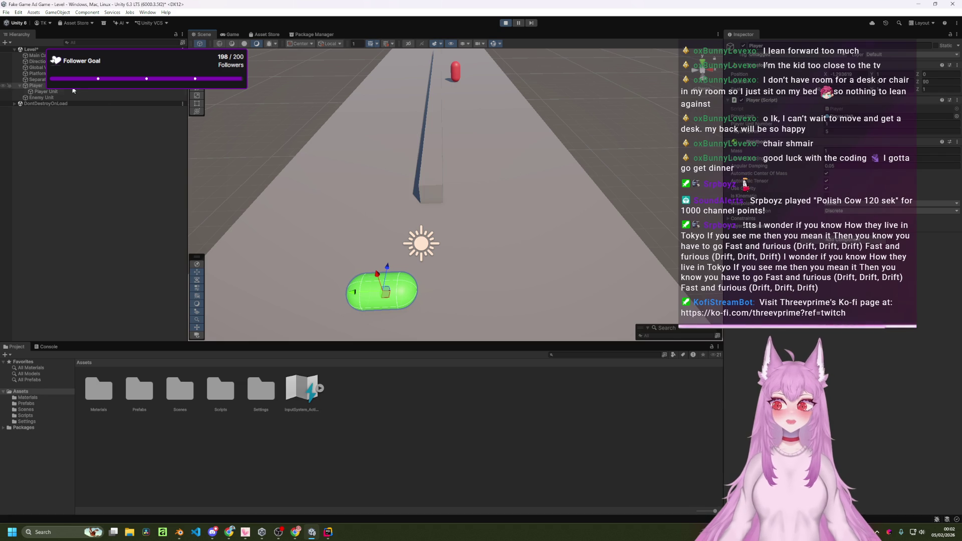
click(407, 290)
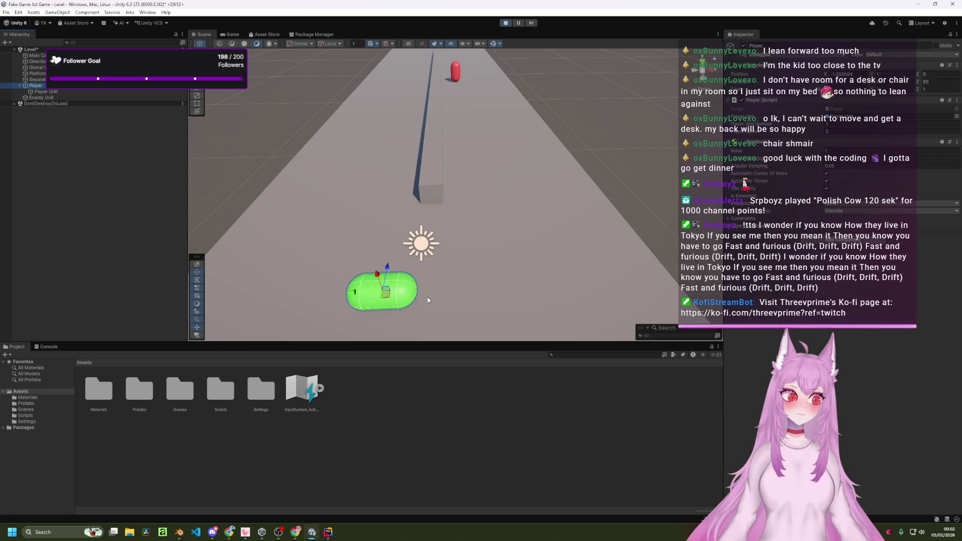
scroll(435, 292, down, 3)
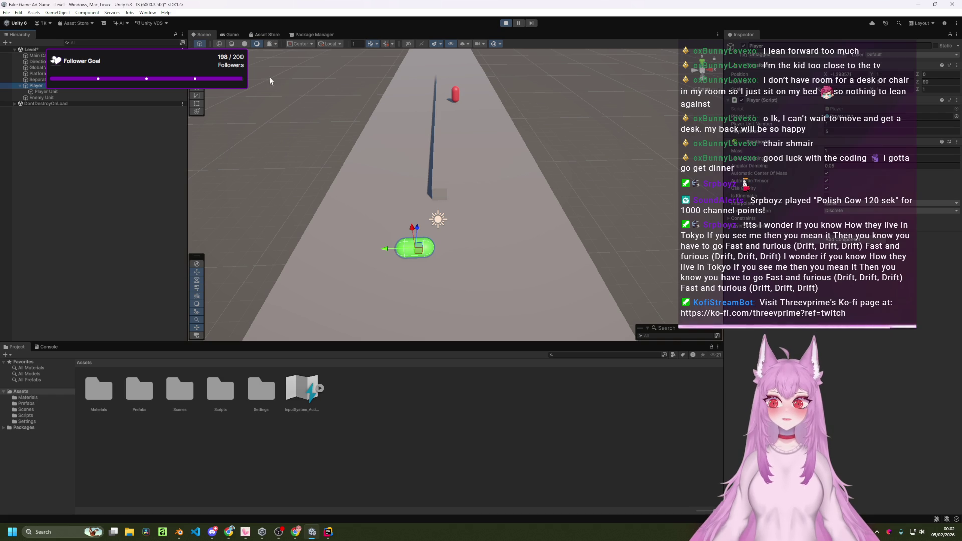
click(507, 22)
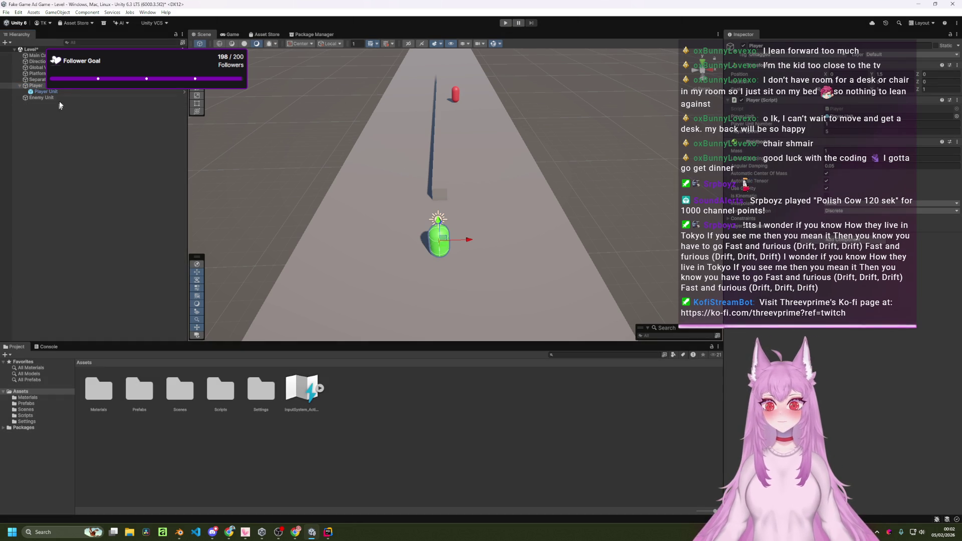
click(65, 88)
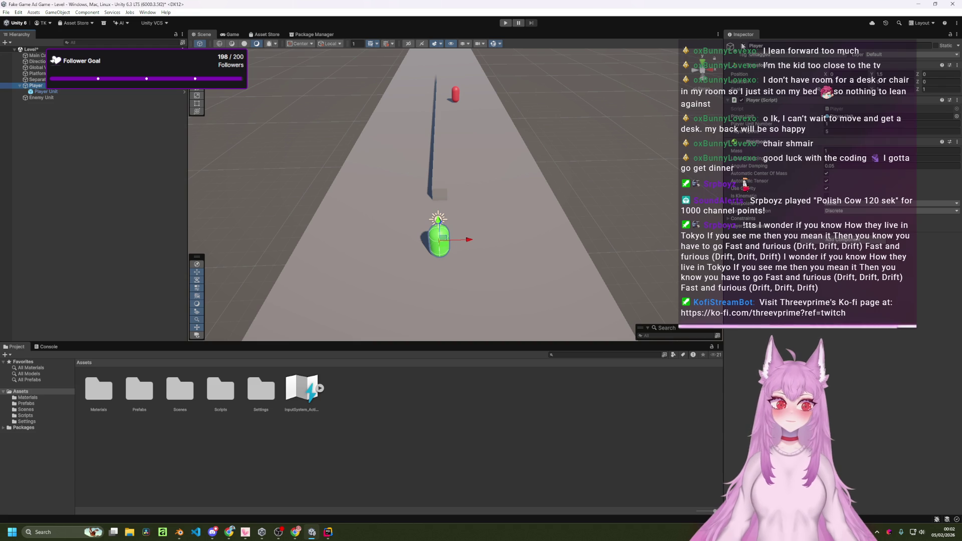
- Deactivate the Player and add a new 3D Cube to the scene
click(94, 149)
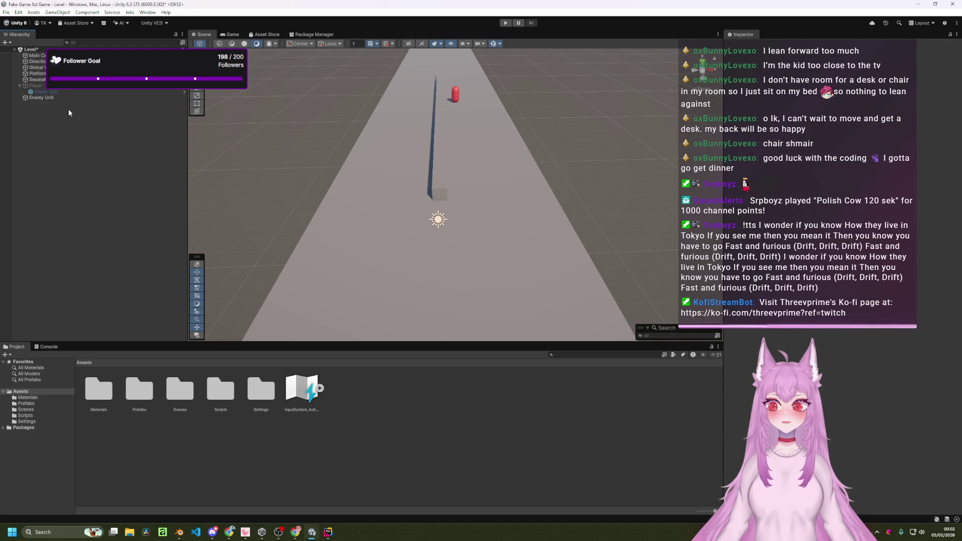
right_click(65, 151)
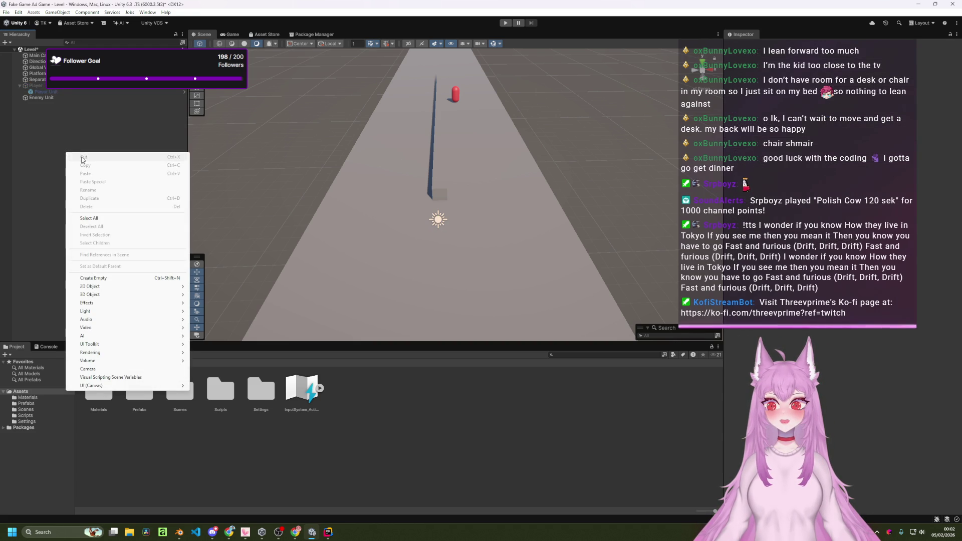
mouse_move(127, 288)
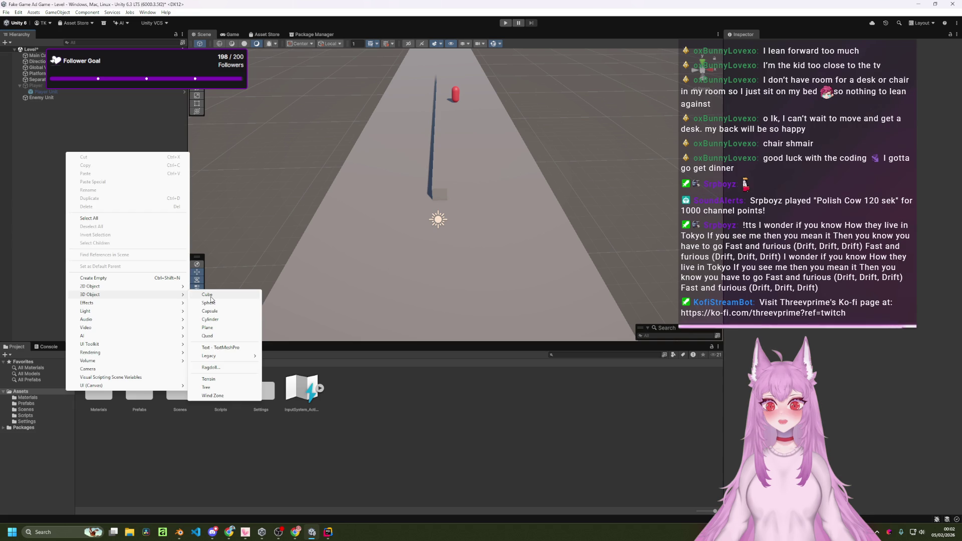
click(211, 296)
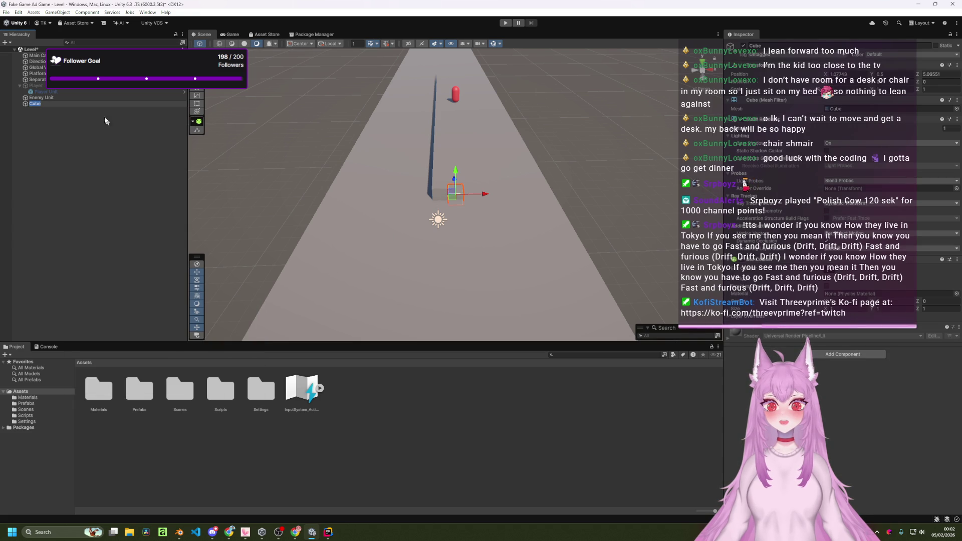
click(75, 113)
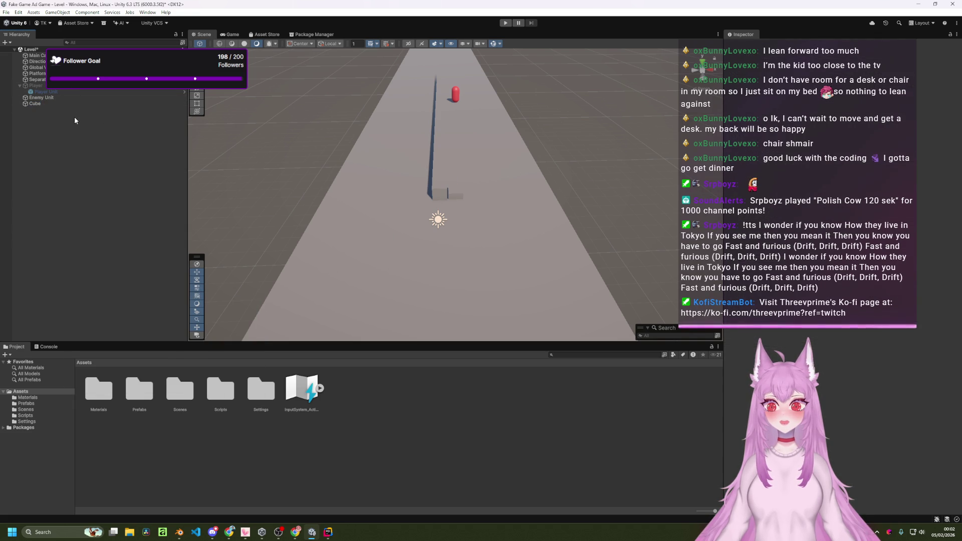
- Copy the Player's Transform position (0, 1.5, 0)
click(63, 87)
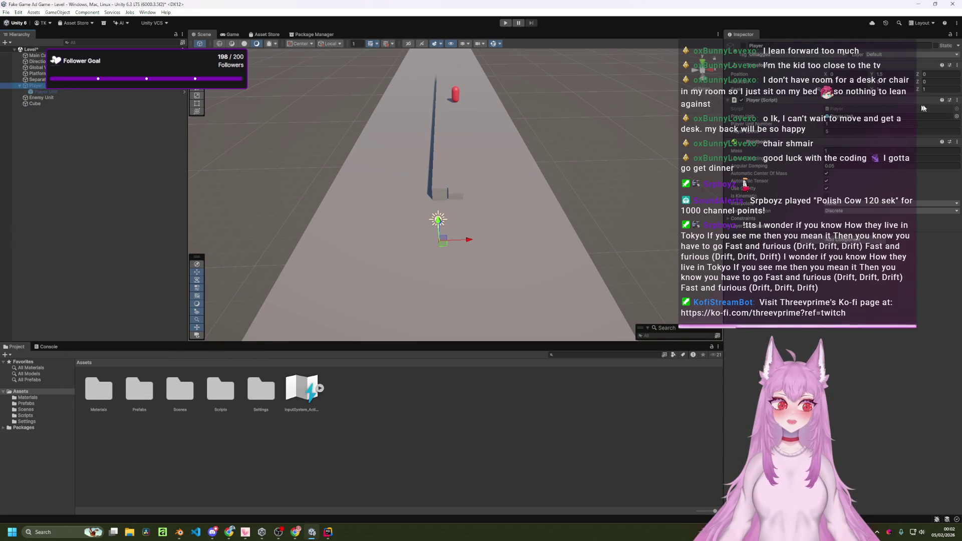
click(957, 101)
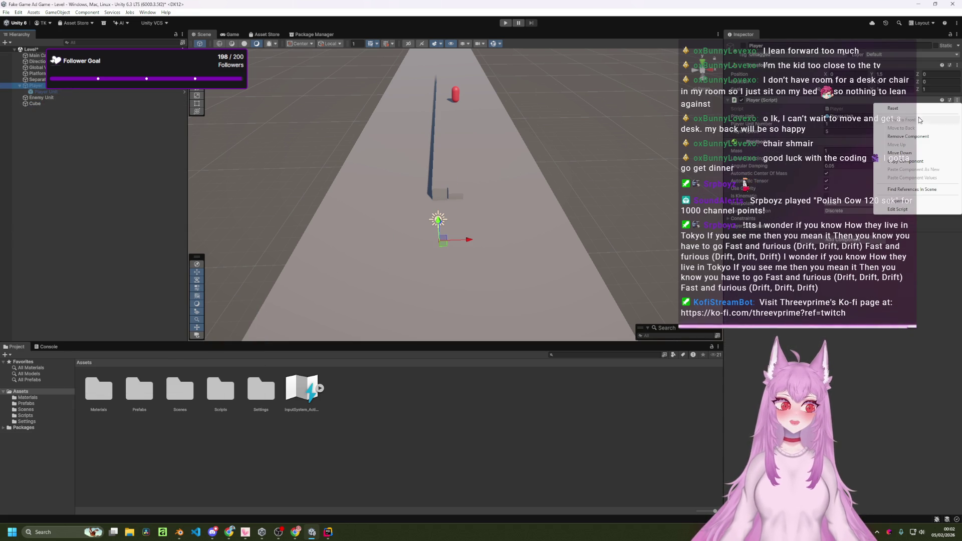
click(855, 101)
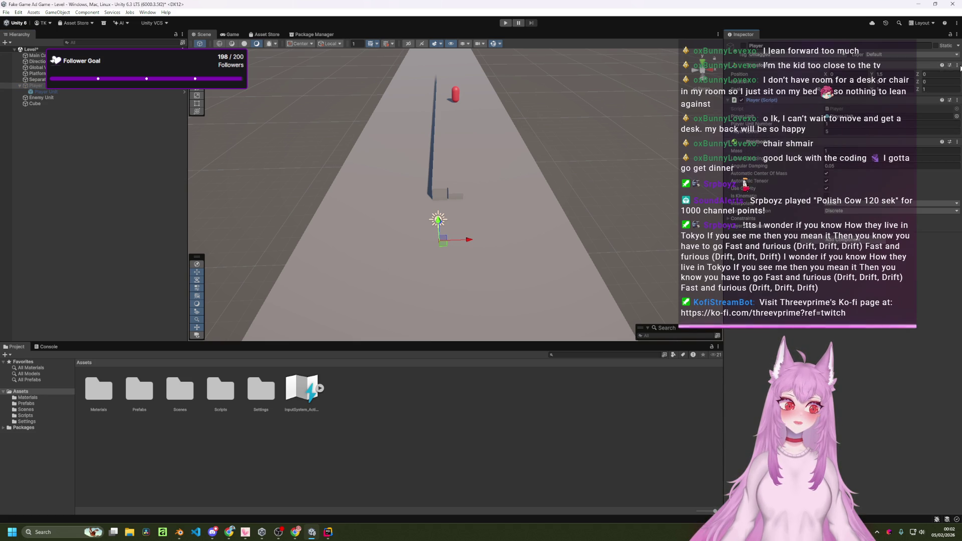
click(932, 65)
click(957, 65)
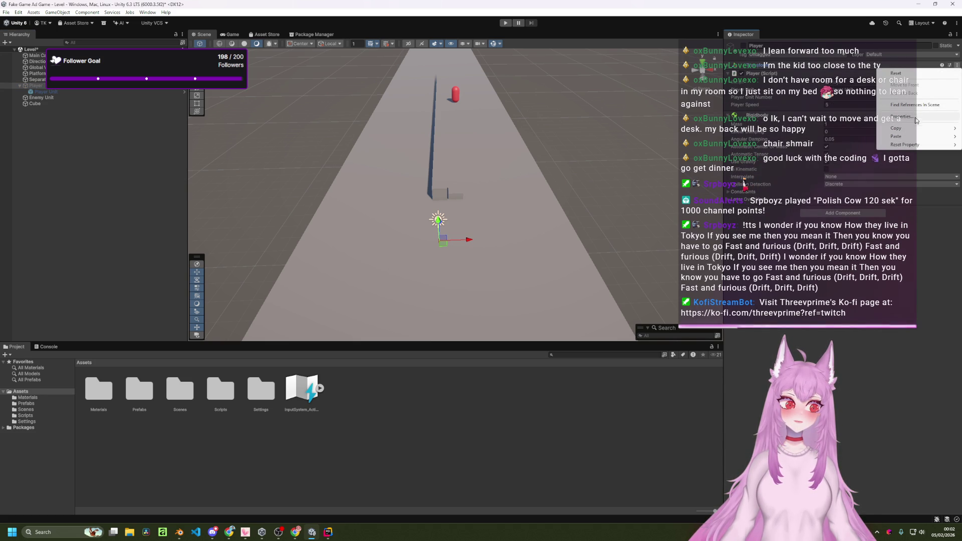
mouse_move(913, 132)
click(860, 131)
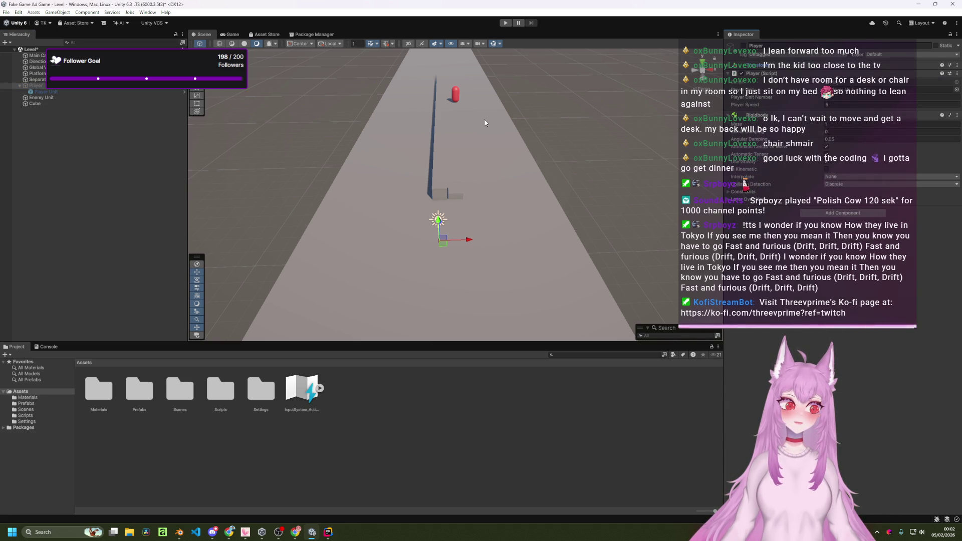
- Paste the Player's position onto the Cube's Transform
click(134, 103)
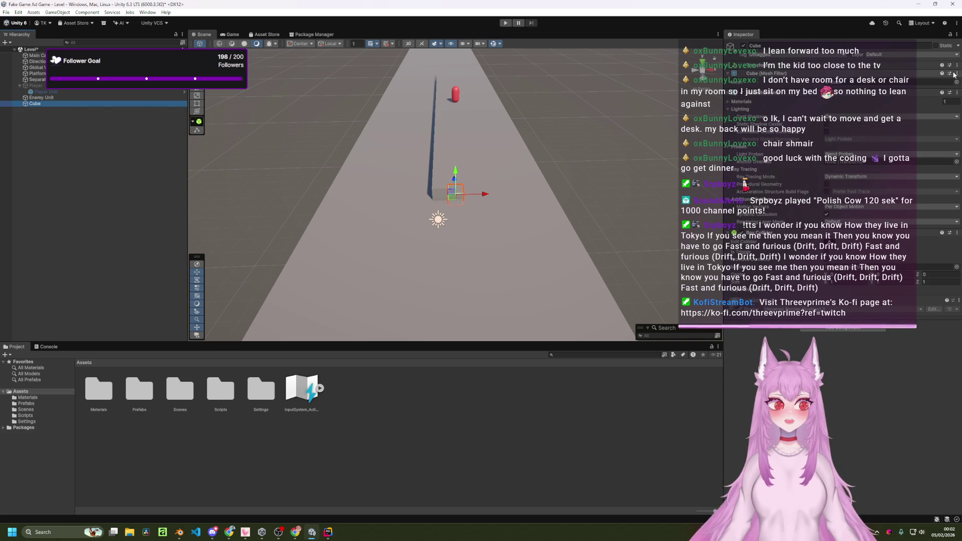
click(927, 66)
click(957, 65)
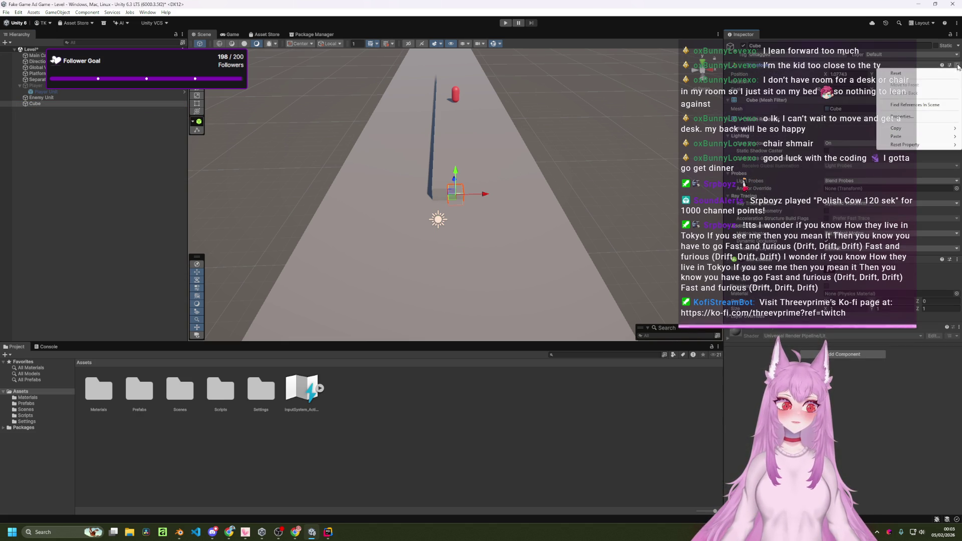
mouse_move(910, 136)
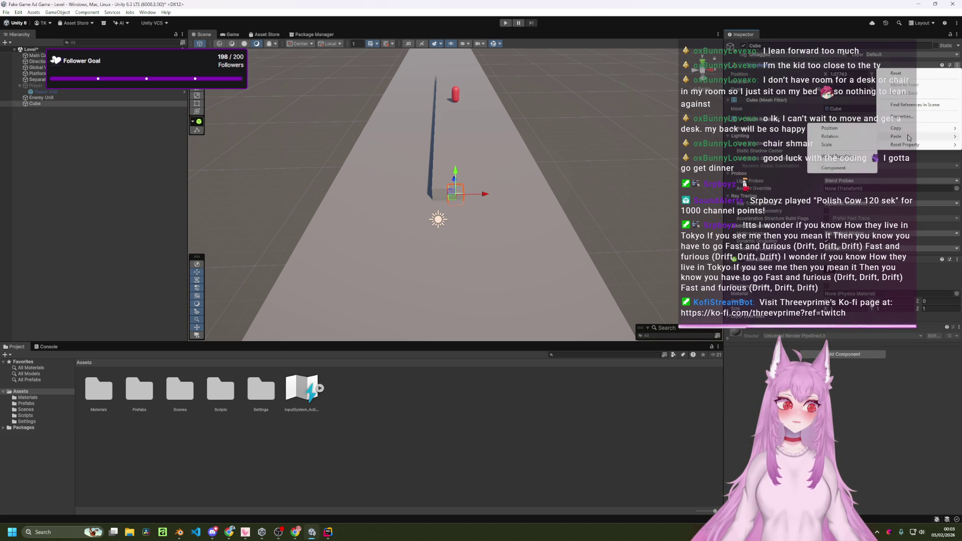
click(849, 138)
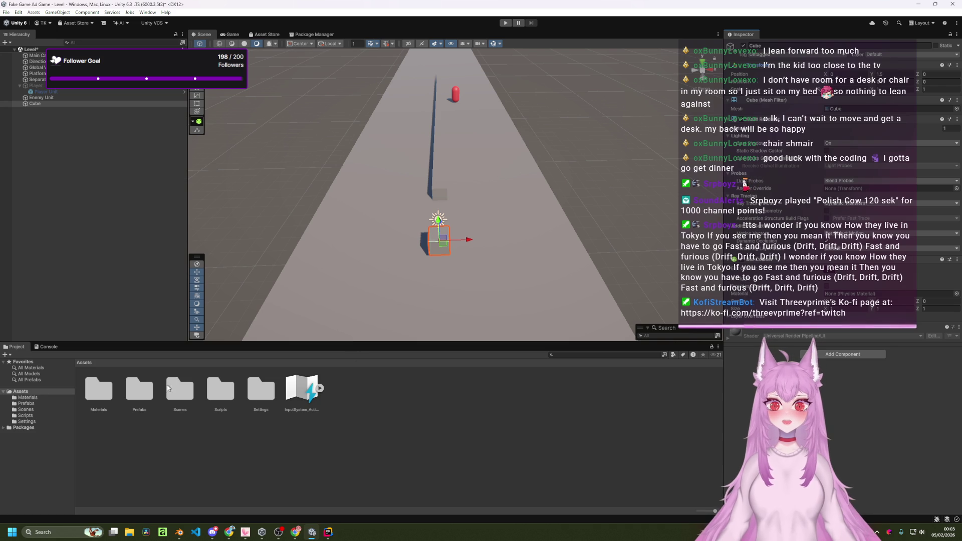
click(189, 398)
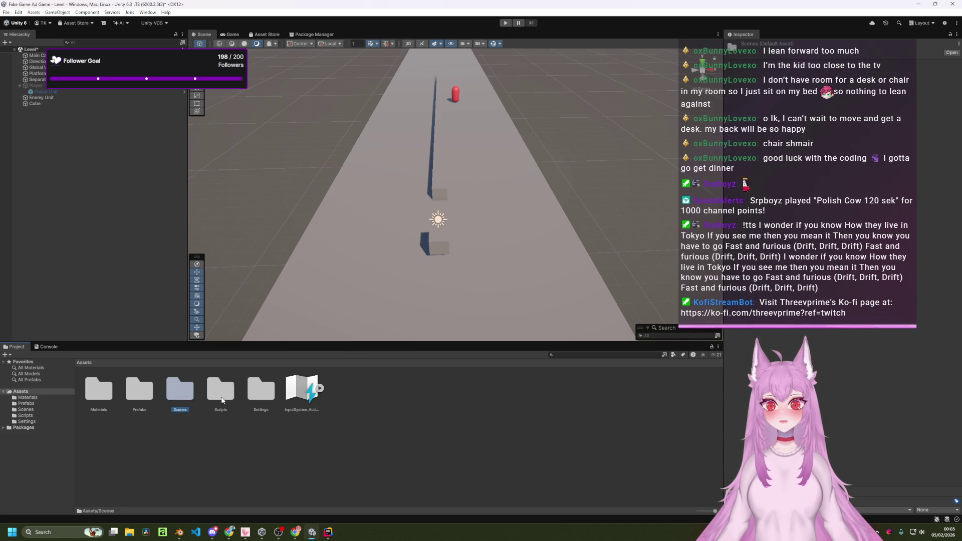
- Attach the Player script from the Scripts folder to the Cube
double_click(222, 400)
mouse_move(179, 392)
mouse_down()
mouse_move(86, 119)
mouse_move(57, 107)
mouse_move(29, 110)
mouse_move(41, 104)
mouse_up()
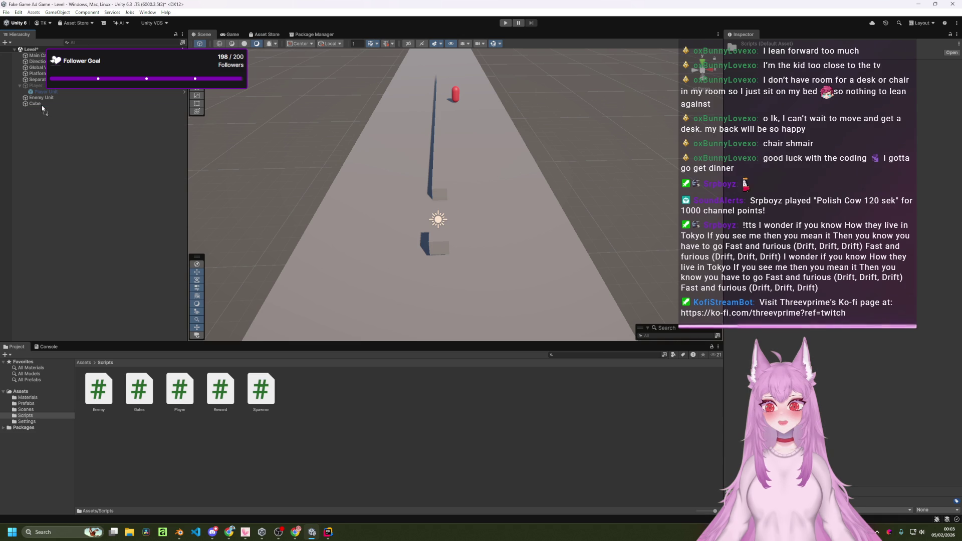
click(41, 104)
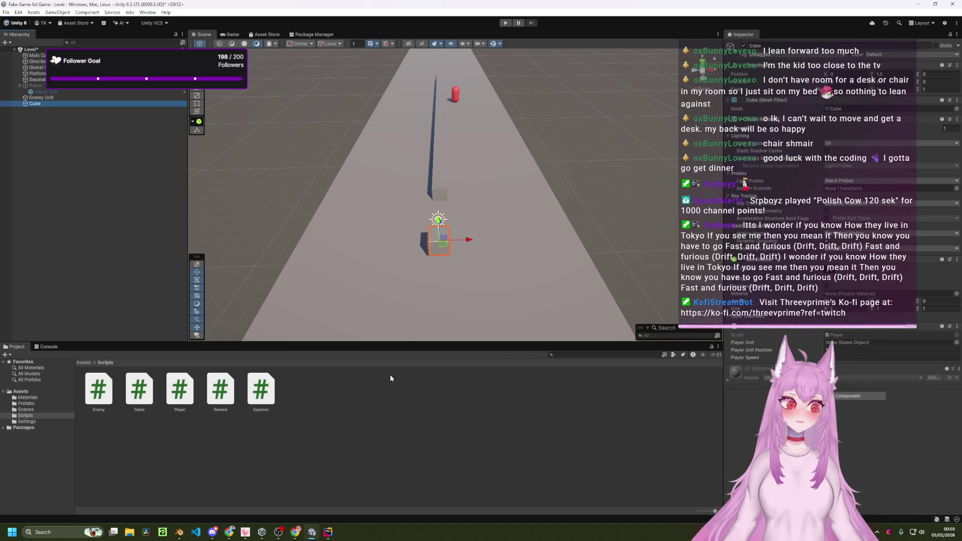
- Assign the Player Unit prefab to the Cube's Player Unit field and playtest
click(82, 363)
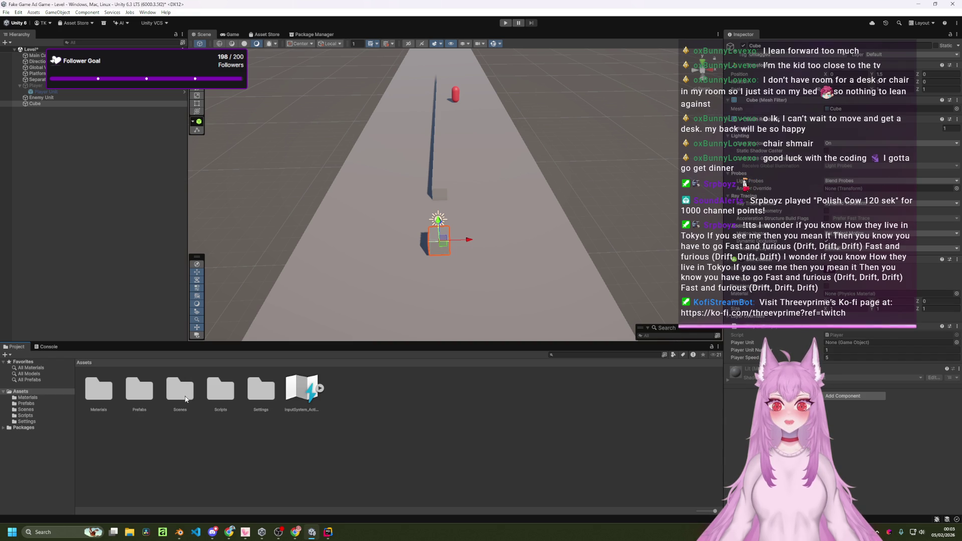
double_click(146, 399)
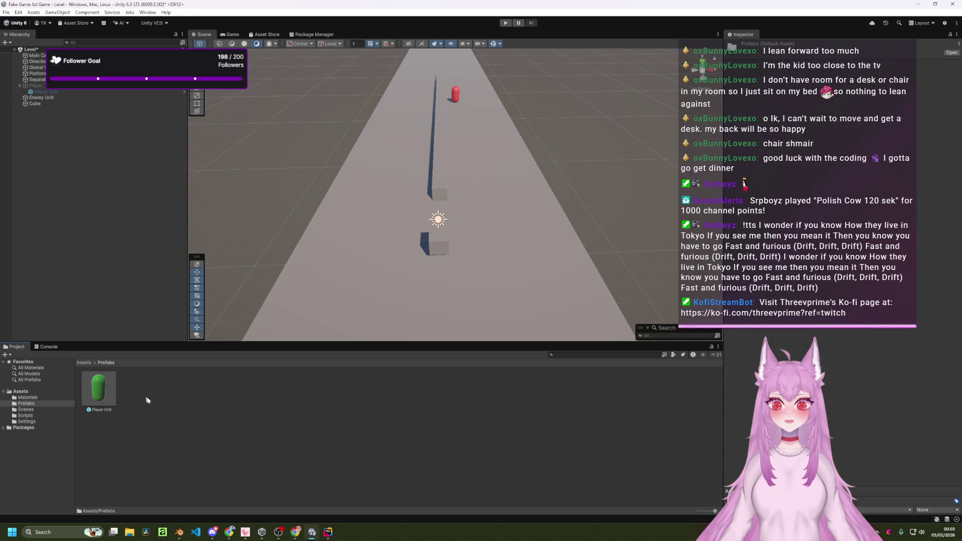
click(52, 103)
mouse_move(99, 389)
mouse_down()
mouse_move(164, 423)
mouse_move(845, 344)
mouse_up()
click(504, 23)
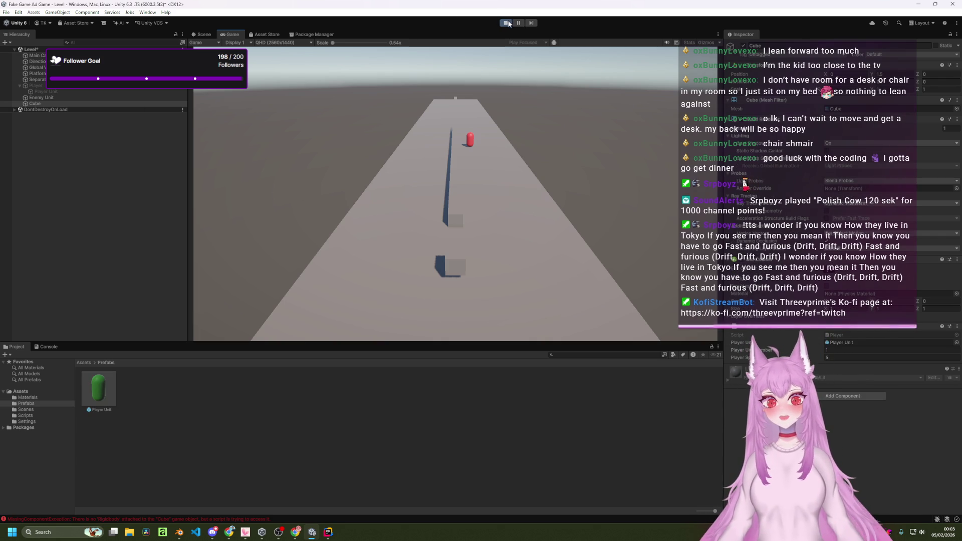
- Add a Rigidbody component to the Cube and run another playtest
key(ctrl+p)
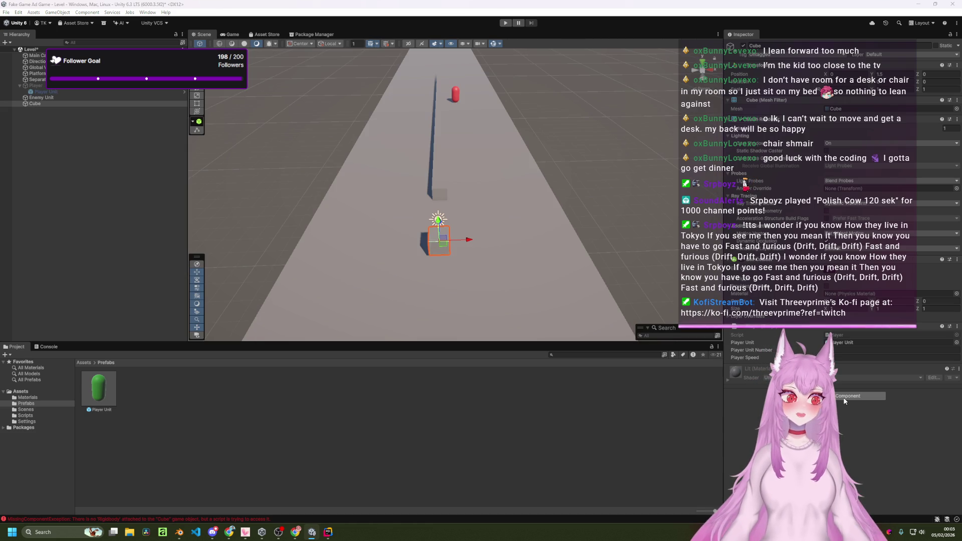
click(845, 396)
key(Return)
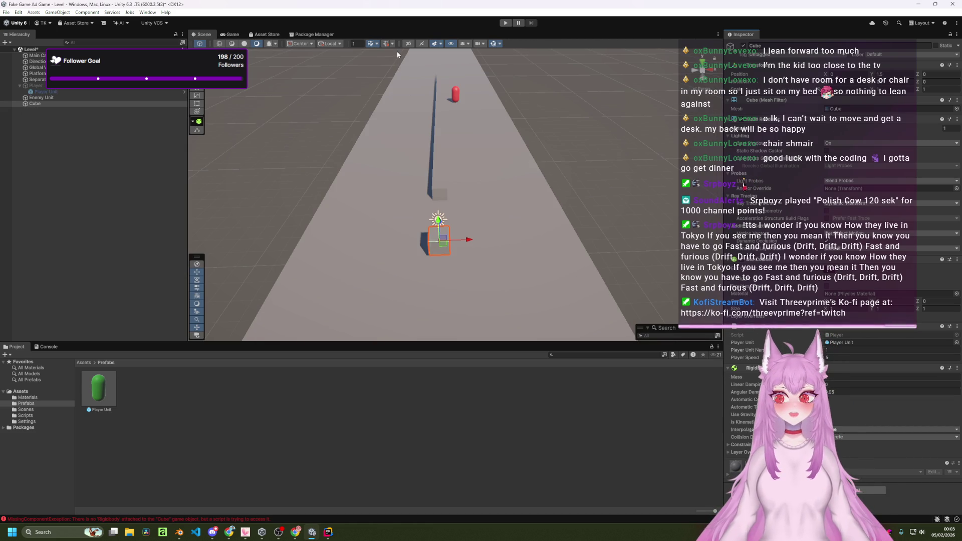
click(505, 23)
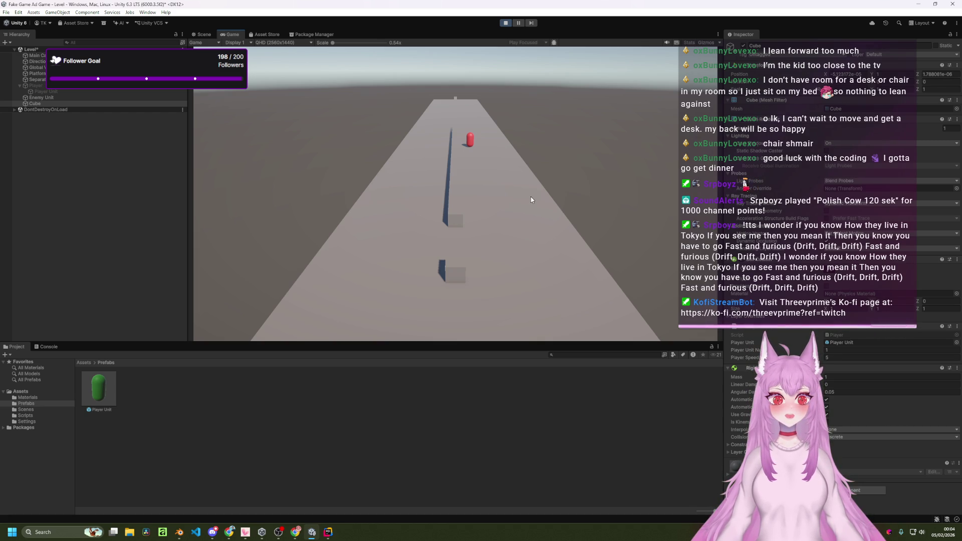
click(506, 21)
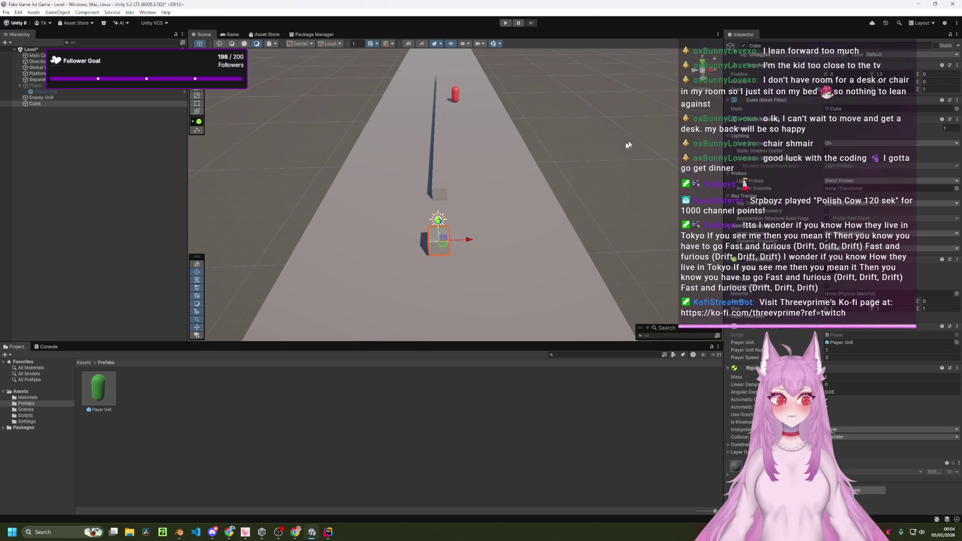
- Orbit and zoom the Scene view out to frame the cube, runway and red capsule
mouse_move(576, 180)
mouse_down()
mouse_move(560, 193)
mouse_move(600, 204)
mouse_move(543, 187)
mouse_move(474, 191)
mouse_up()
scroll(475, 192, down, 5)
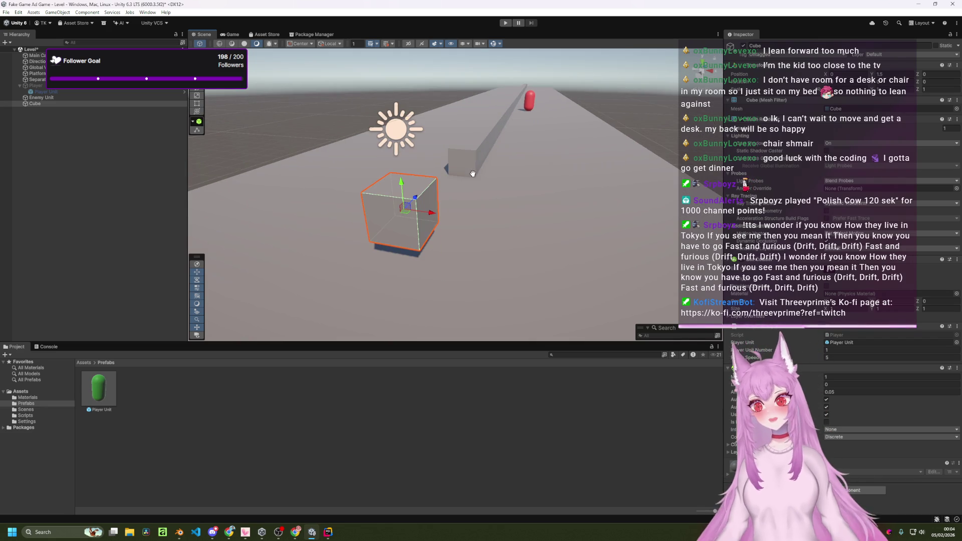
key(alt+Tab)
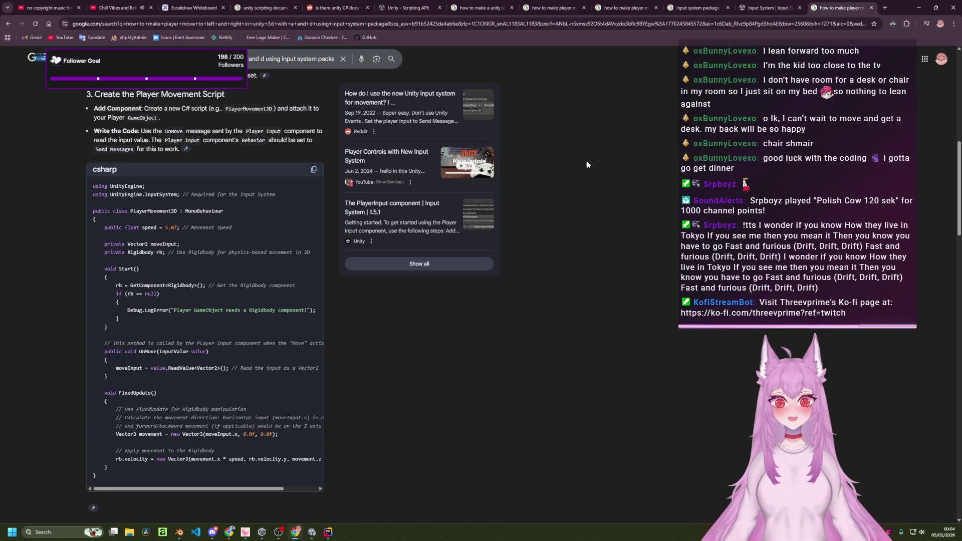
- Close the old tabs and search Google for 'make 3d object move in unity'
key(ctrl+w)
key(ctrl+w)
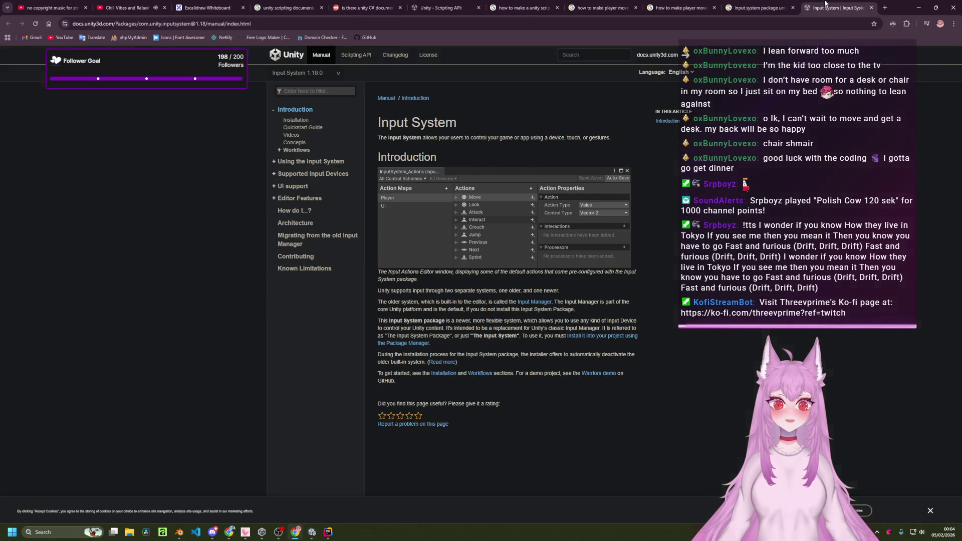
key(ctrl+w)
key(ctrl+w)
key(ctrl+w)
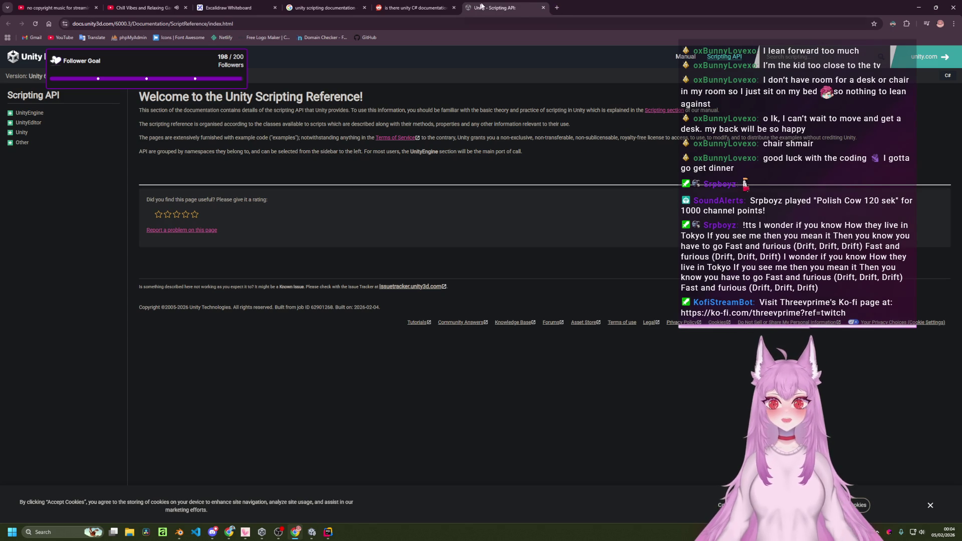
click(556, 7)
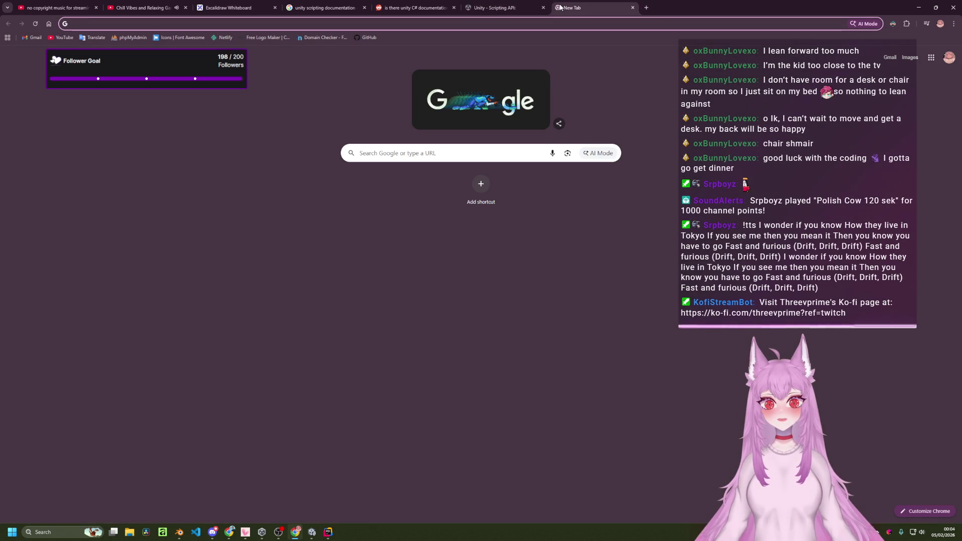
text(make 3d )
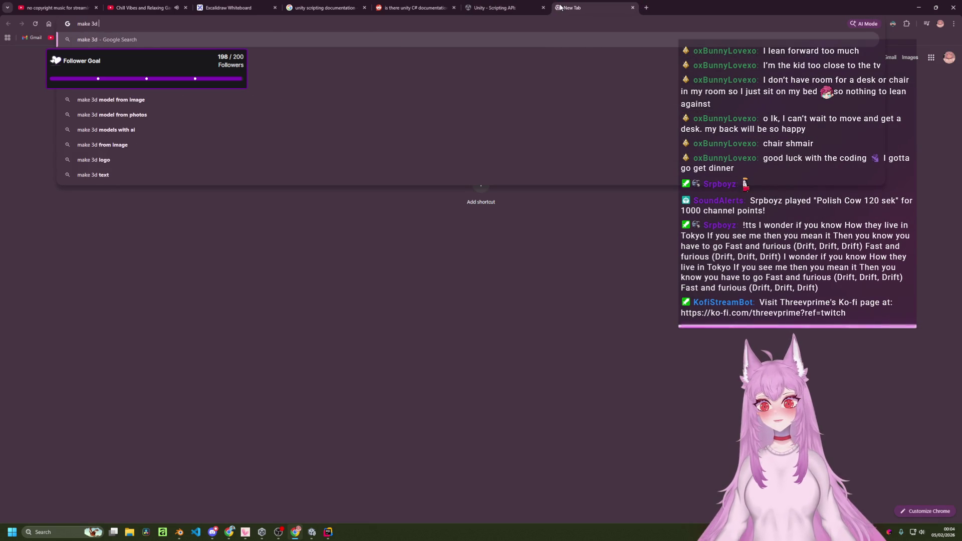
text(object move )
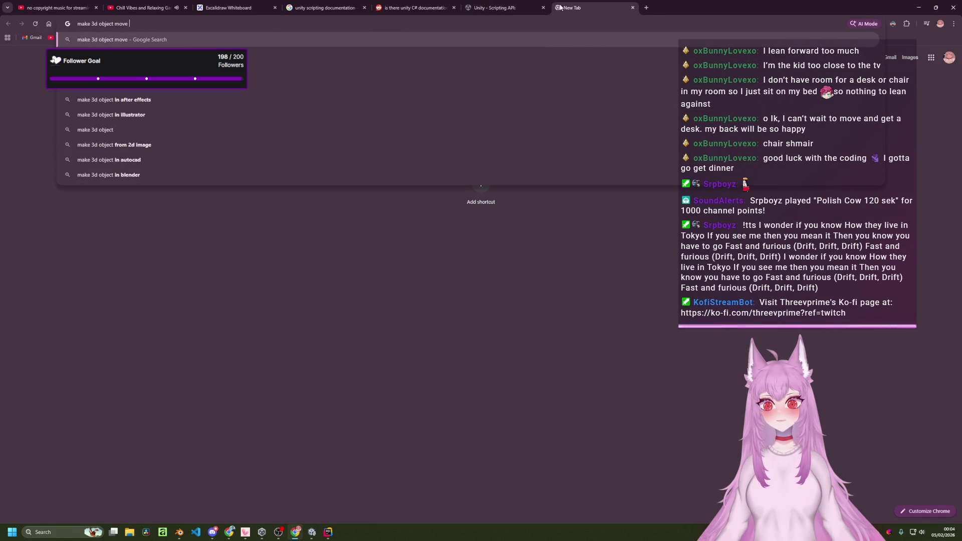
text(in unity)
key(Return)
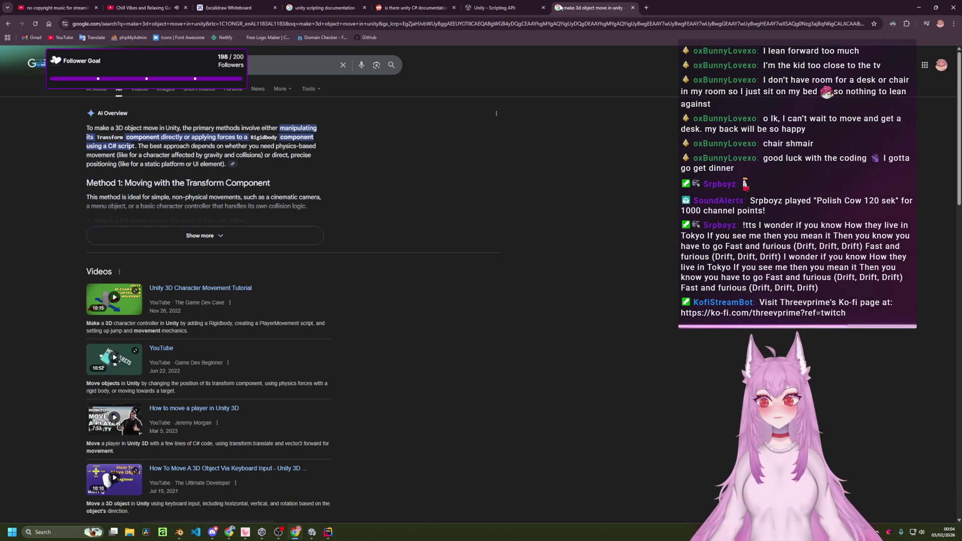
- Expand the AI Overview in the results to reveal its example code
scroll(339, 207, down, 4)
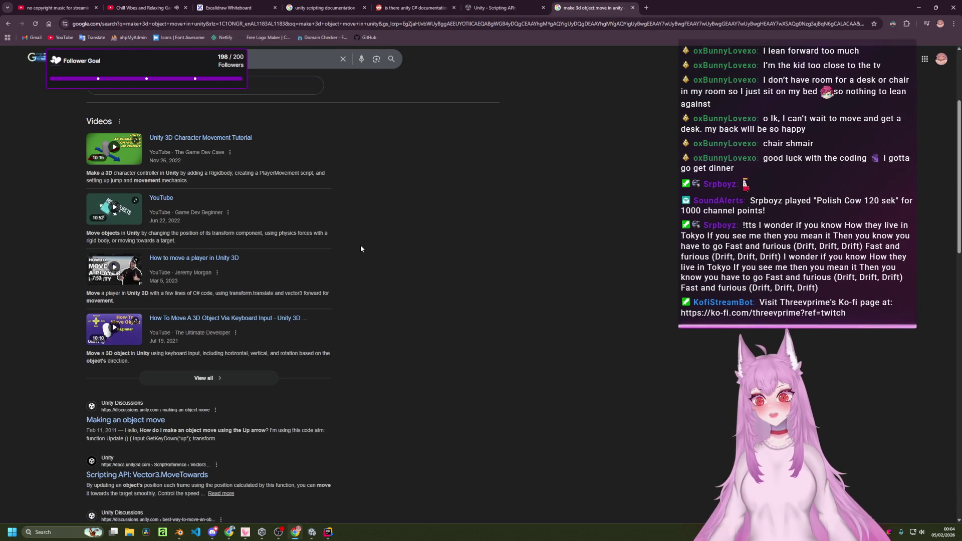
scroll(361, 257, down, 8)
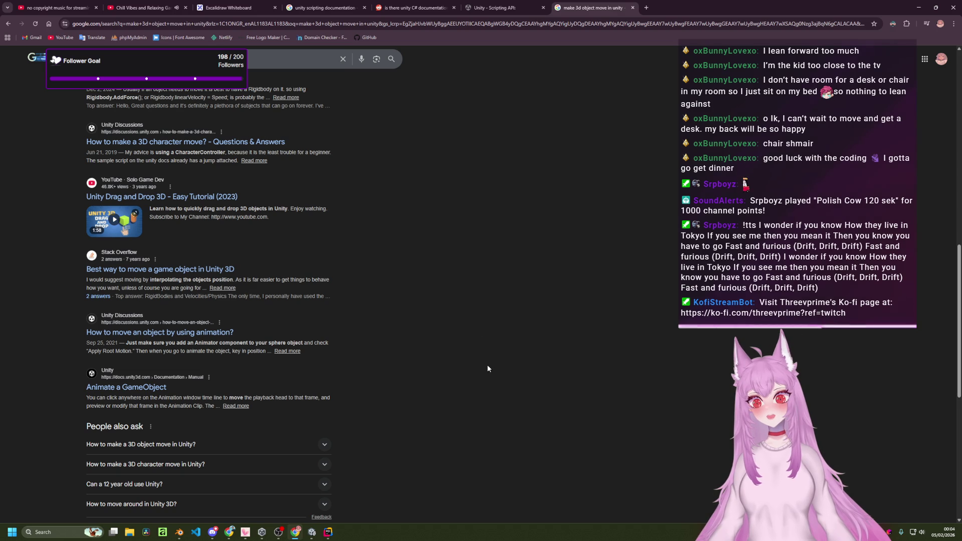
scroll(487, 369, up, 12)
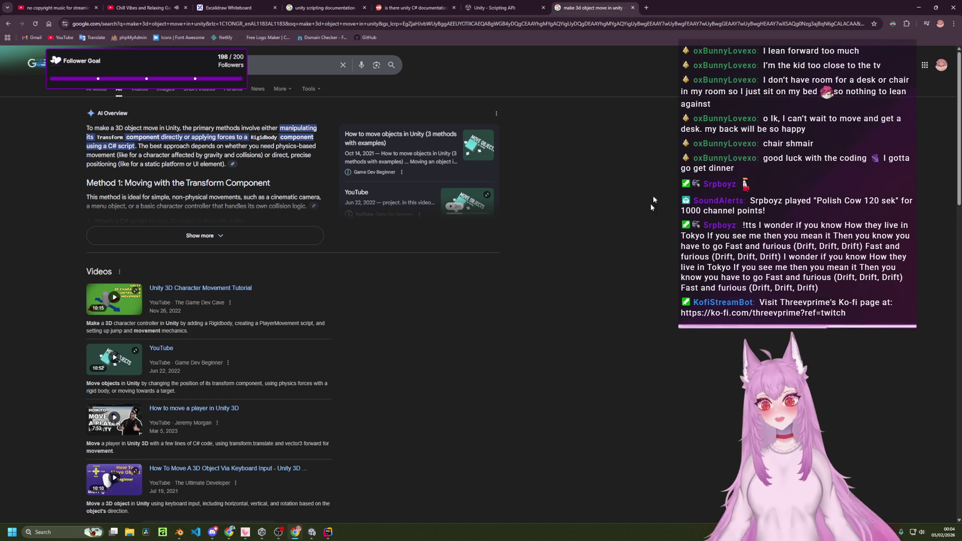
mouse_move(617, 159)
mouse_down()
mouse_move(634, 269)
mouse_move(595, 275)
mouse_move(473, 230)
mouse_up()
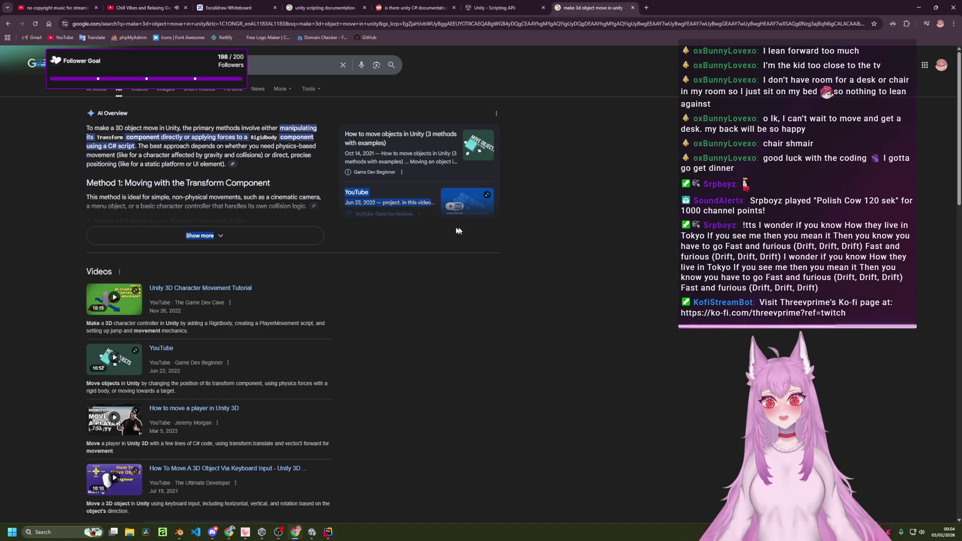
click(258, 227)
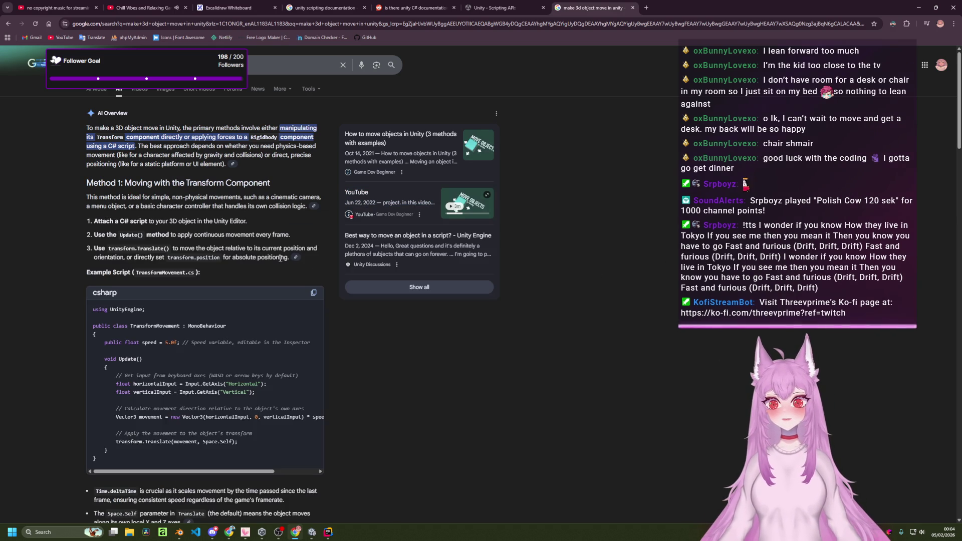
scroll(292, 266, down, 2)
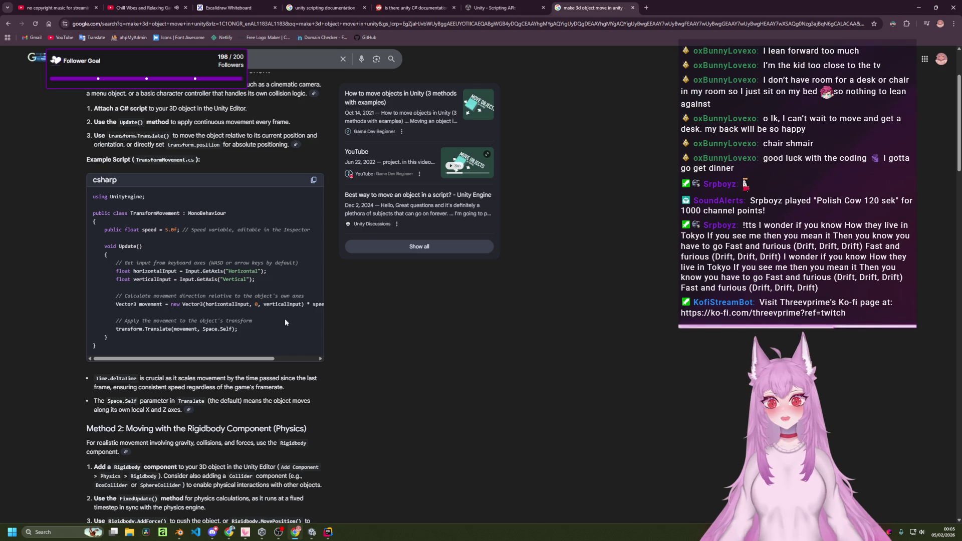
scroll(293, 327, down, 12)
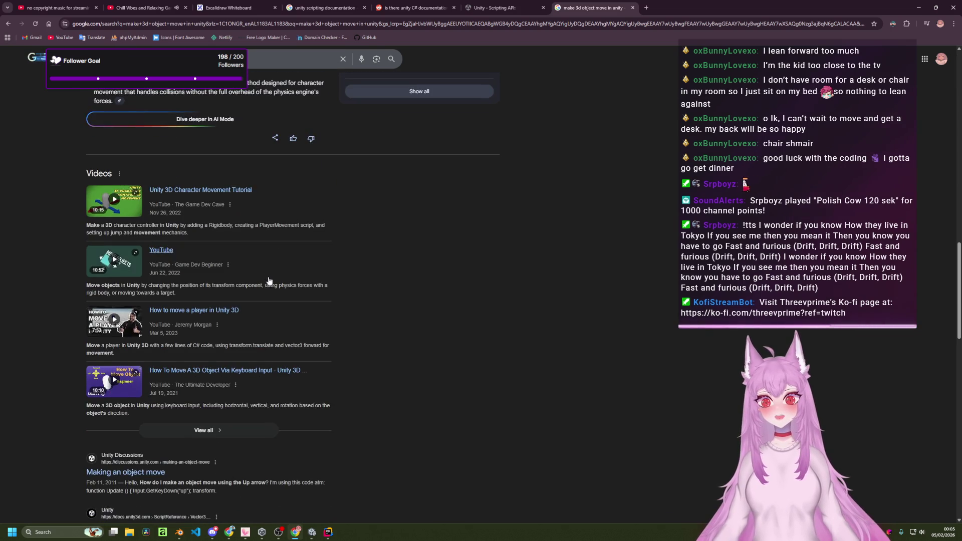
scroll(301, 286, down, 5)
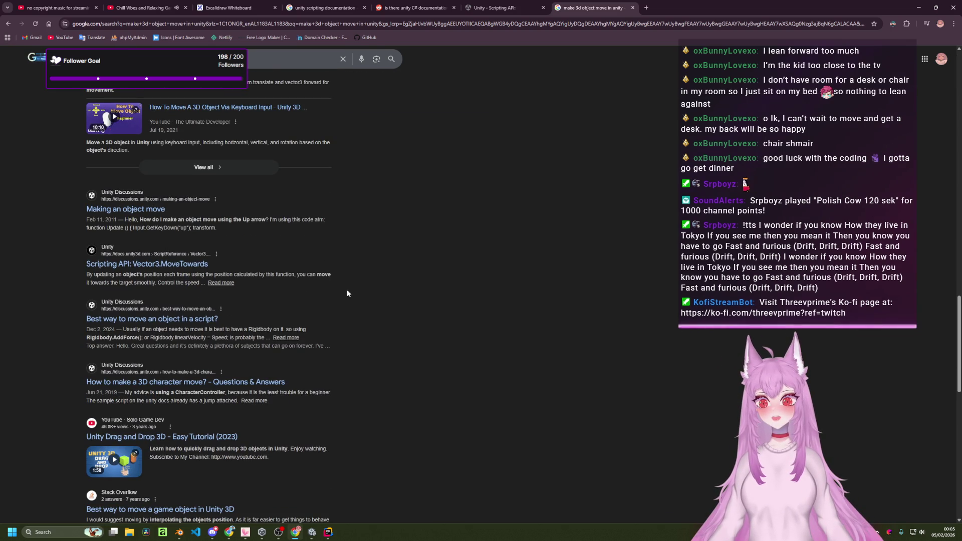
- Read the Vector3.MoveTowards reference example's comments in a new tab, then return to the results
middle_click(188, 264)
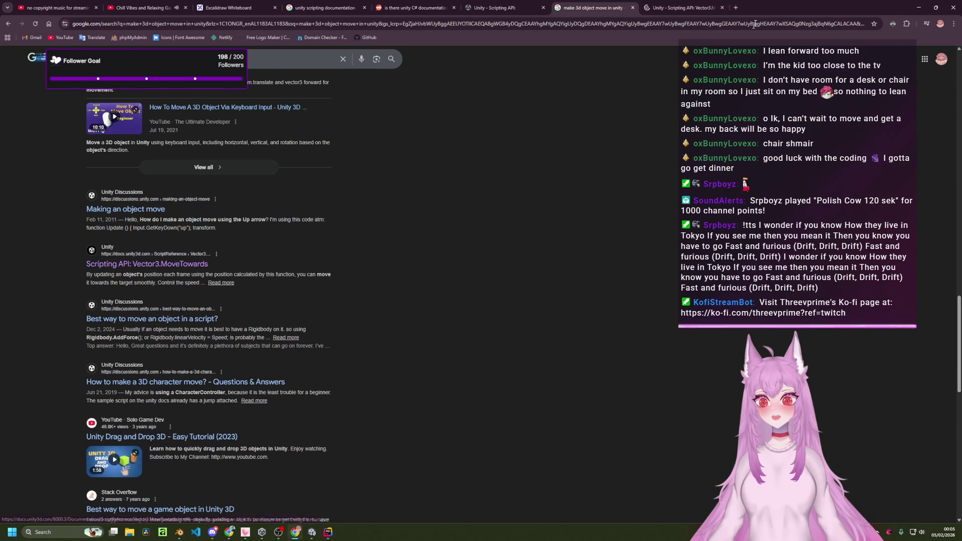
click(681, 8)
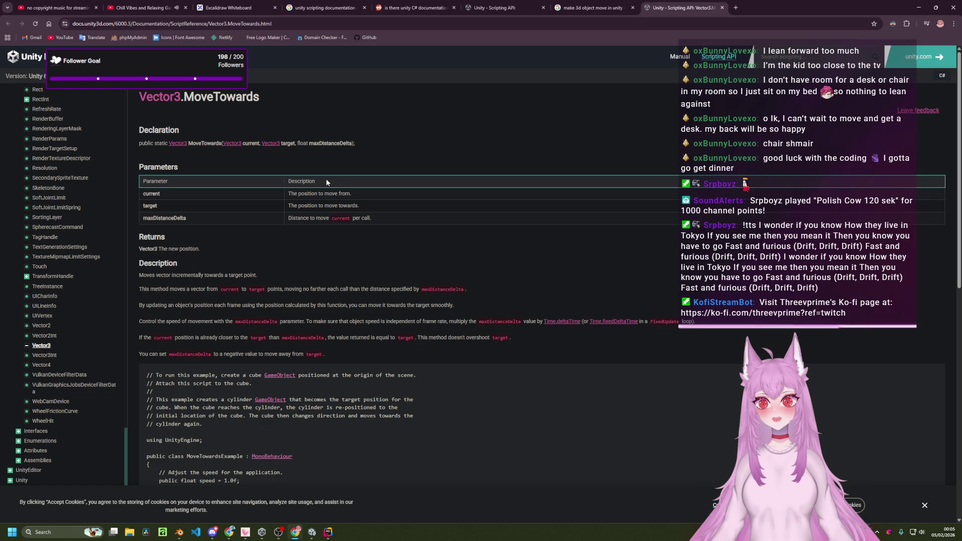
scroll(332, 192, down, 2)
scroll(332, 192, down, 3)
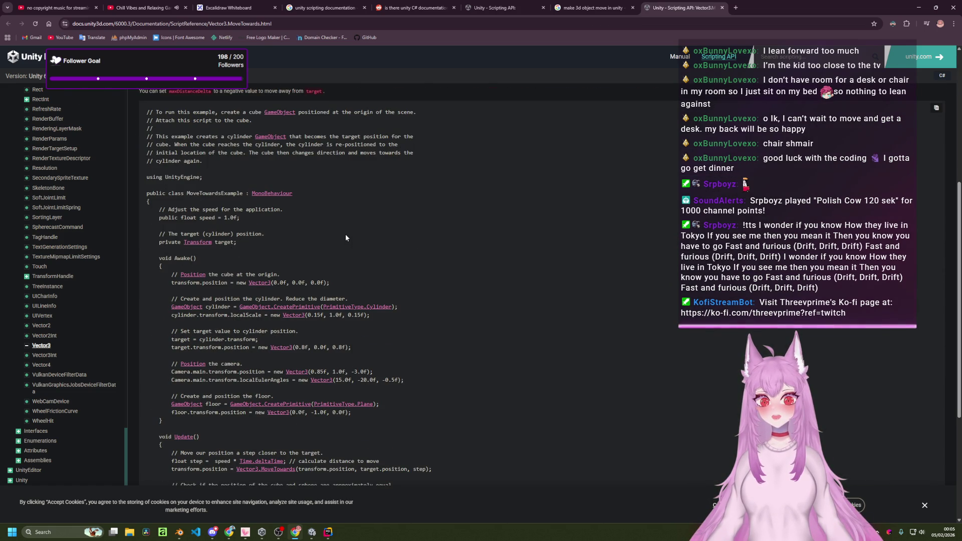
scroll(344, 221, down, 1)
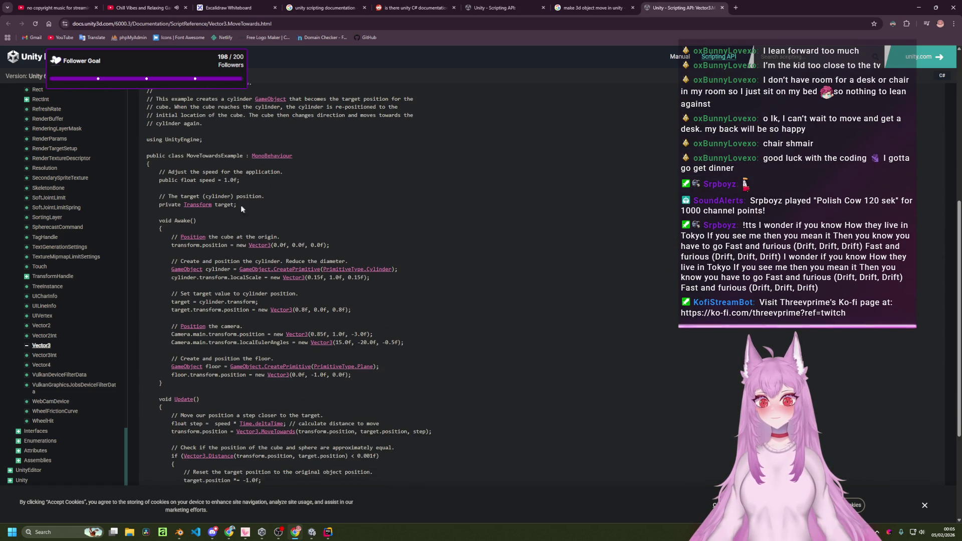
scroll(261, 218, up, 3)
mouse_move(148, 185)
mouse_down()
mouse_move(312, 213)
mouse_move(329, 198)
mouse_up()
click(293, 195)
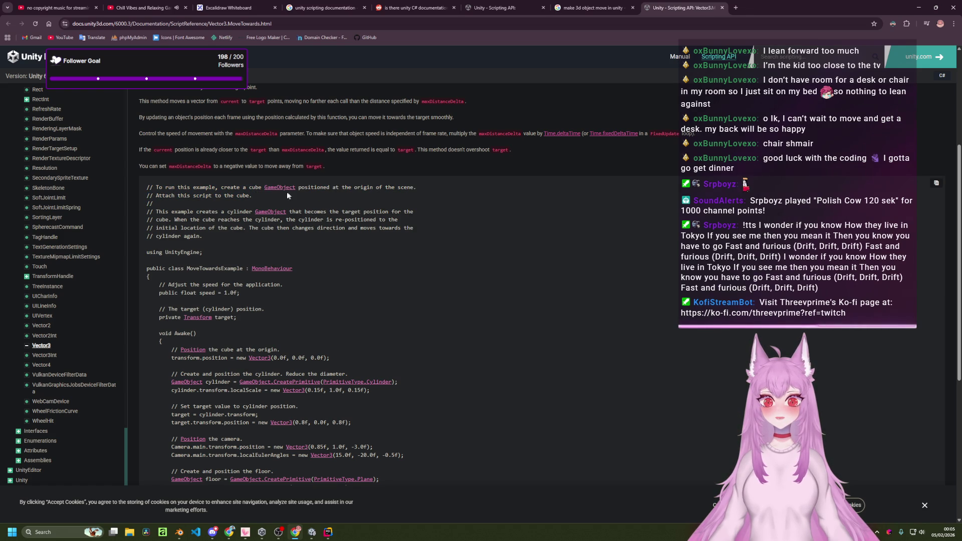
mouse_move(158, 188)
mouse_down()
mouse_move(153, 198)
mouse_move(236, 228)
mouse_move(212, 234)
mouse_up()
click(210, 221)
click(212, 233)
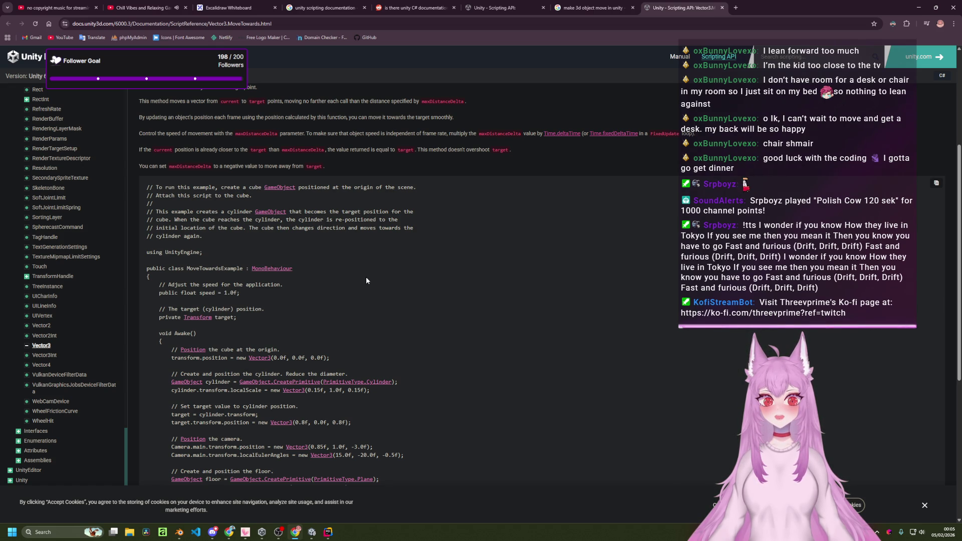
scroll(365, 277, down, 5)
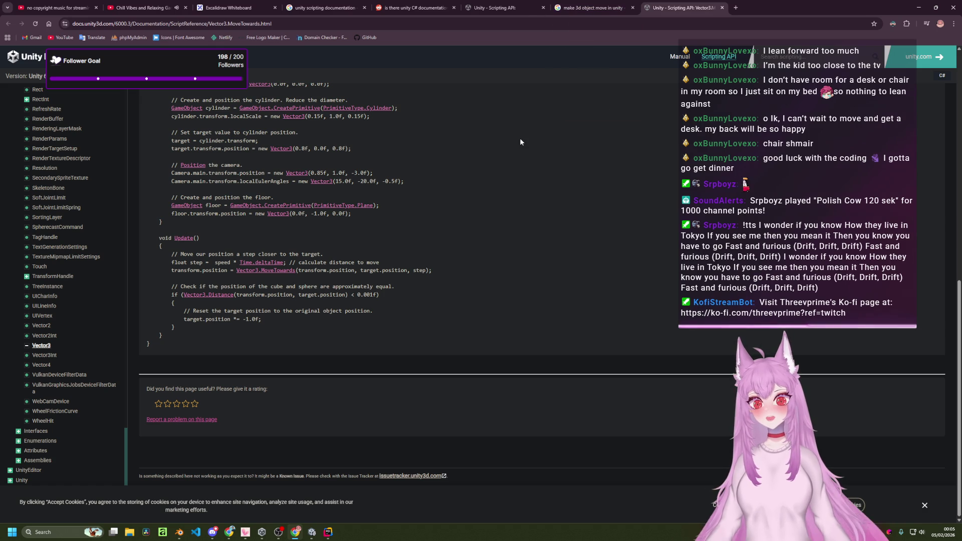
click(611, 7)
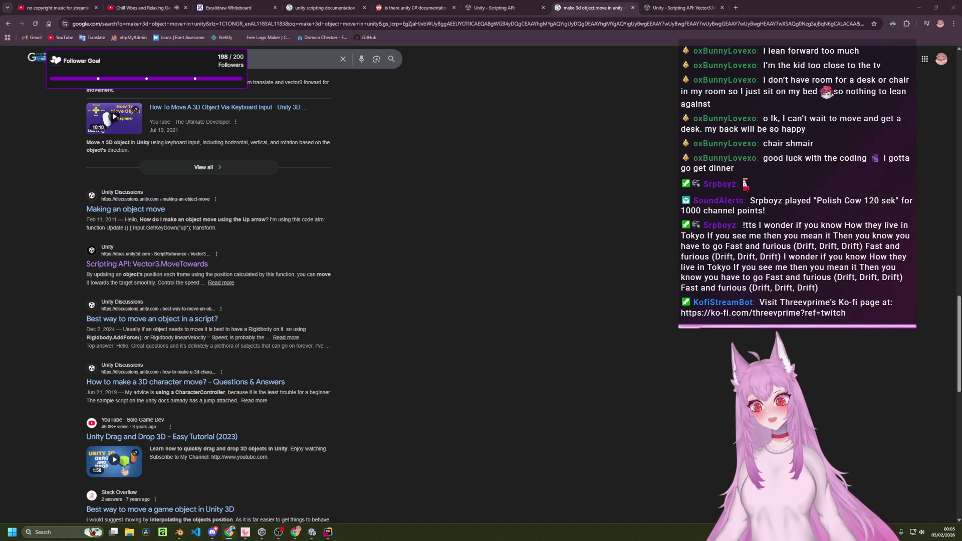
- Scroll through the Google results for moving a 3D object
click(229, 532)
click(229, 532)
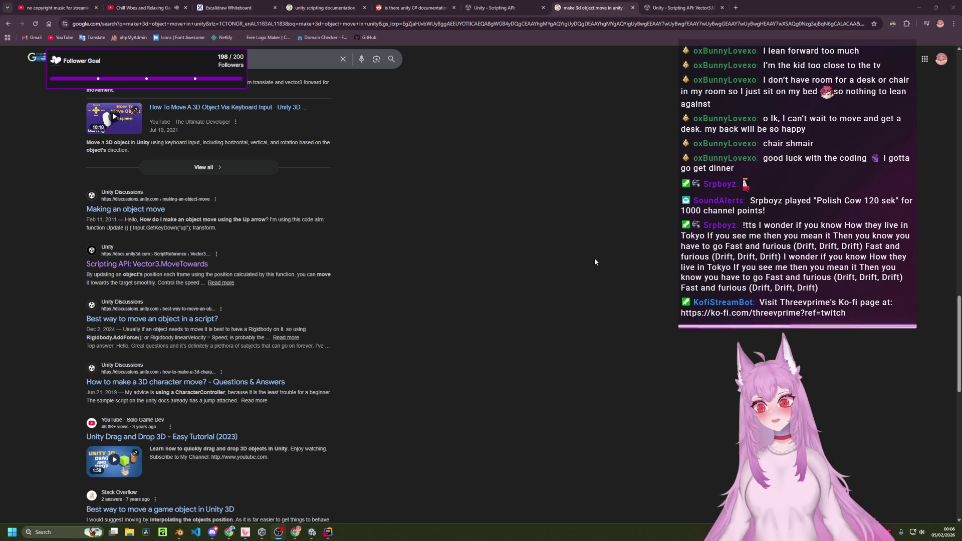
scroll(548, 294, down, 4)
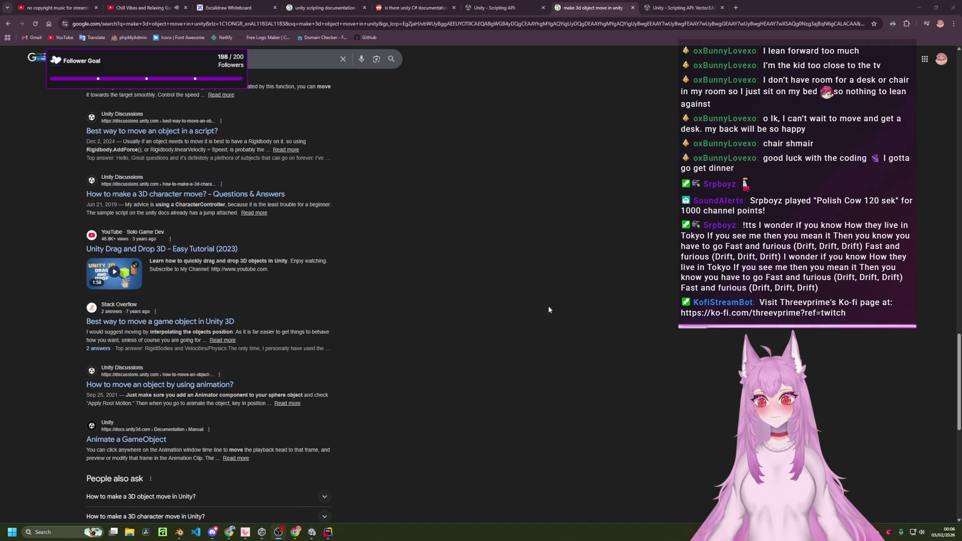
scroll(576, 261, up, 7)
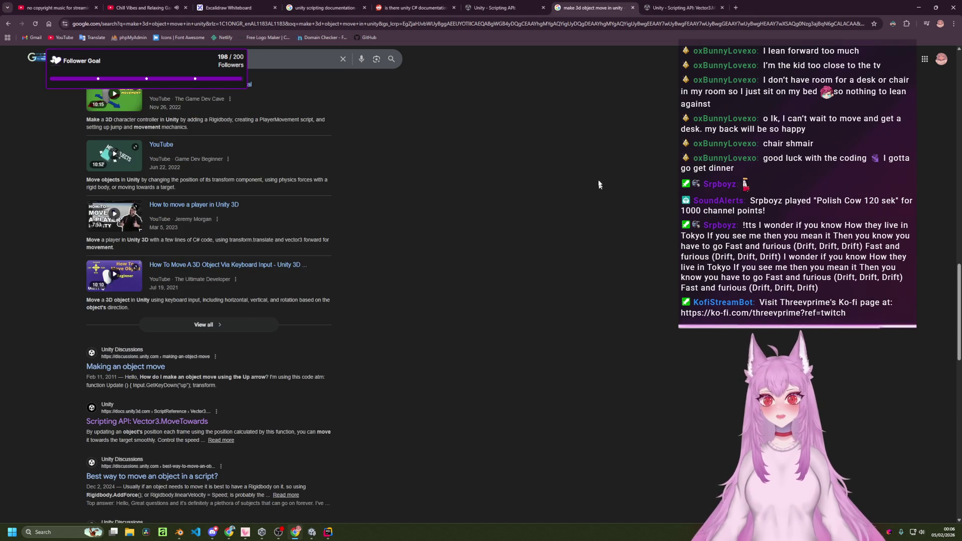
scroll(577, 213, up, 10)
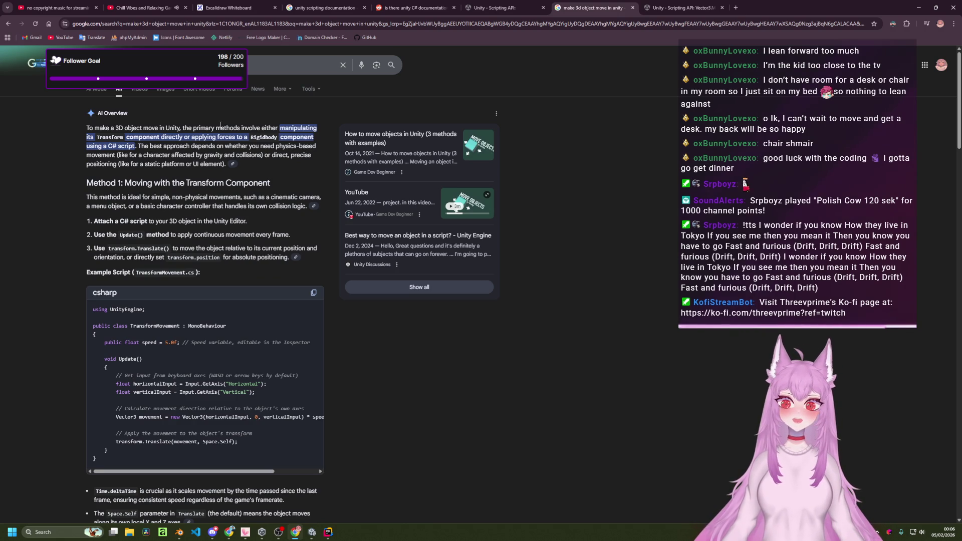
scroll(458, 365, down, 12)
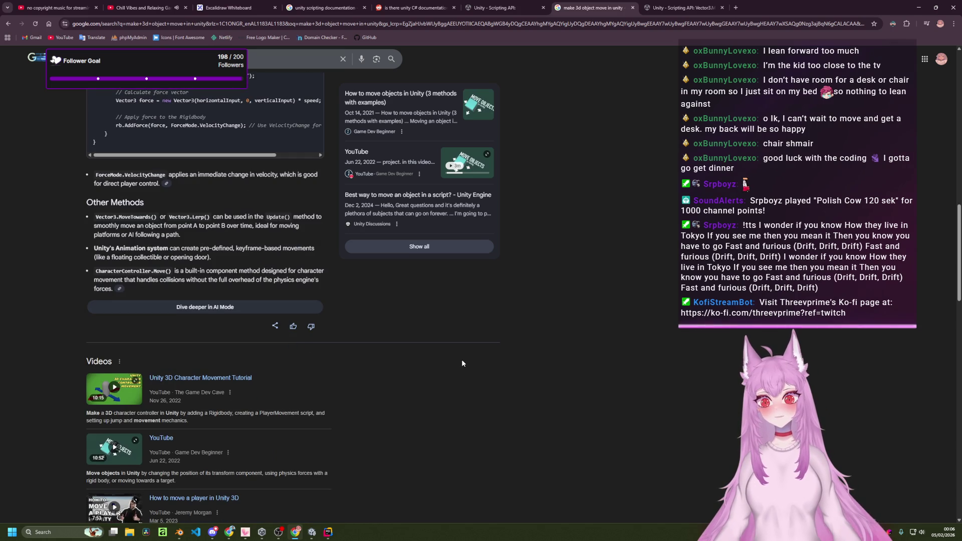
scroll(462, 363, down, 7)
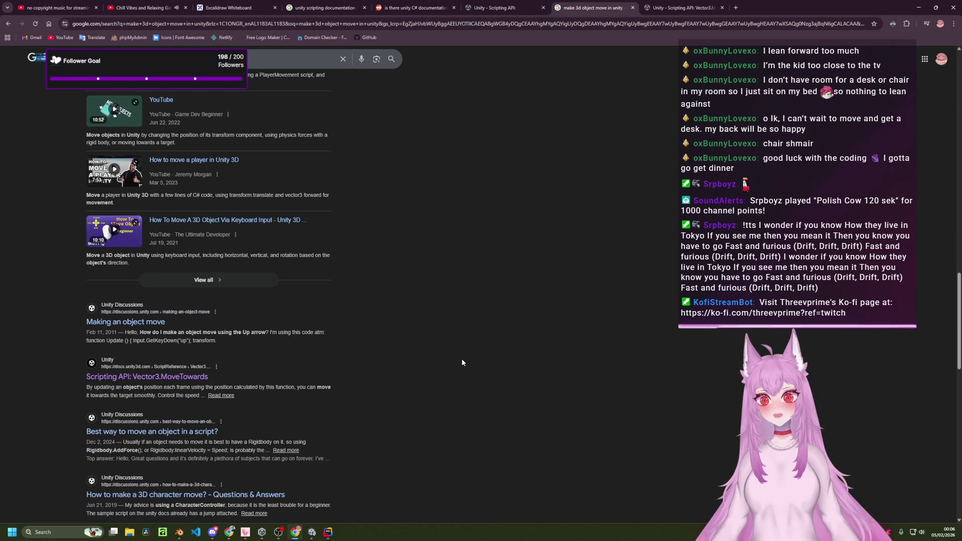
scroll(462, 363, down, 3)
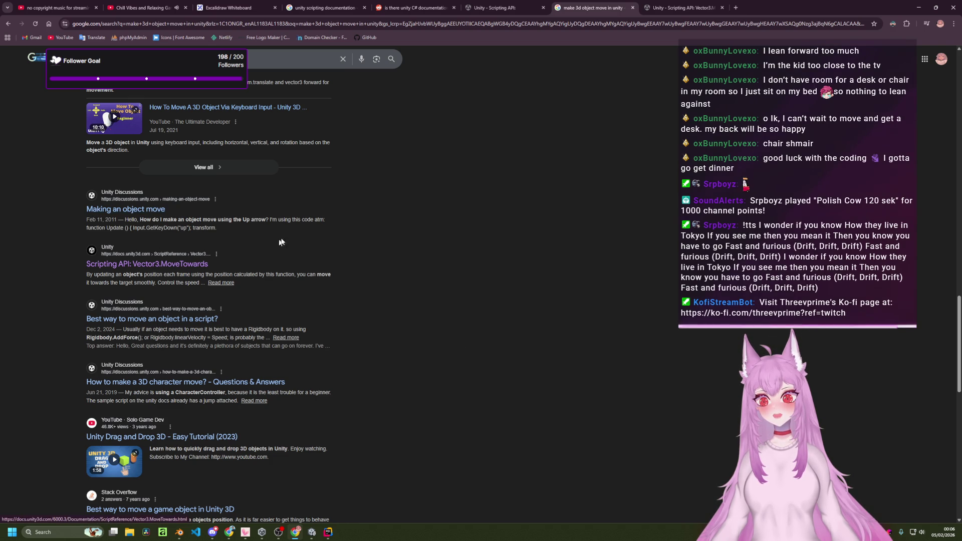
- Open the Vector3 struct reference page from the MoveTowards docs sidebar
click(684, 7)
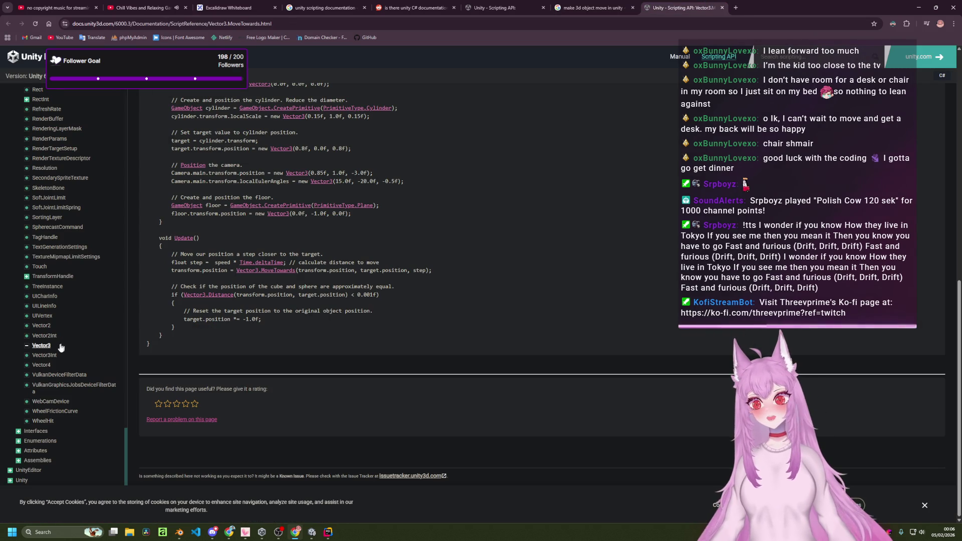
click(39, 347)
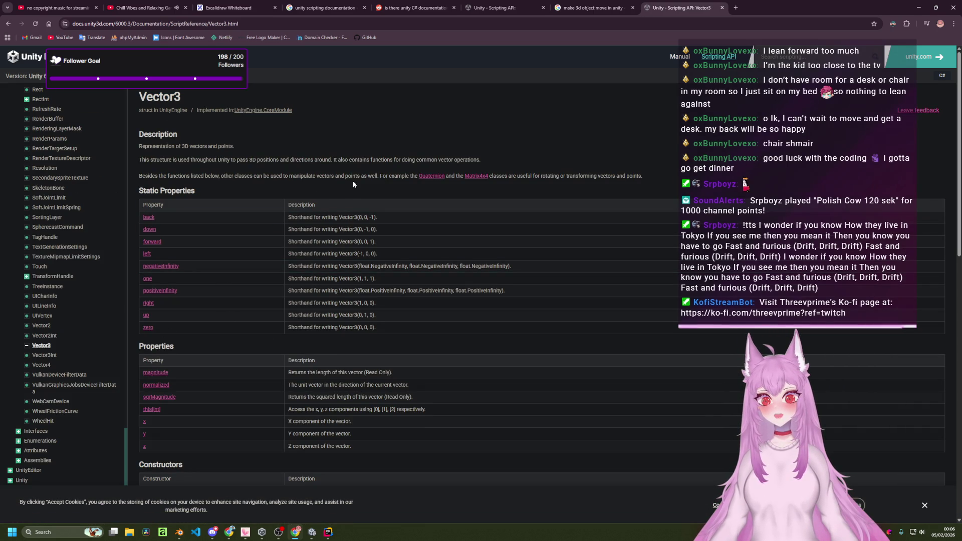
scroll(373, 206, down, 1)
scroll(371, 248, down, 2)
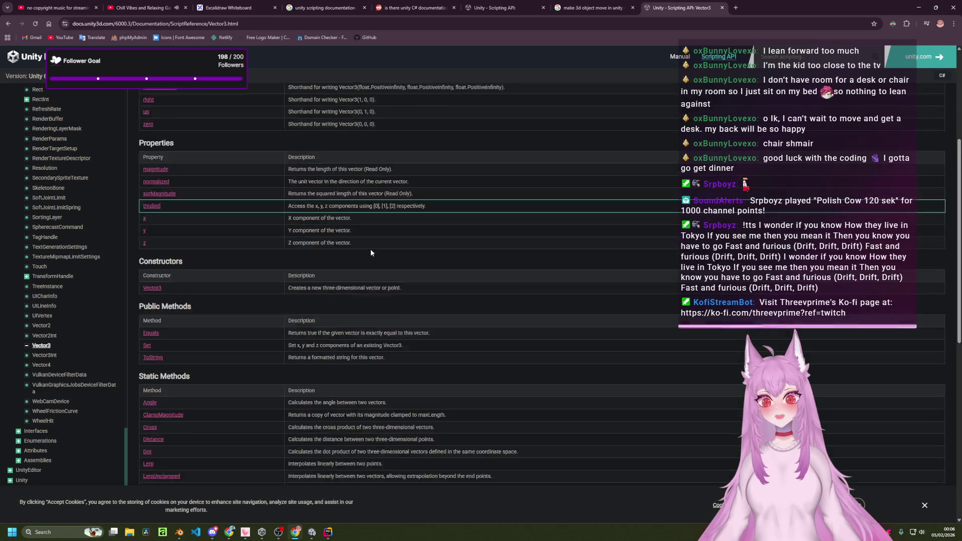
scroll(371, 249, up, 4)
- Return to the Google results, dismiss the split view promotion, and open a blank tab
click(609, 4)
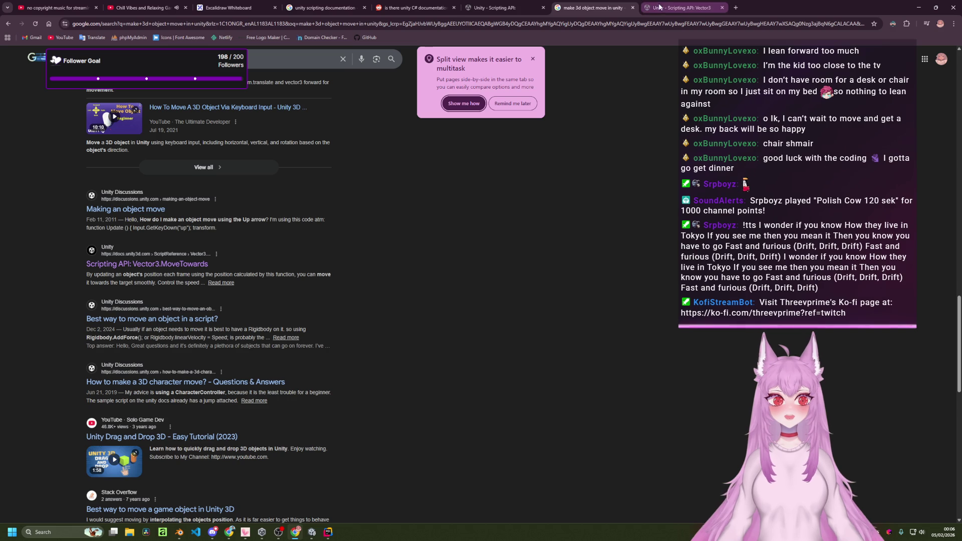
click(533, 58)
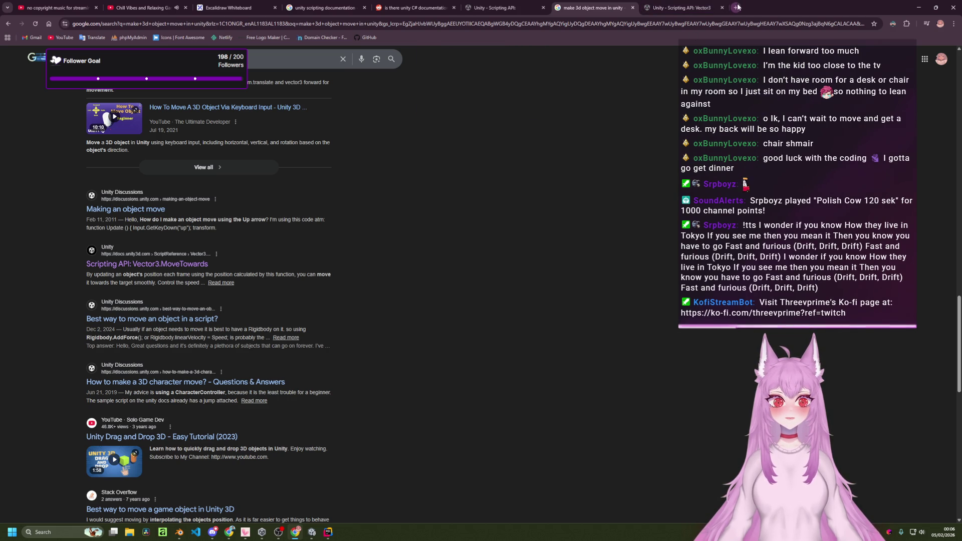
click(736, 8)
- Search 'unity input system guid' and open the Input System Quick start guide in its own tab
text(unity i)
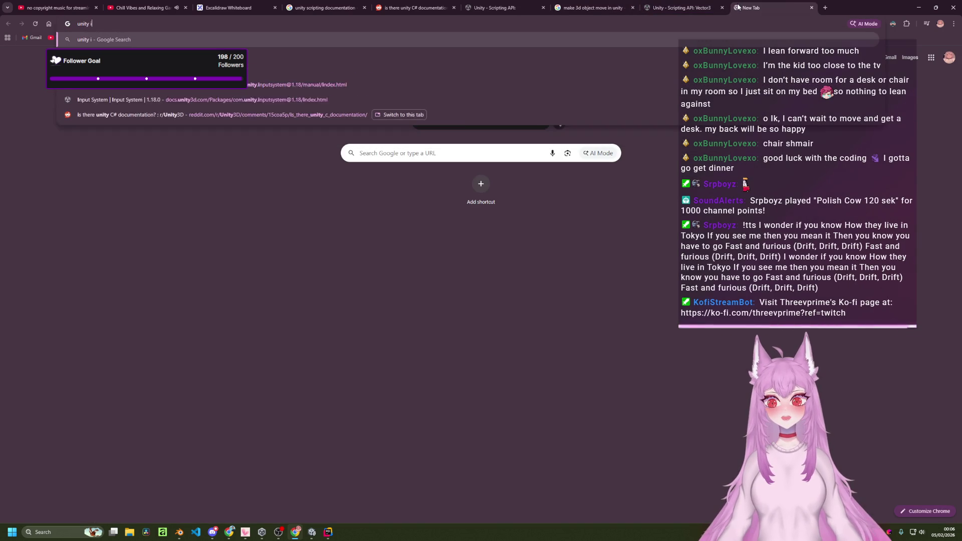
text(nput system guid)
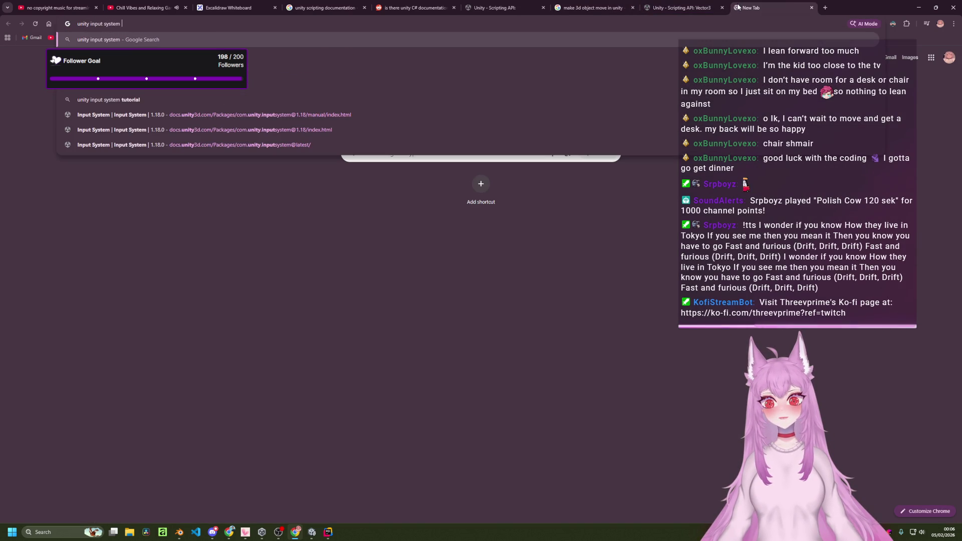
key(Return)
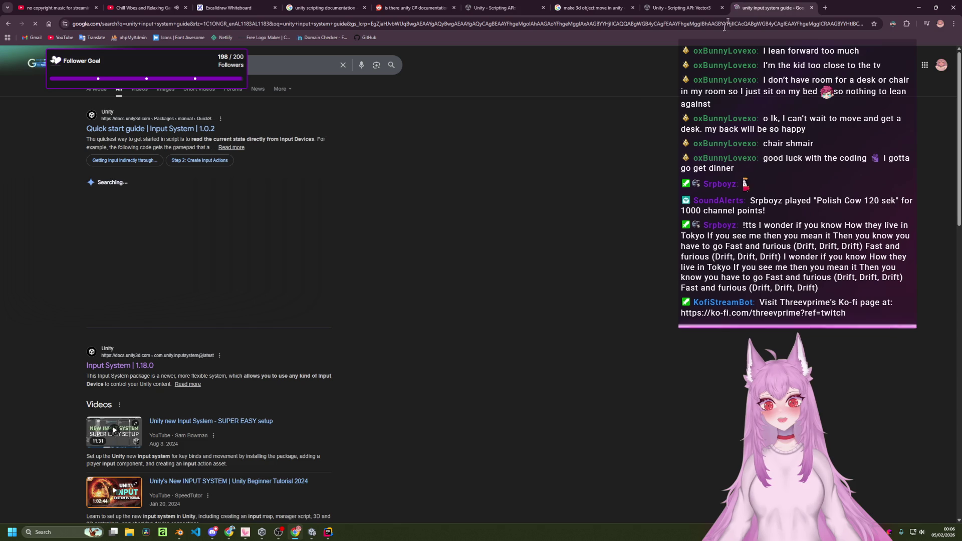
middle_click(161, 129)
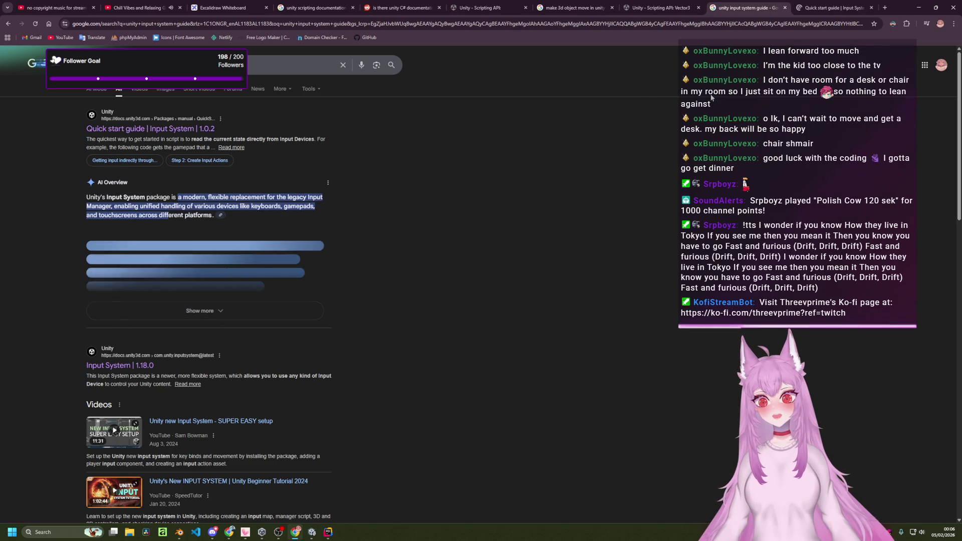
click(829, 8)
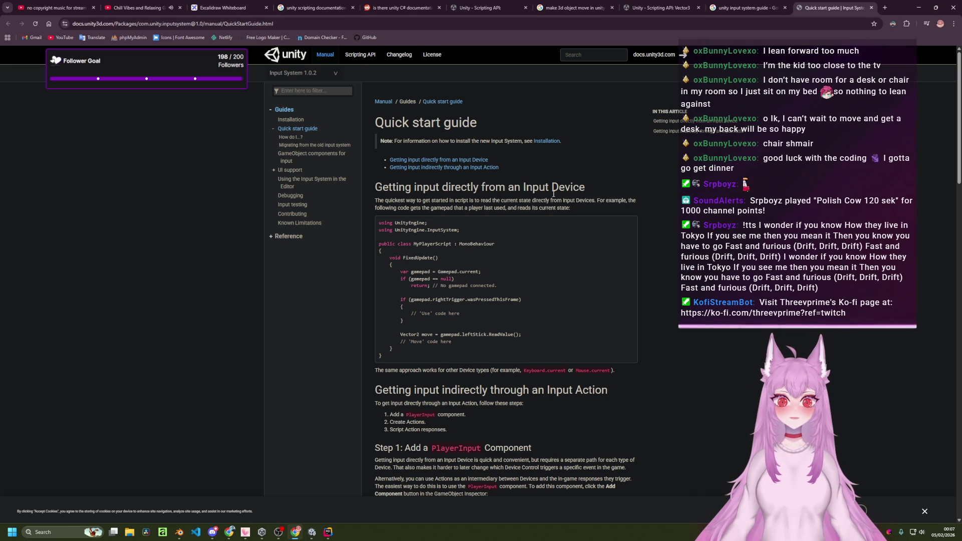
- Skim the 1.0.2 Quick start guide, then show the list of manual versions
scroll(554, 194, down, 2)
scroll(559, 216, down, 3)
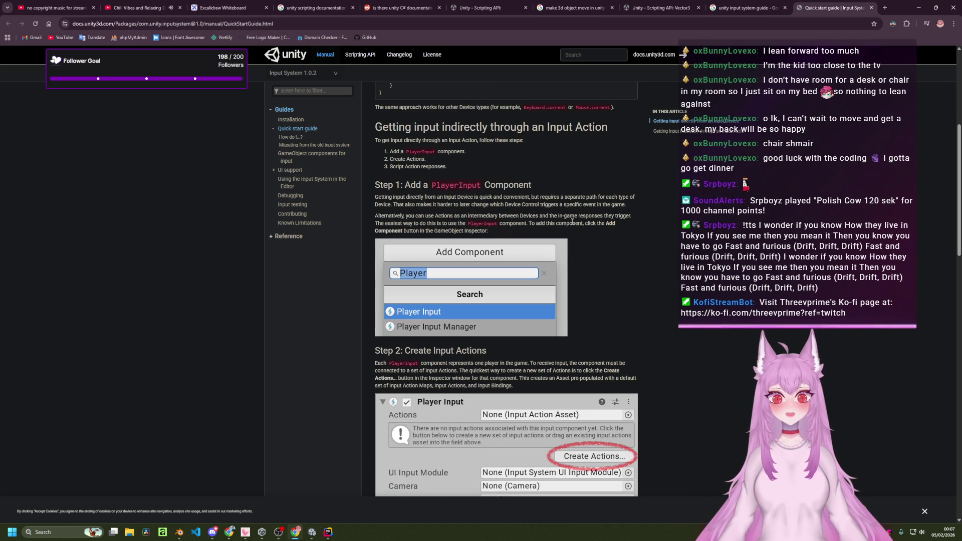
scroll(581, 231, down, 2)
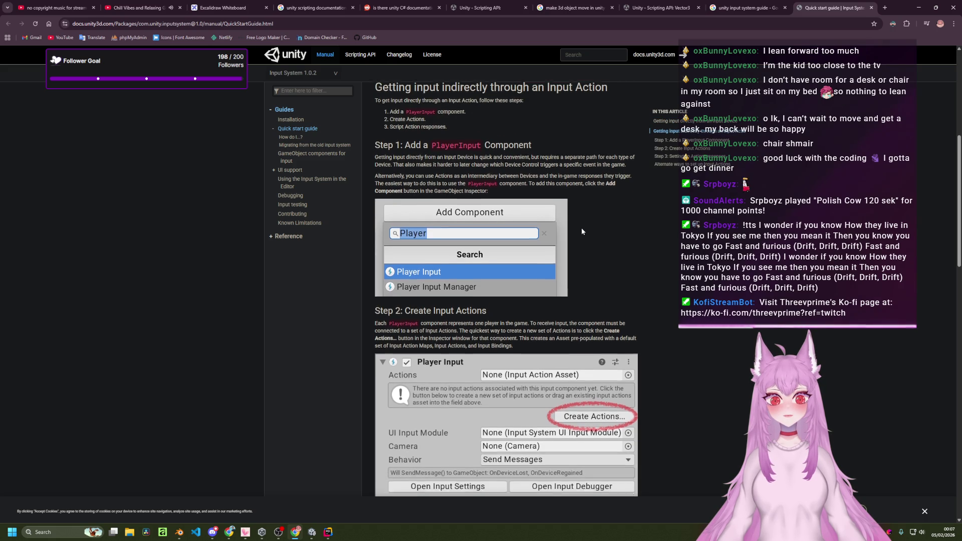
scroll(582, 231, down, 3)
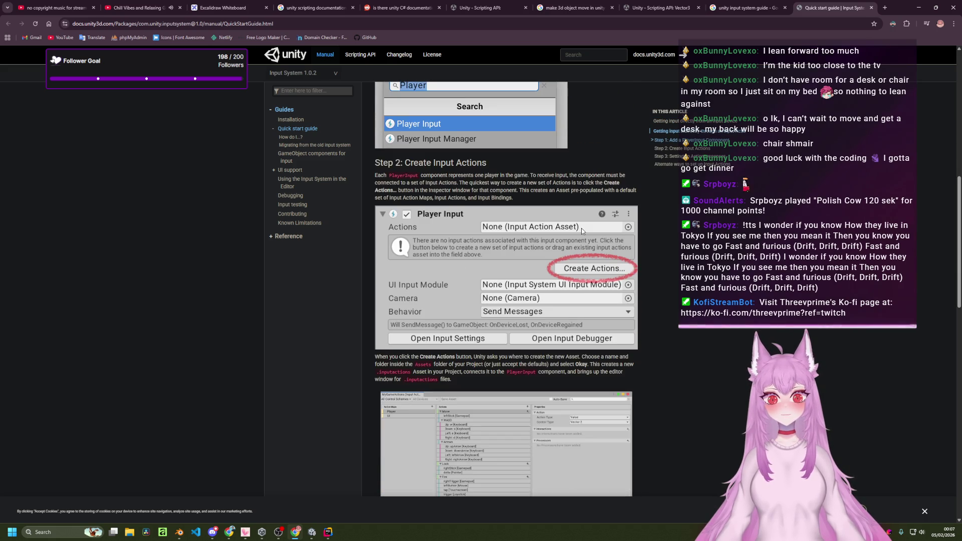
scroll(581, 228, down, 1)
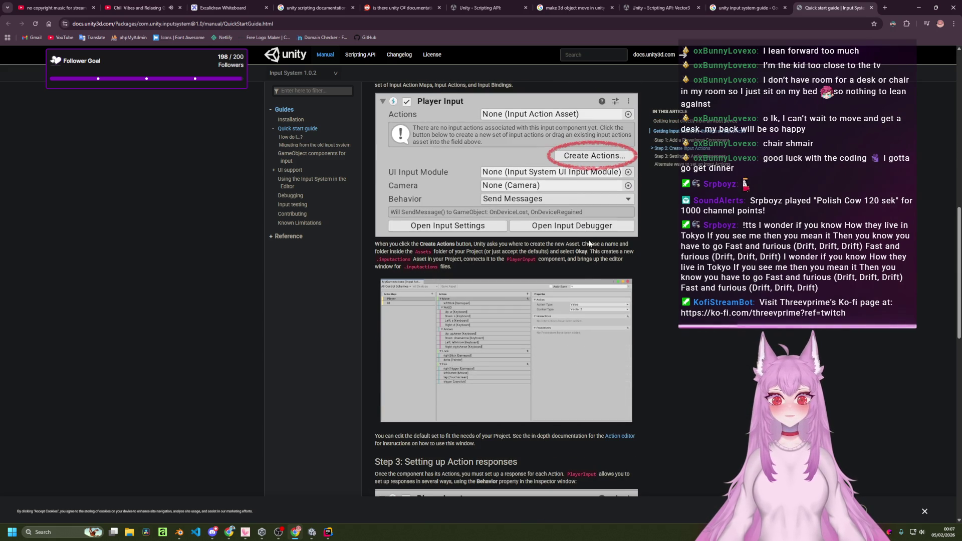
scroll(677, 260, down, 1)
scroll(677, 261, down, 1)
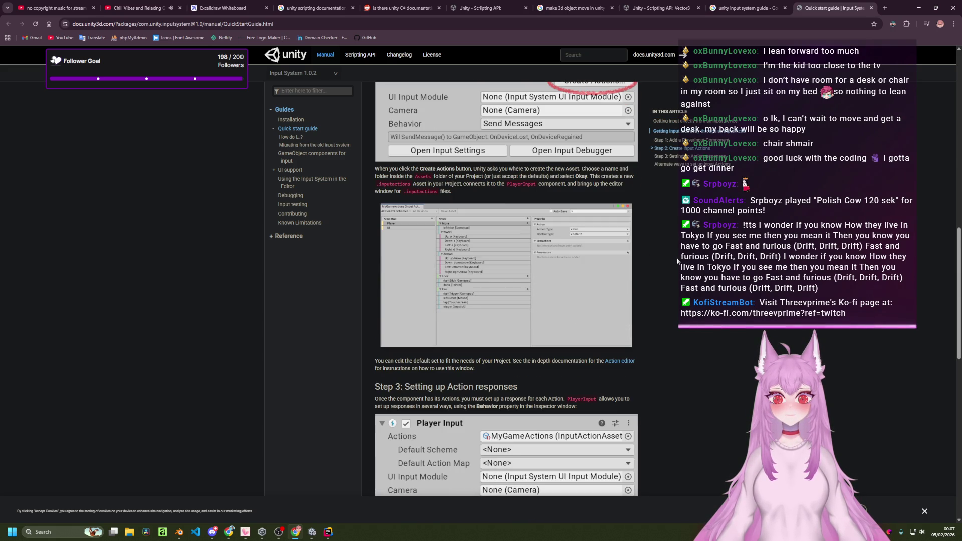
key(Home)
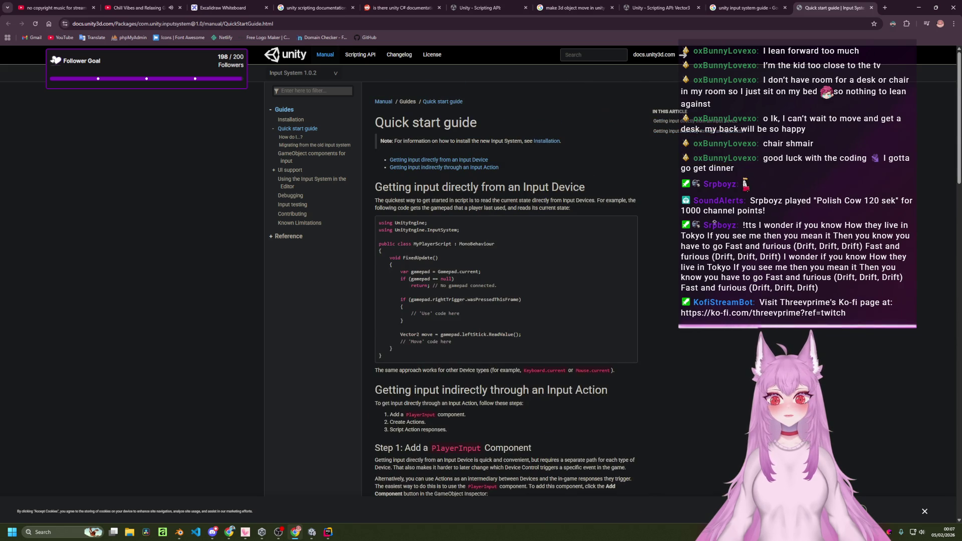
click(339, 77)
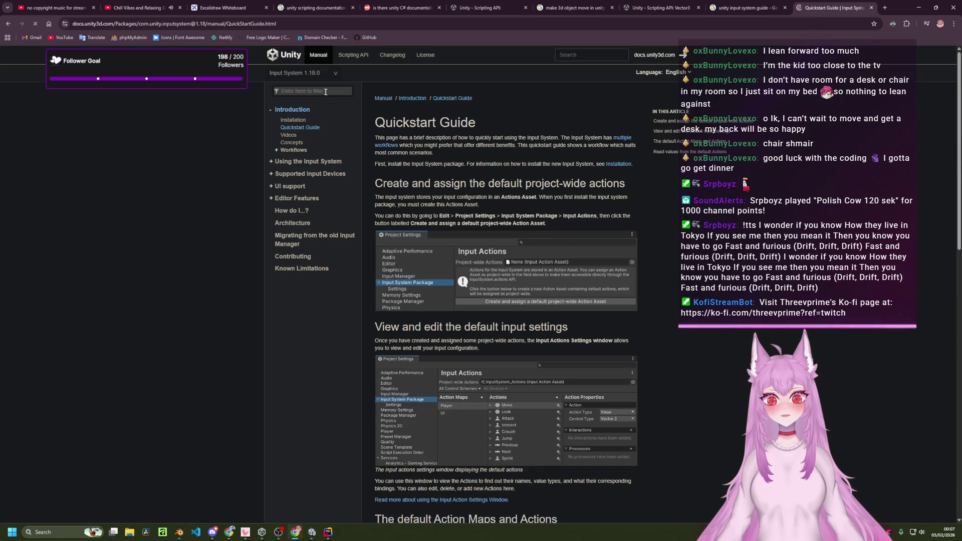
- Scroll through the 1.18.0 Quickstart Guide's default Action Maps and Actions sections
scroll(539, 209, down, 4)
scroll(616, 253, down, 1)
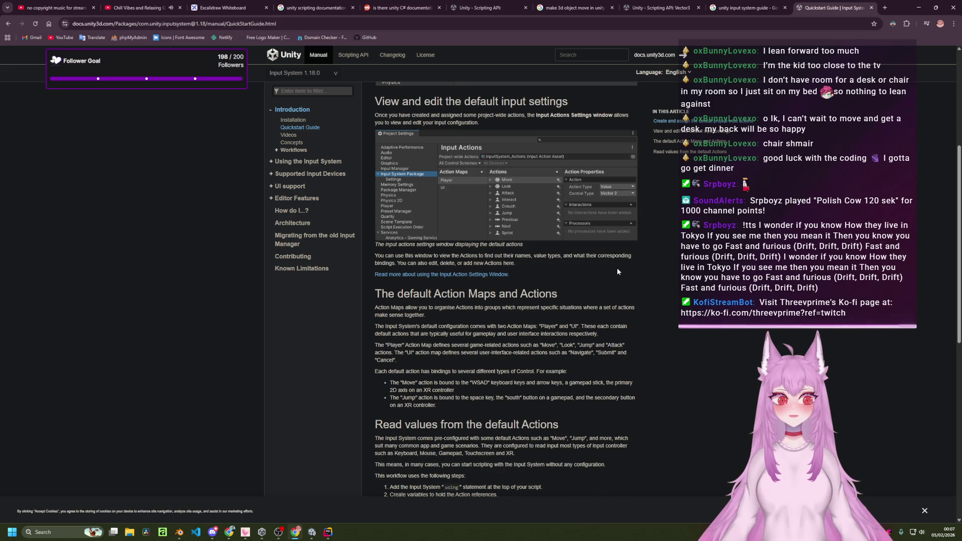
scroll(617, 271, up, 5)
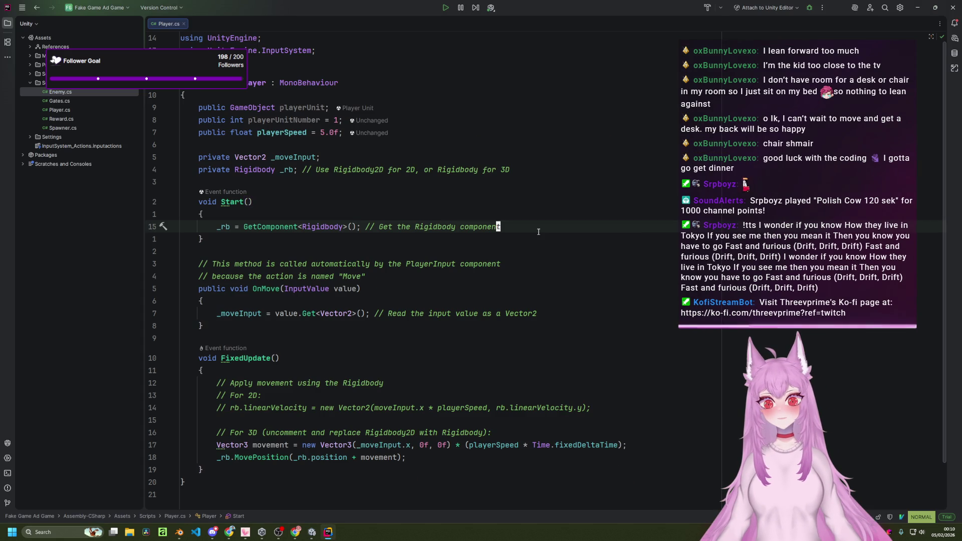
- Delete the Rigidbody lookup, the _moveInput and _rb fields, OnMove, FixedUpdate and leftover comments
key(d)
key(d)
key(k)
key(k)
key(k)
key(k)
key(shift+v)
key(j)
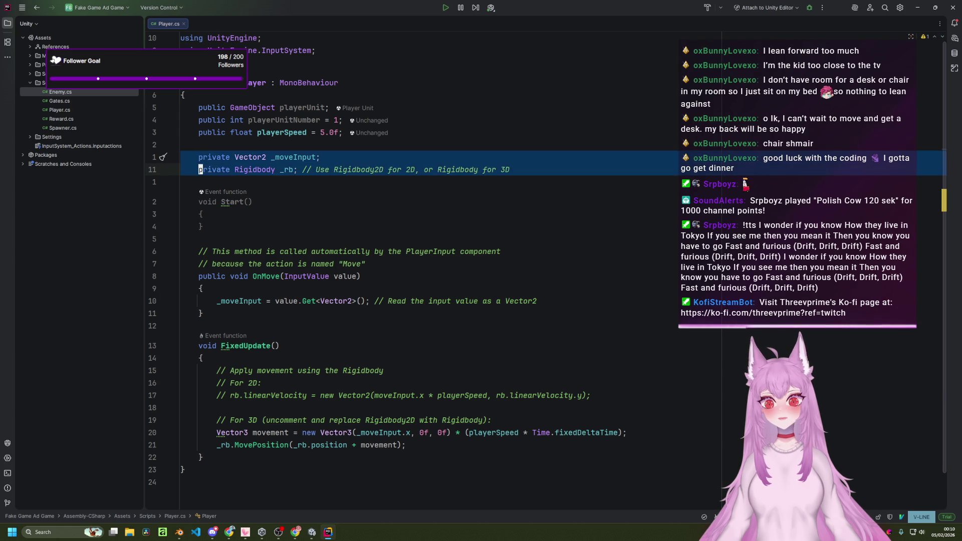
key(d)
key(j)
key(j)
key(j)
key(shift+v)
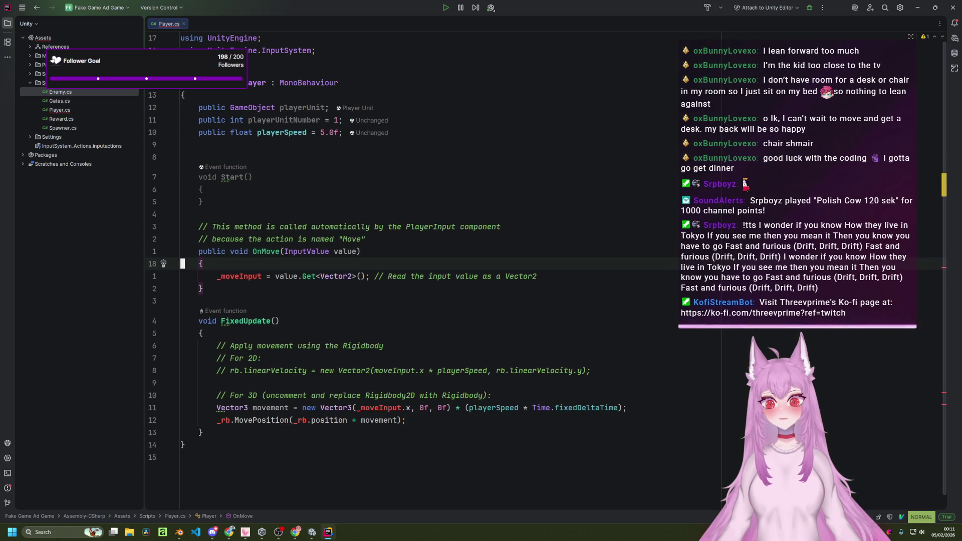
key(j)
key(j)
key(j)
key(j)
key(j)
key(j)
key(j)
key(d)
key(k)
key(shift+v)
key(k)
key(k)
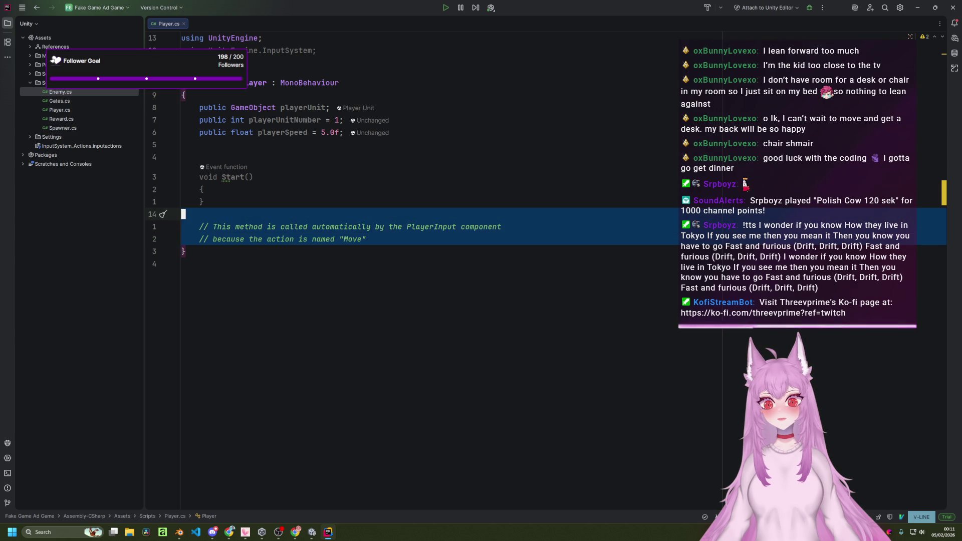
key(d)
key(k)
key(k)
key(k)
key(j)
- Declare an InputAction moveAction field below playerSpeed, checking the Quickstart docs
key(alt+Tab)
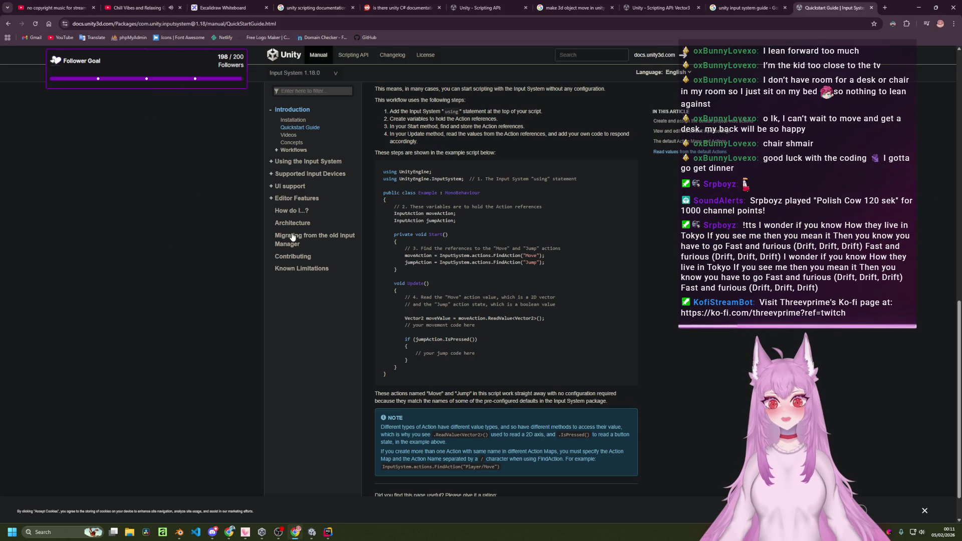
key(alt+Tab)
text(iInput)
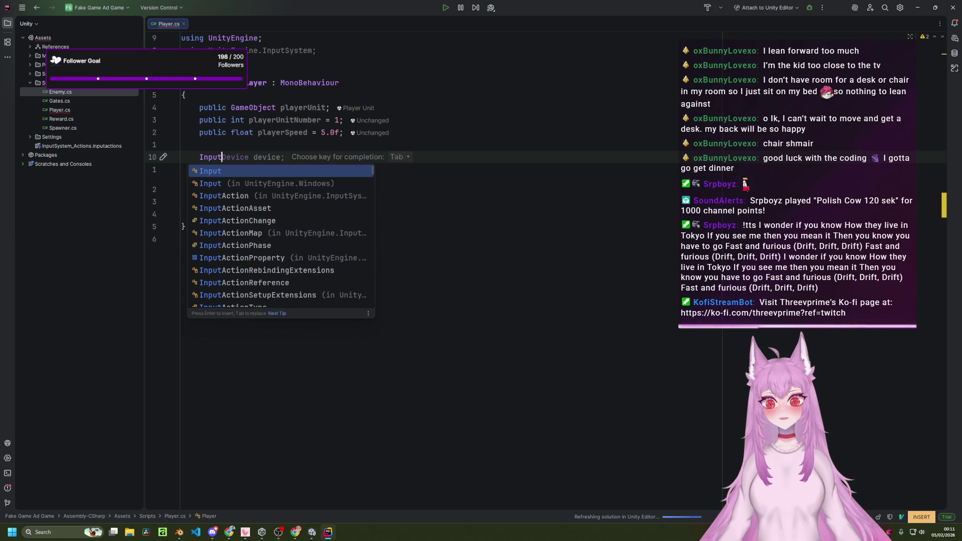
text(Action)
key(Return)
text(mo)
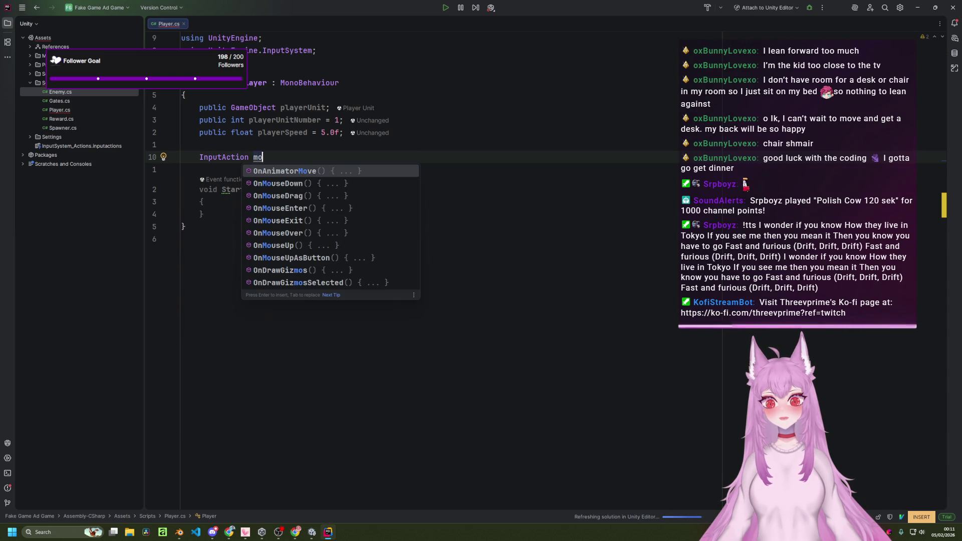
key(Escape)
key(alt+Tab)
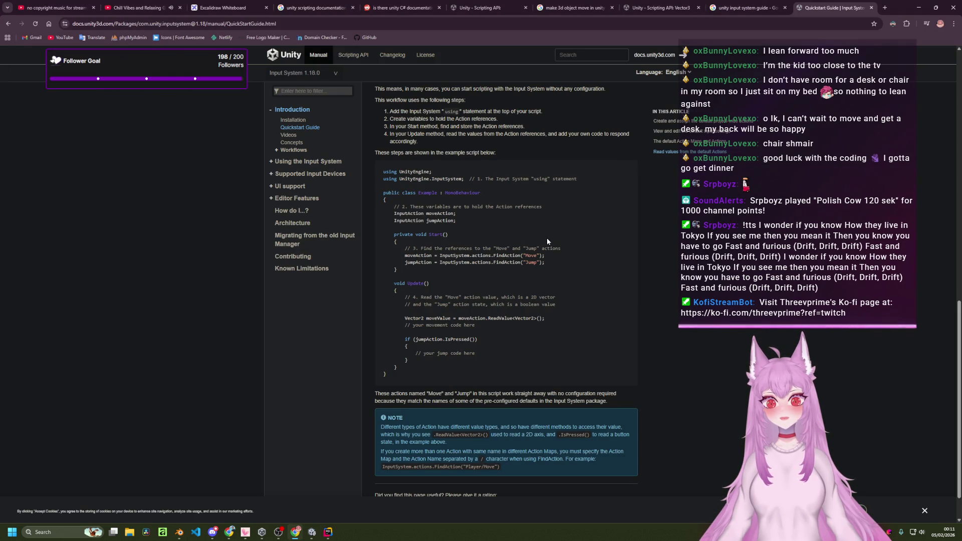
key(alt+Tab)
text(ov)
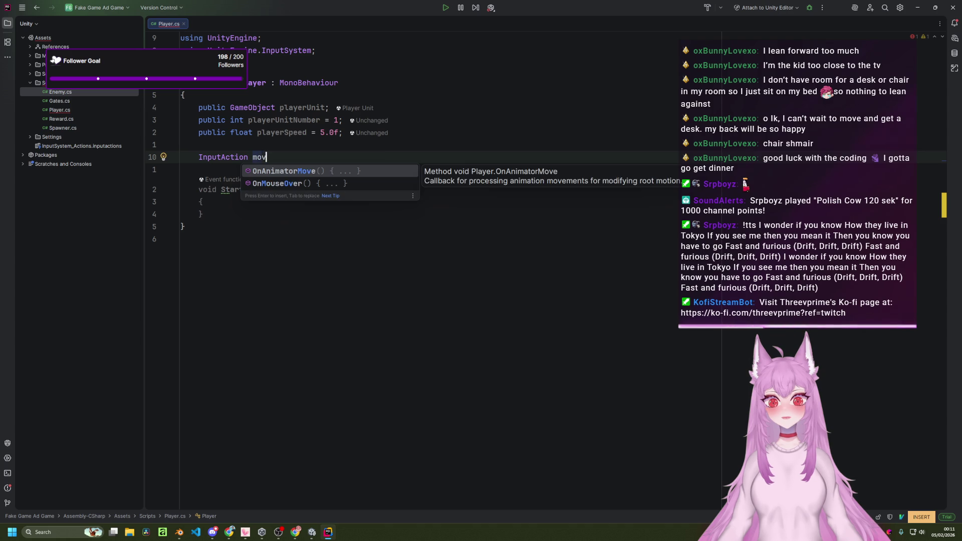
text(eAction;)
key(Return)
key(Escape)
key(d)
key(d)
- In Start, write moveAction = InputSystem.actions.FindAction("Move"); using completions
key(j)
key(j)
key(o)
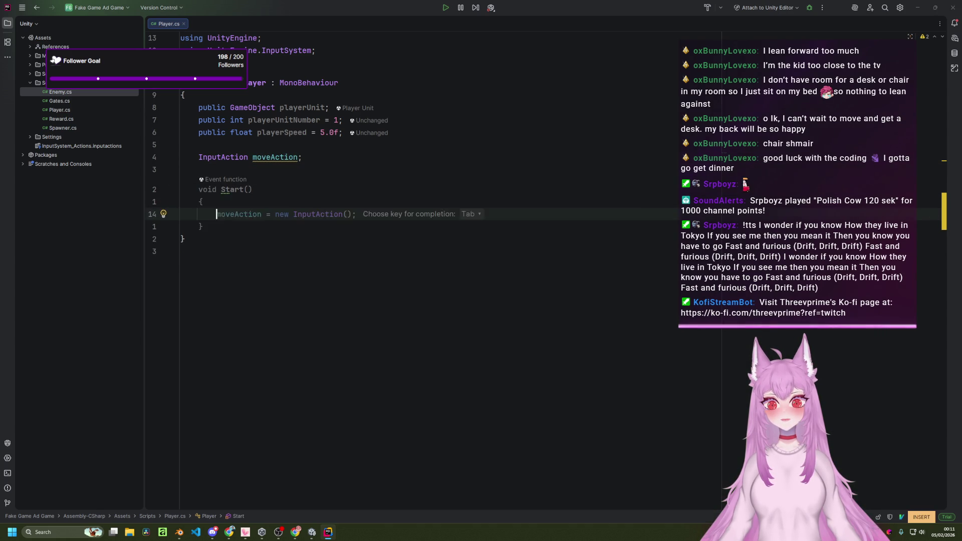
key(alt+Tab)
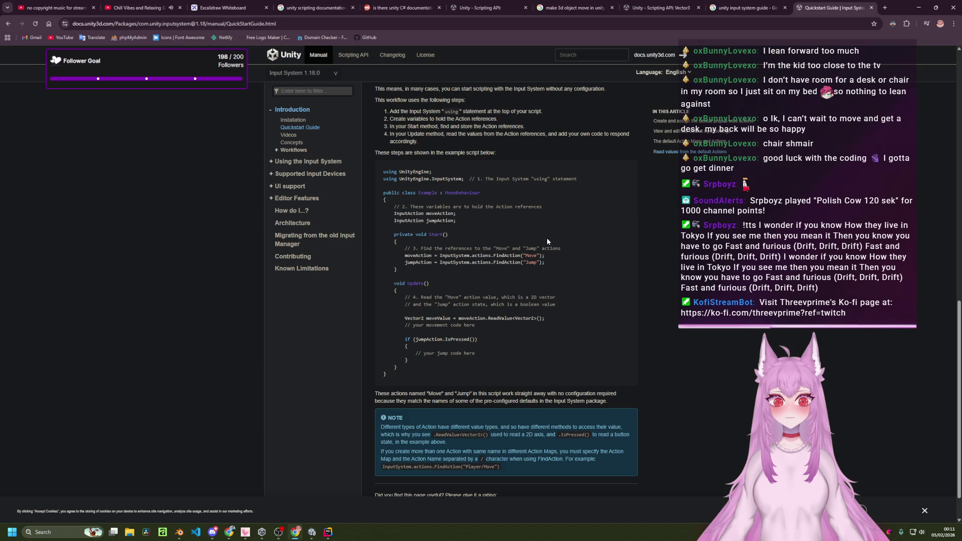
key(alt+Tab)
text(mo)
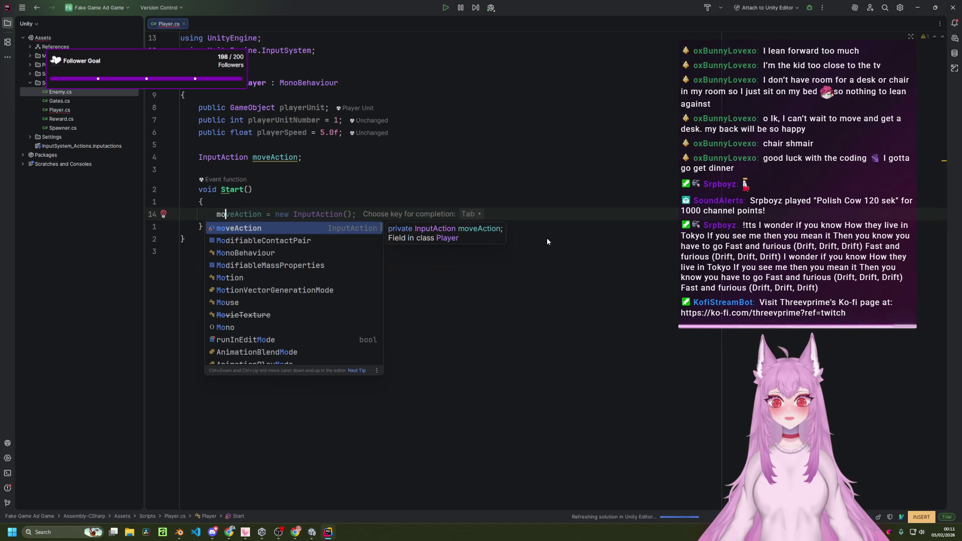
text(veA)
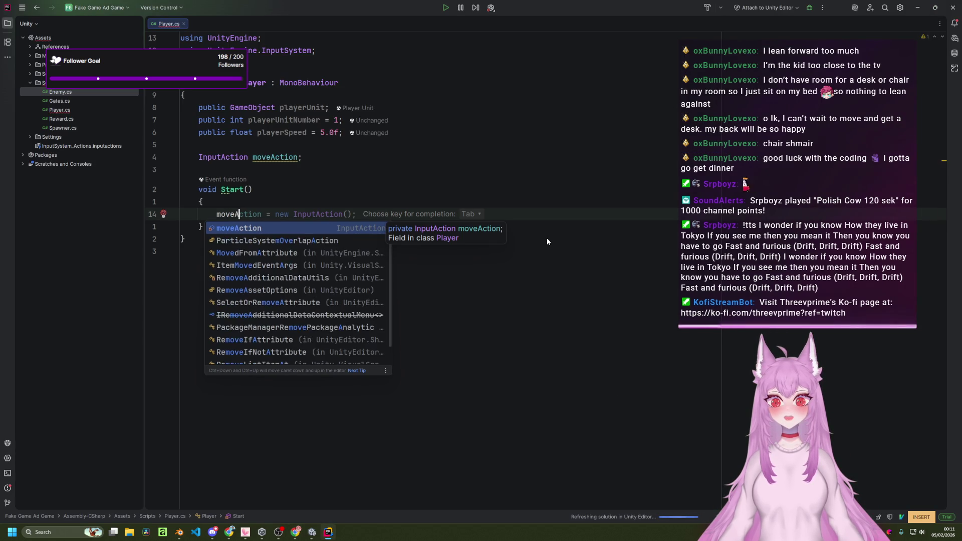
key(Tab)
key(alt+Tab)
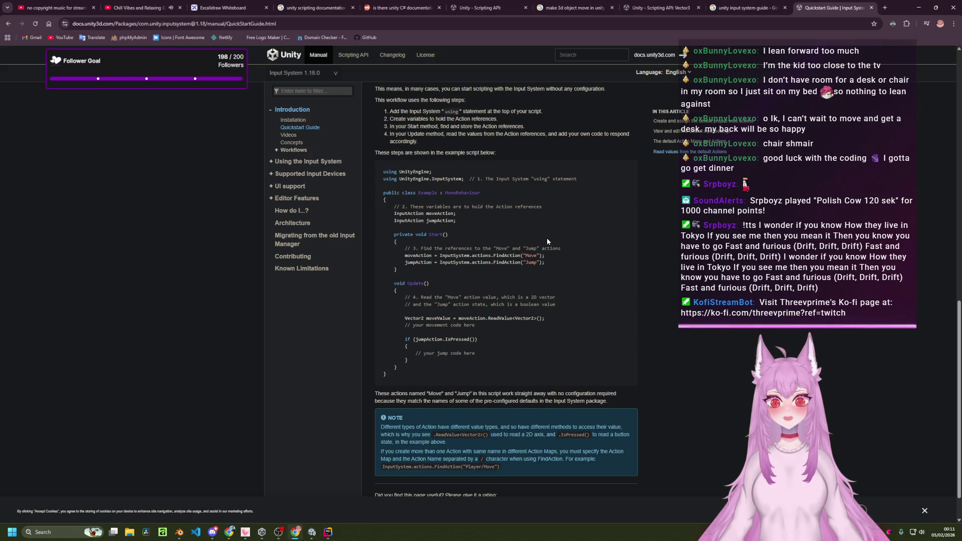
key(alt+Tab)
text(= InputSys)
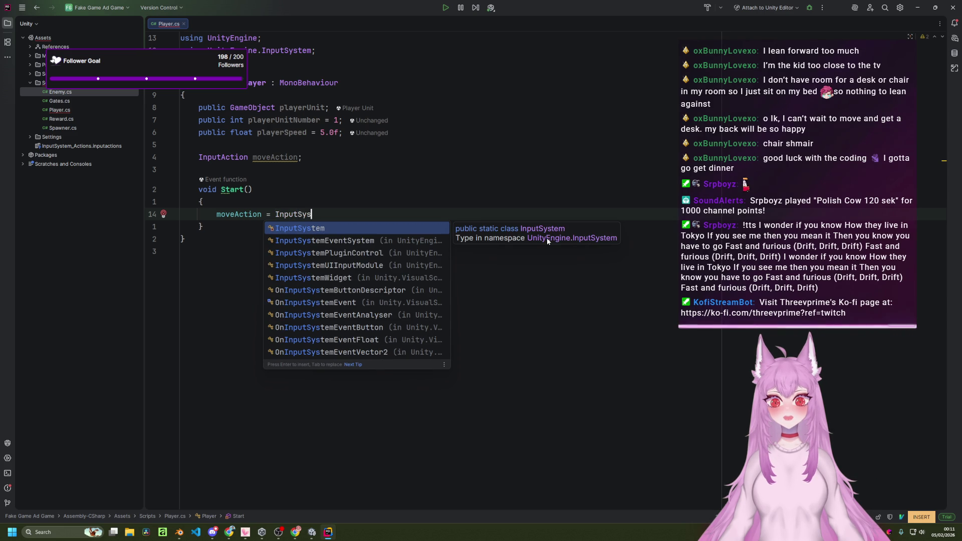
key(alt+Tab)
key(alt+Tab)
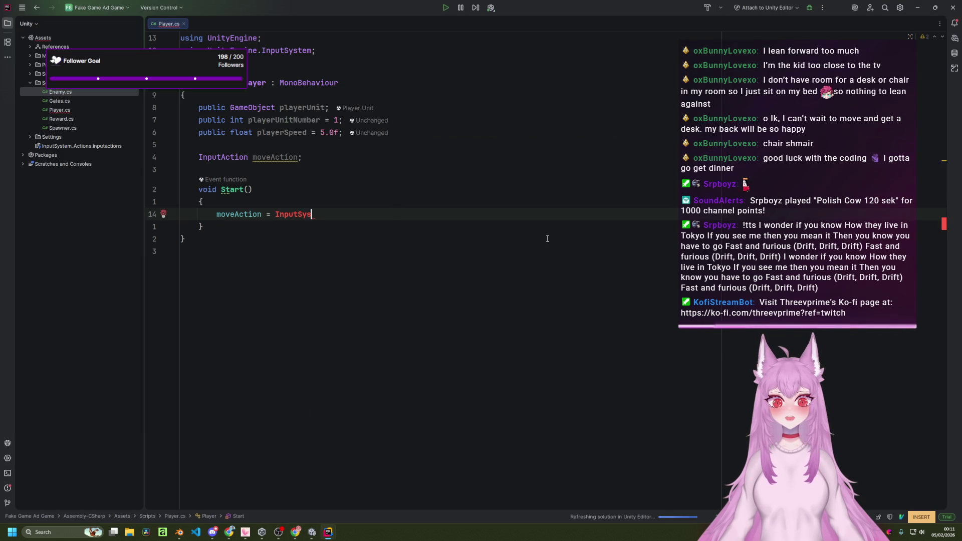
text(te)
key(Return)
text(.)
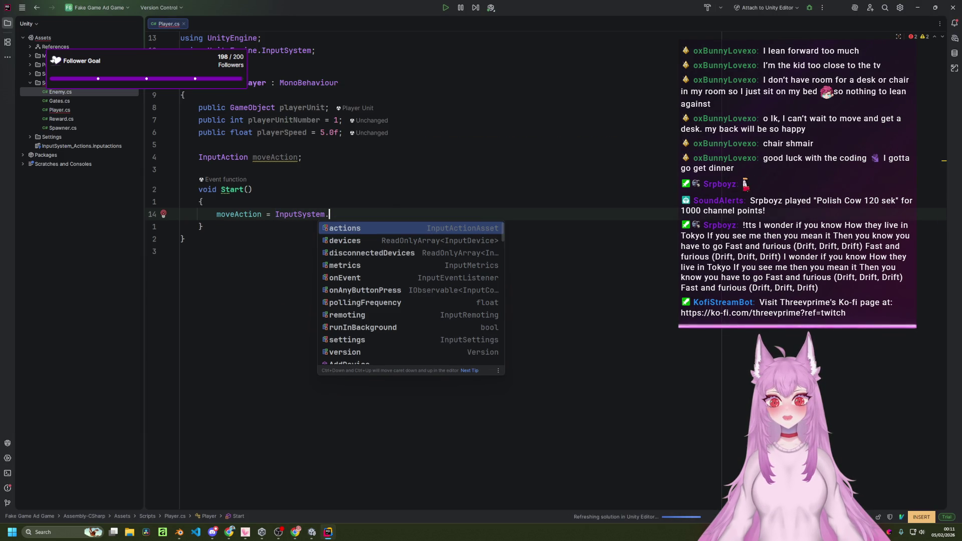
key(Escape)
key(alt+Tab)
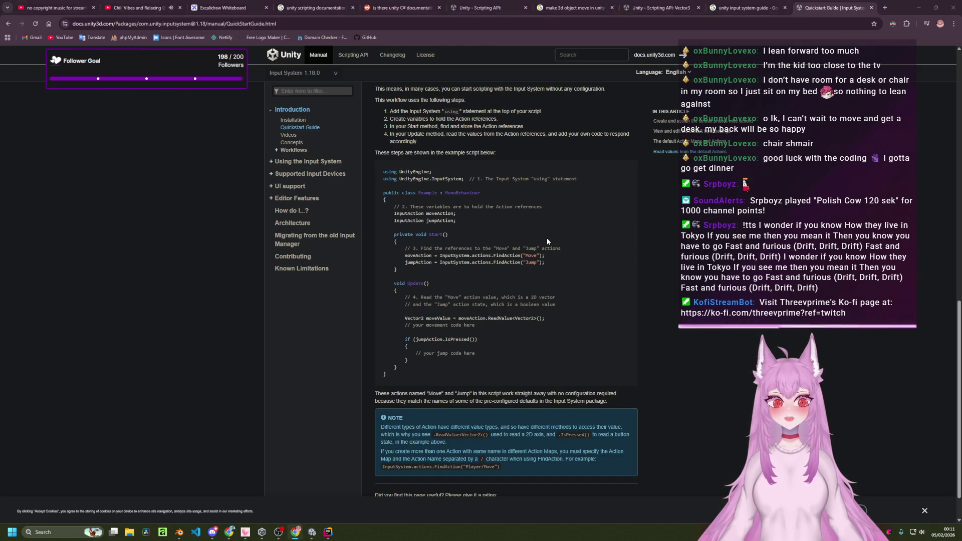
key(alt+Tab)
text(ac)
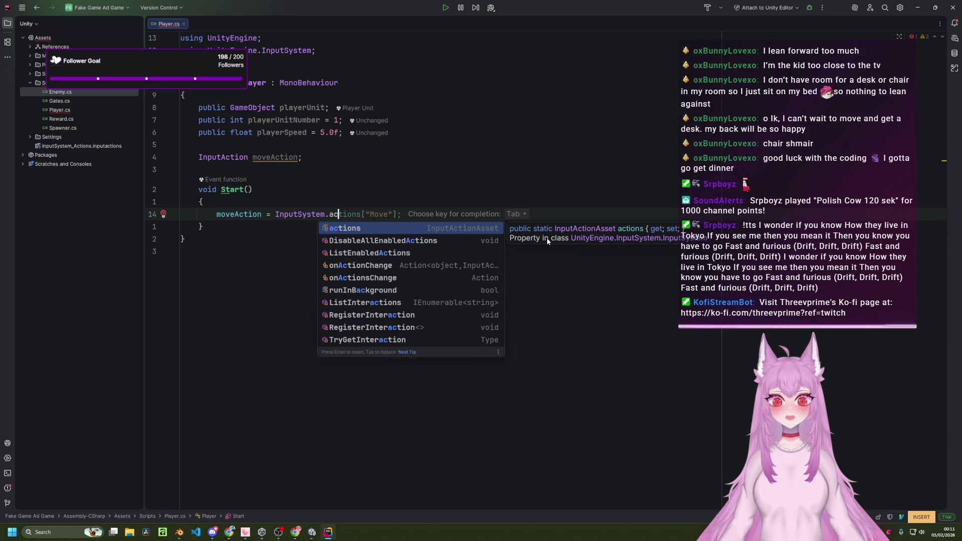
key(Return)
text(.)
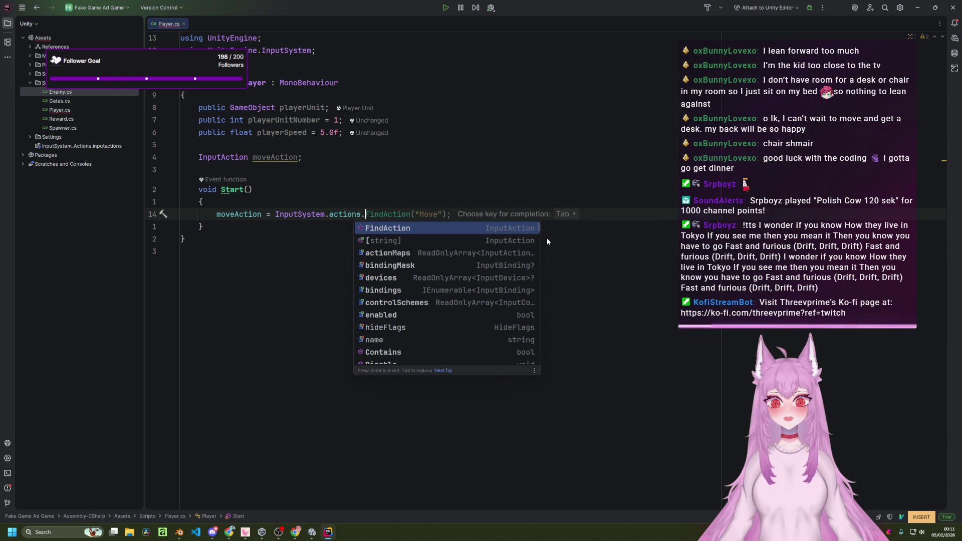
key(Return)
key(alt+Tab)
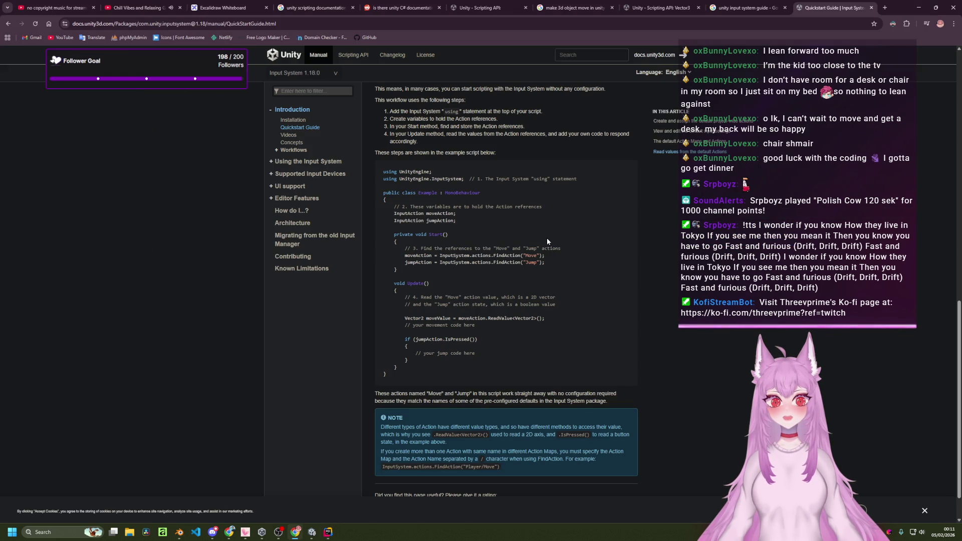
key(alt+Tab)
key(Tab)
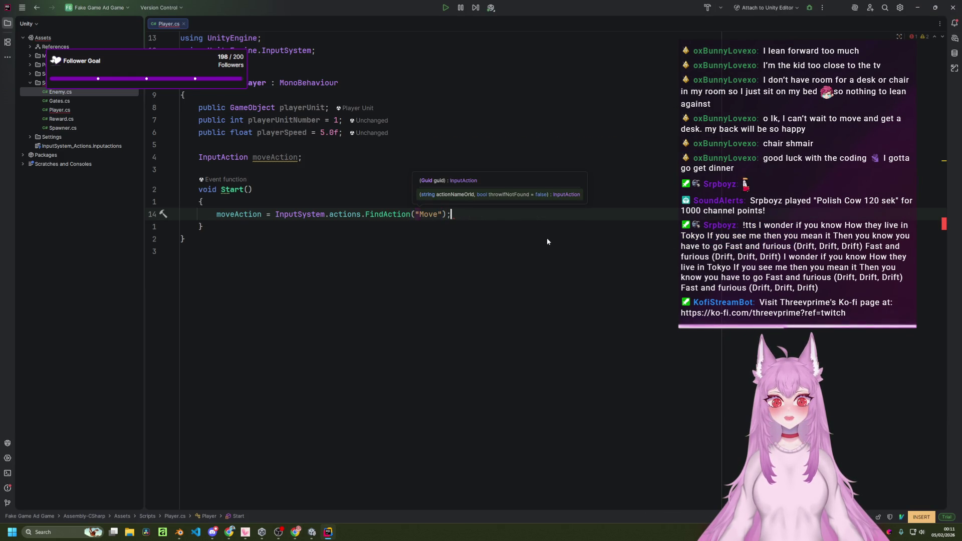
key(Escape)
- Compare with the Quickstart Guide, then open blank lines below Start for a new method
text(:)
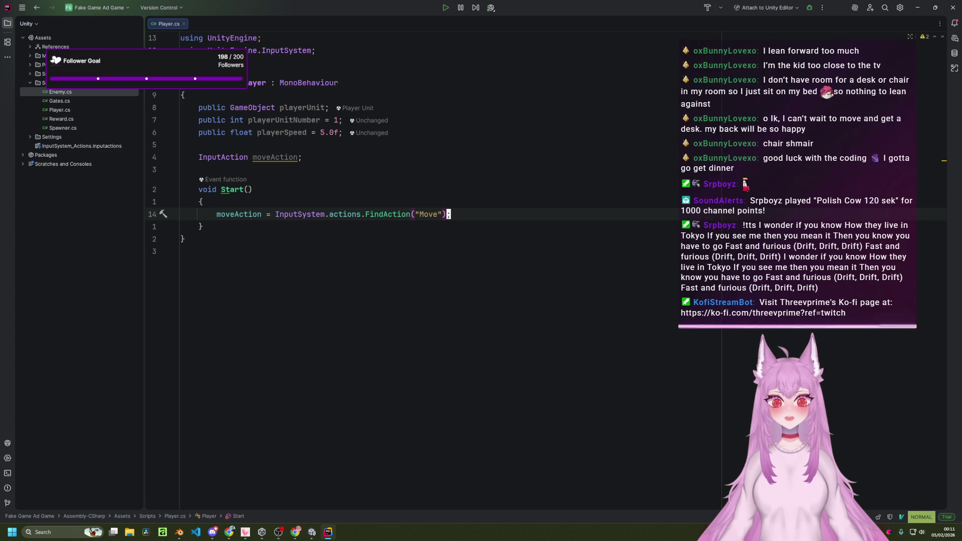
key(alt+Tab)
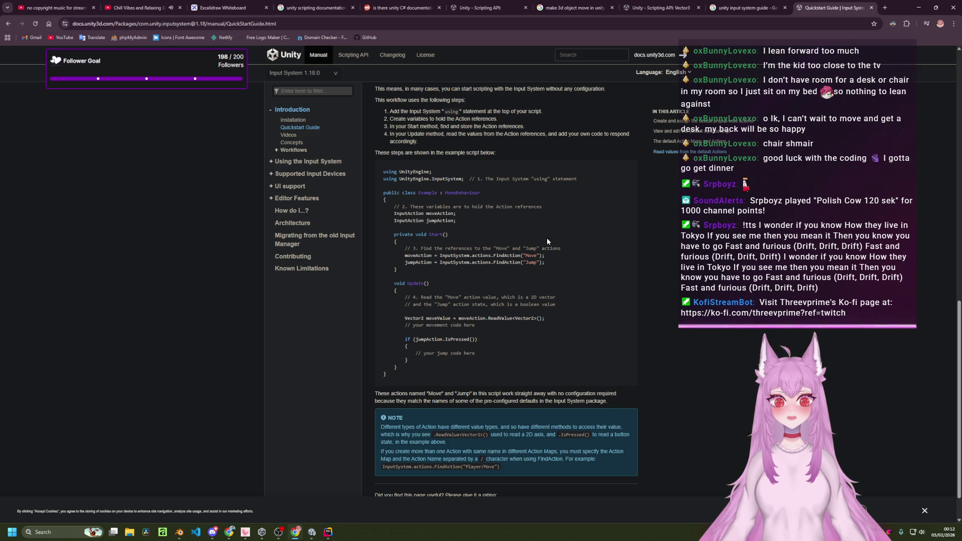
key(alt+Tab)
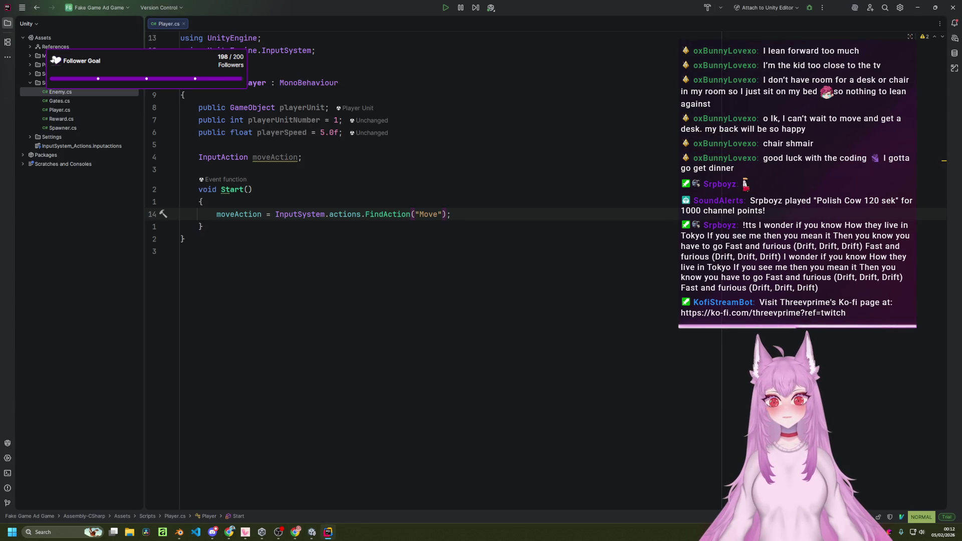
key(j)
key(o)
key(Return)
- Add an empty void Update() method with its braces below Start
text(void)
key(Tab)
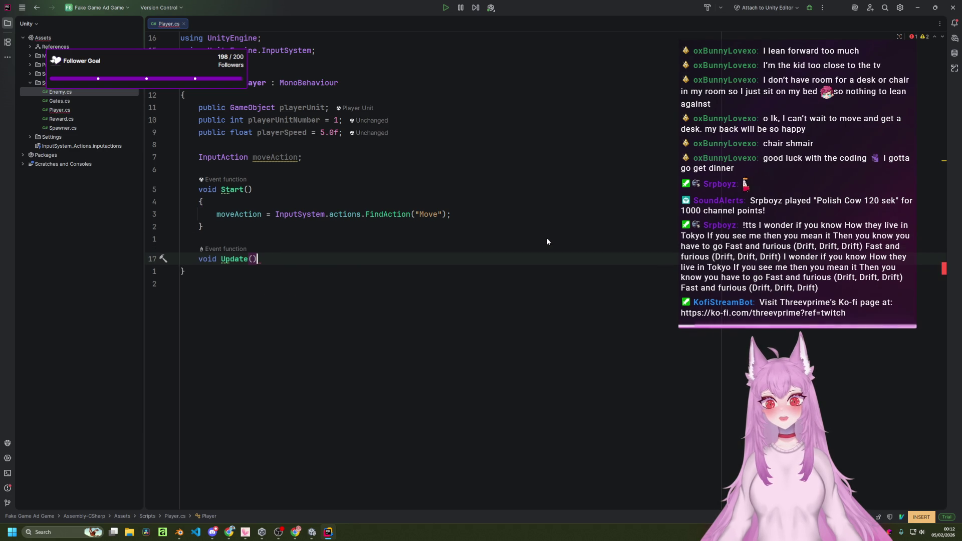
key(Return)
text({)
key(Return)
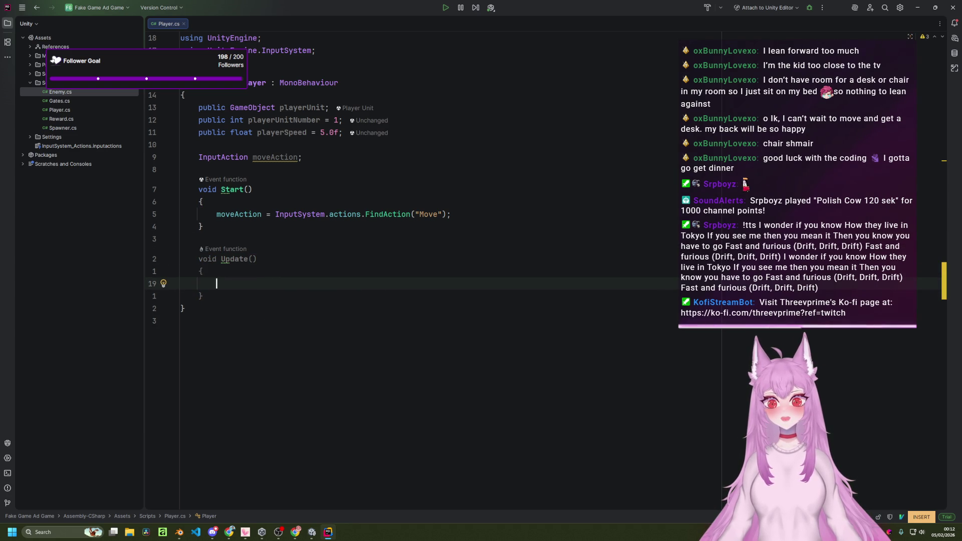
key(alt+Tab)
key(alt+Tab)
- Inside Update, write Vector2 moveValue = moveAction.ReadValue<Vector2>();
text(Ve)
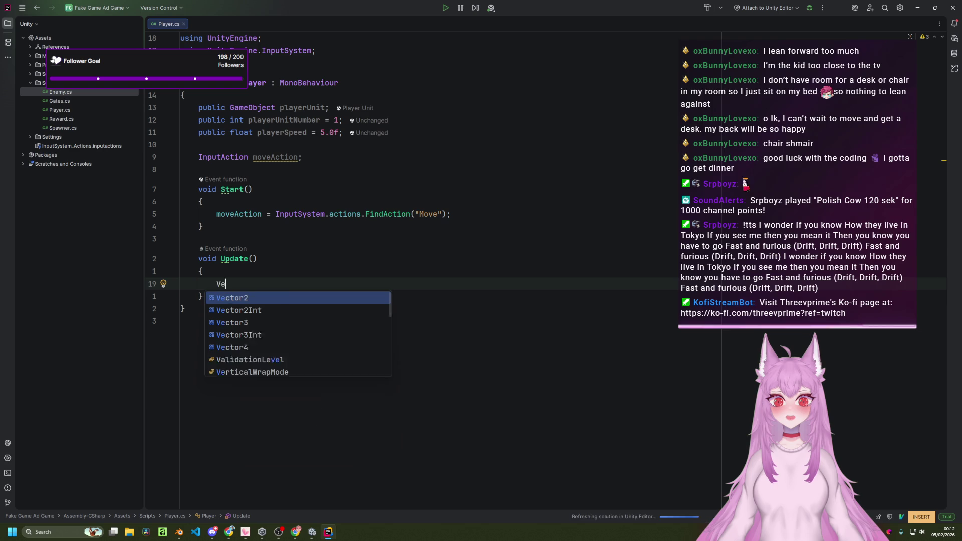
key(Return)
text(move)
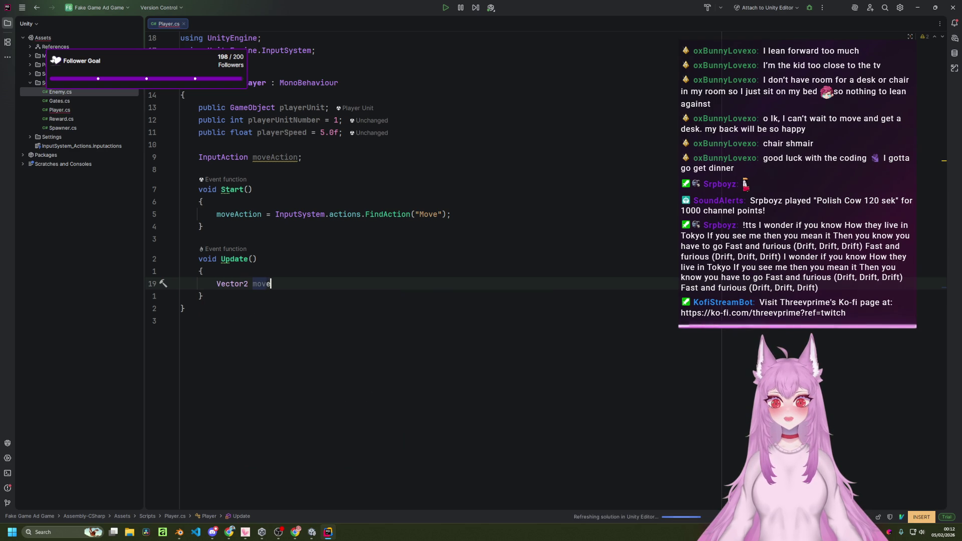
key(alt+Tab)
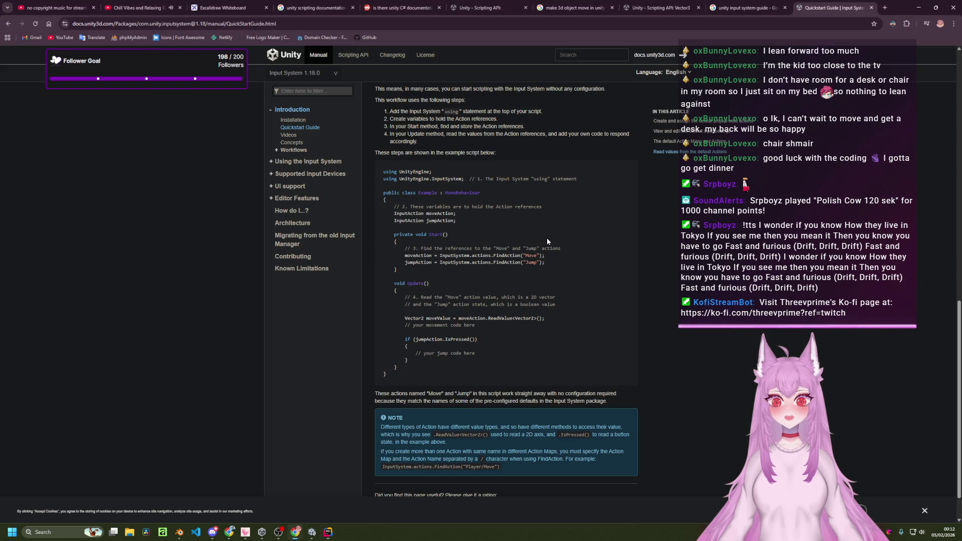
key(alt+Tab)
text(C)
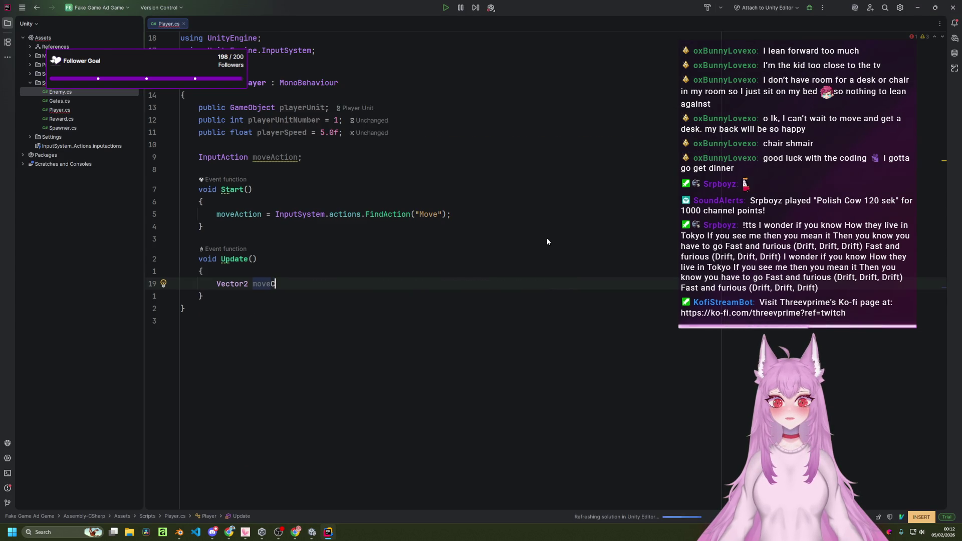
key(BackSpace)
text(Value)
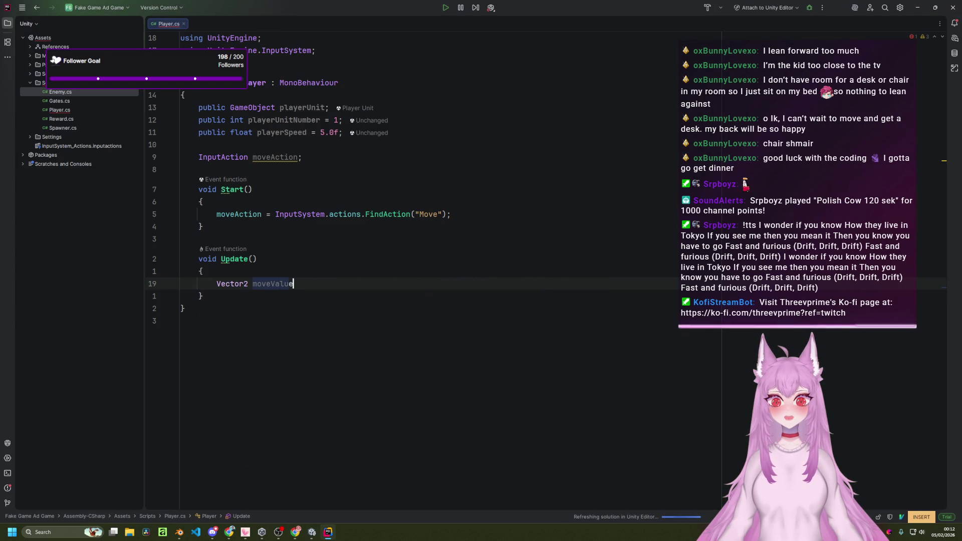
text( =)
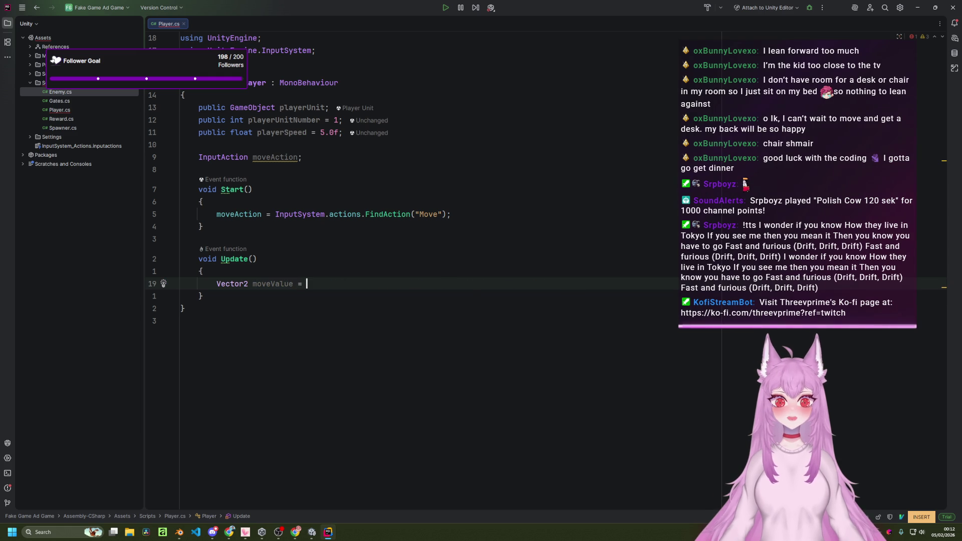
key(alt+Tab)
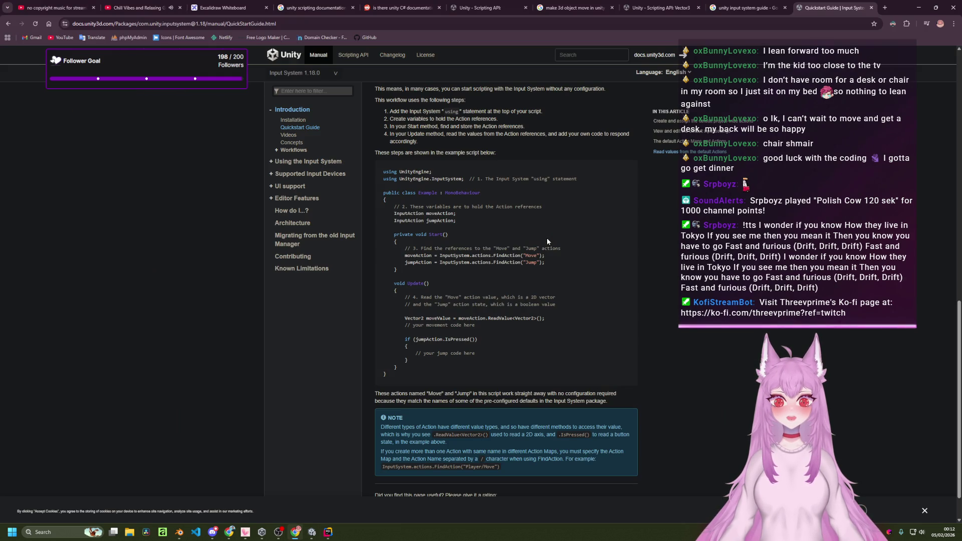
key(alt+Tab)
key(Tab)
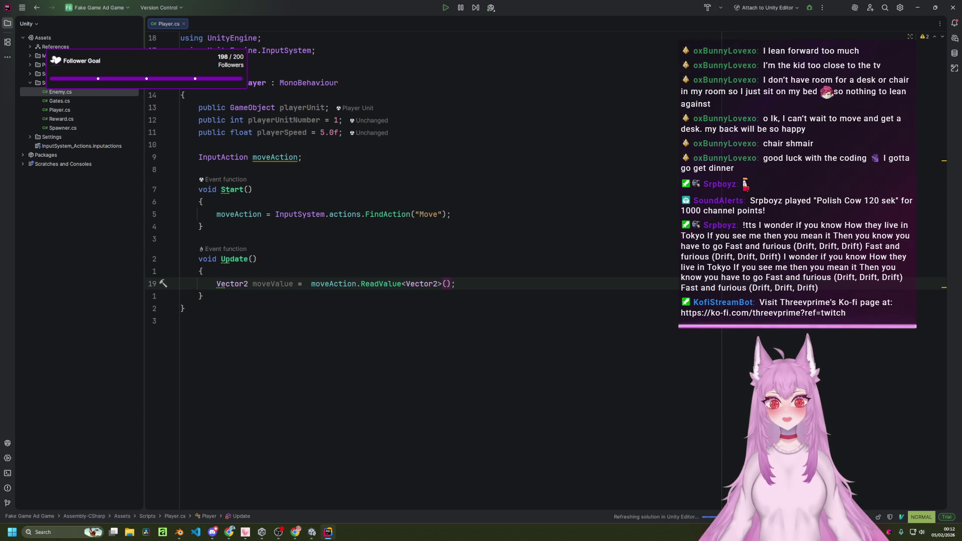
- Add a "// Movement logic script" comment below the moveValue line
key(o)
key(Return)
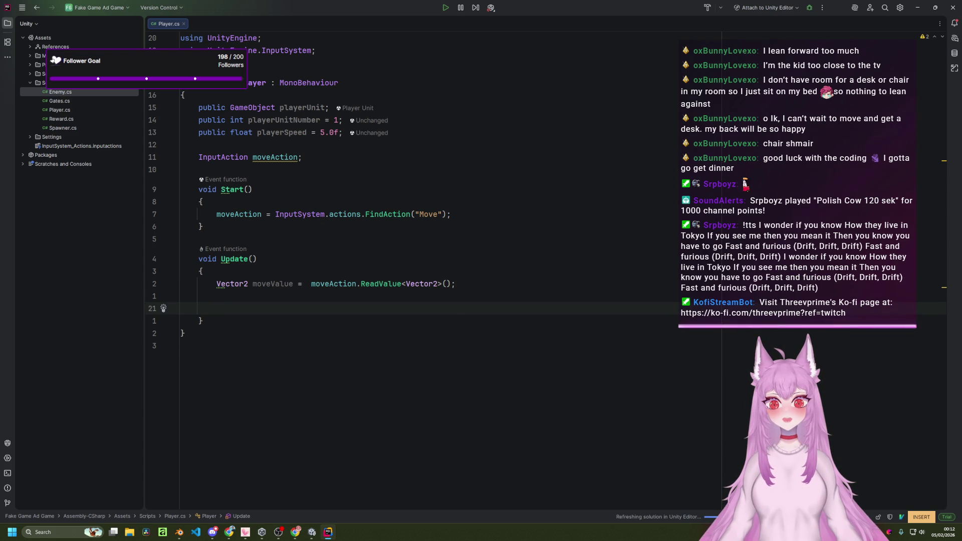
text(// )
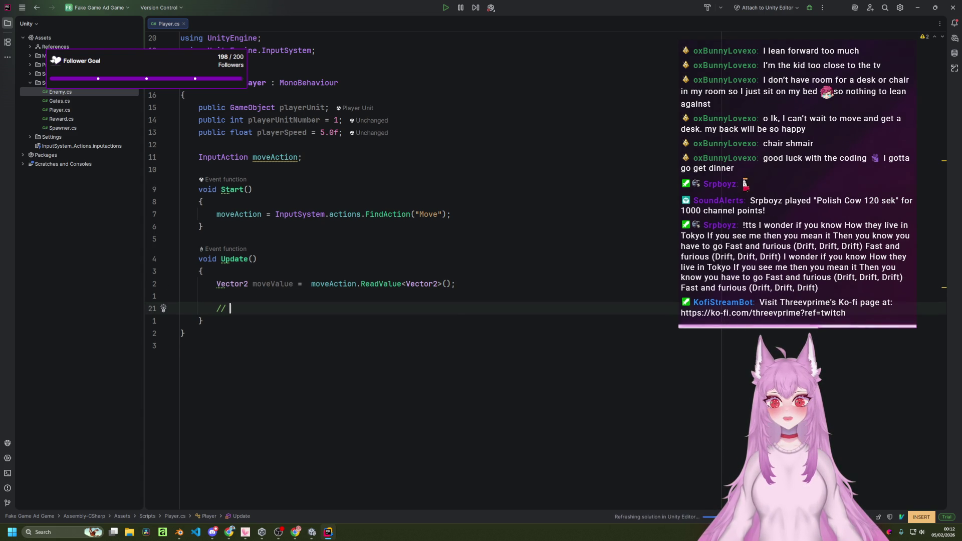
text(Movement )
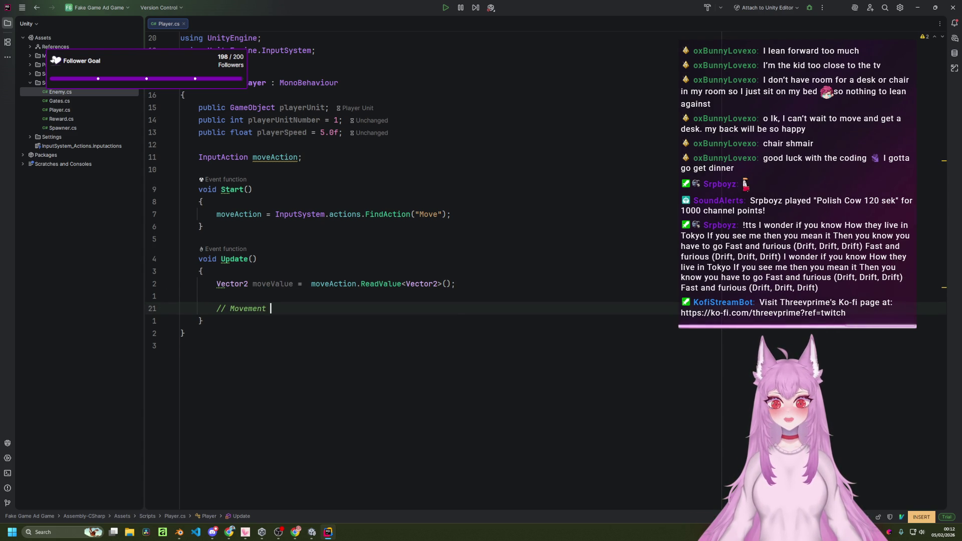
text(logic script)
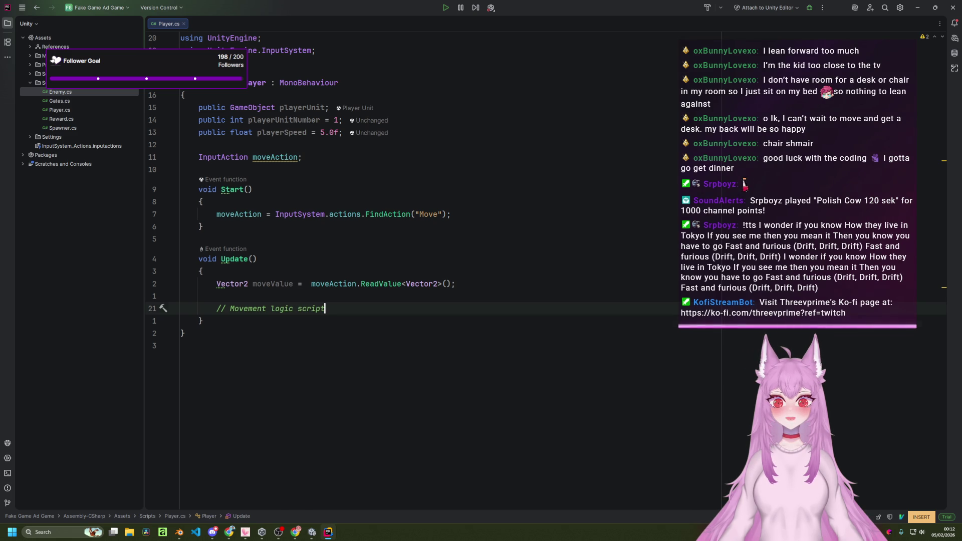
key(Return)
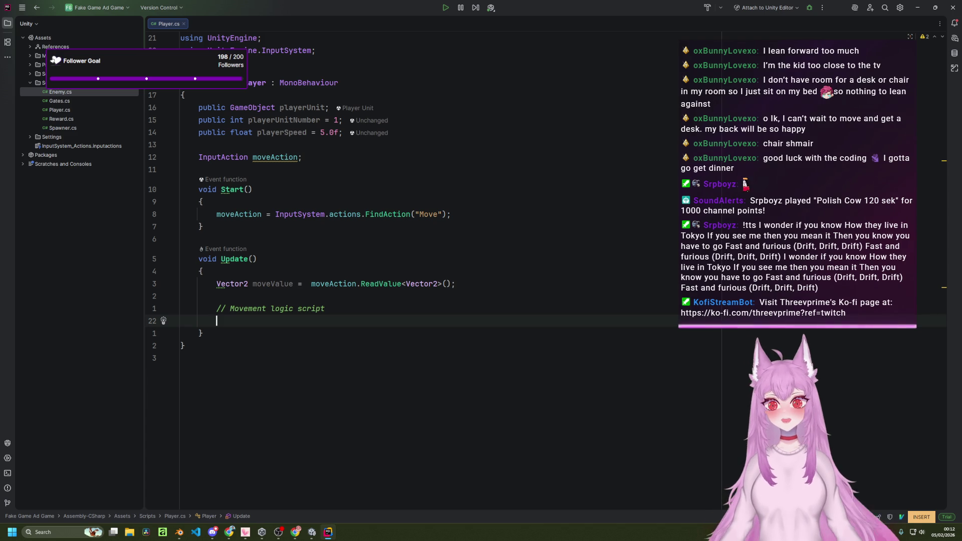
key(alt+Tab)
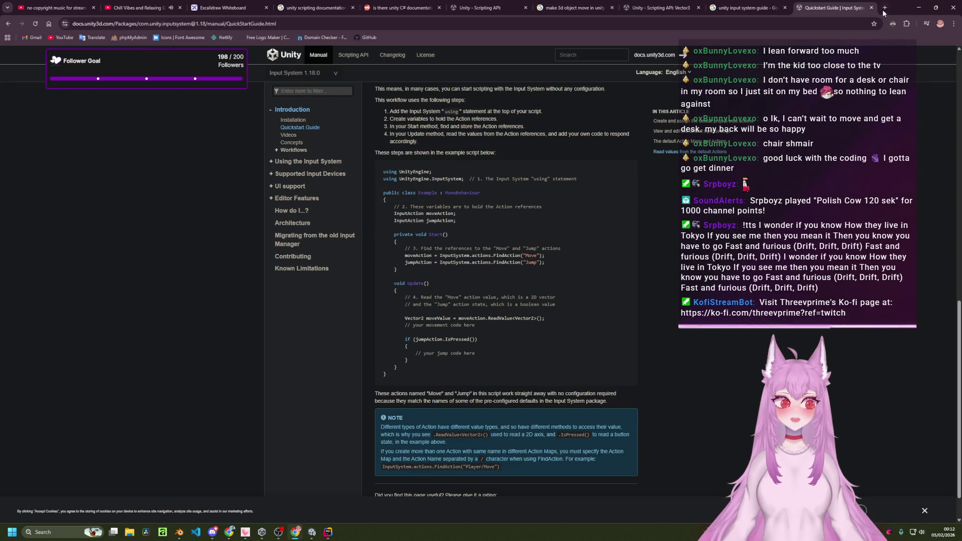
- In a new tab, search Google for 'how to move character in unity 3d'
click(884, 8)
text(how to move charact)
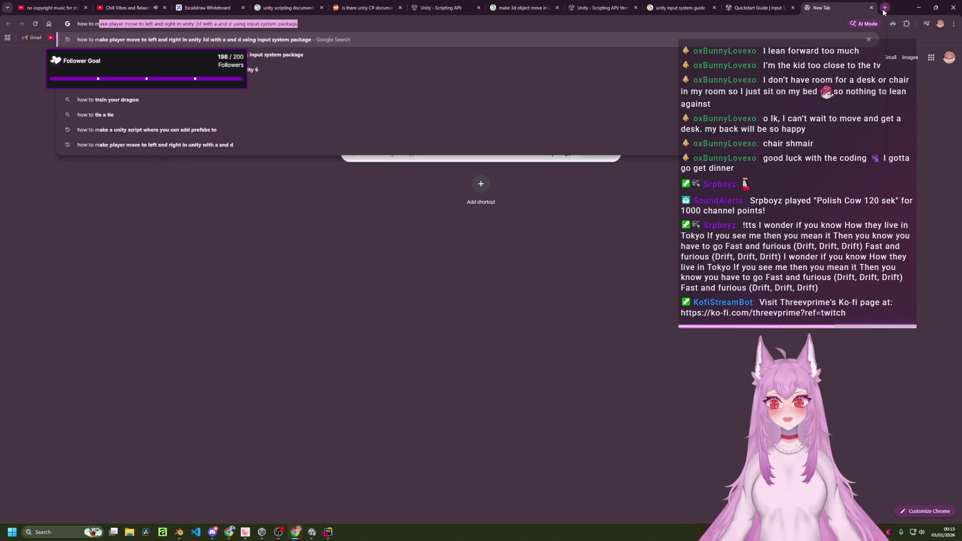
key(BackSpace)
key(BackSpace)
key(BackSpace)
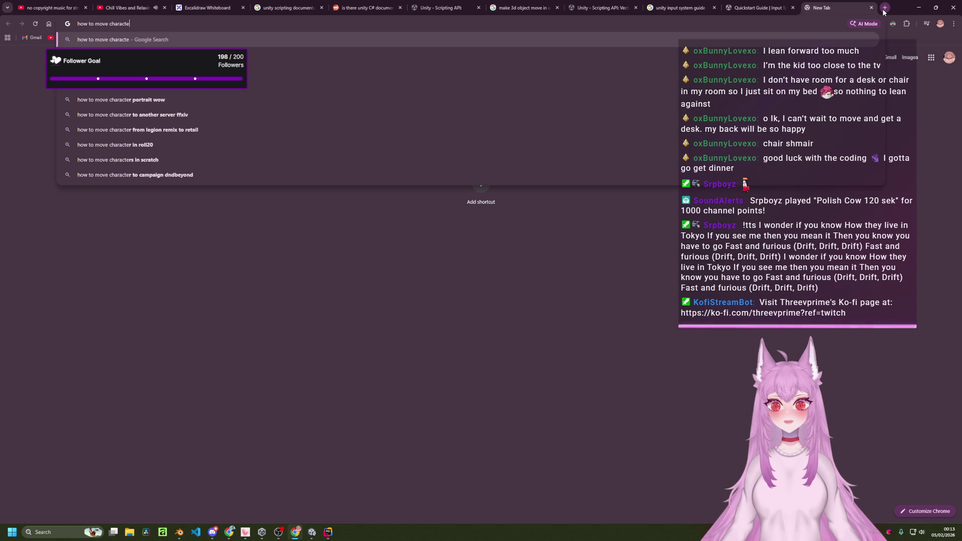
key(Down)
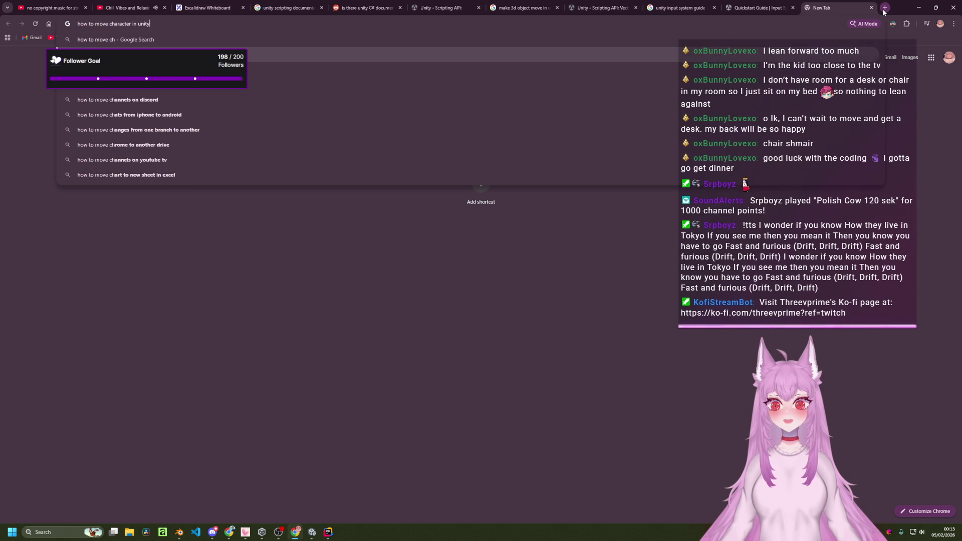
text(3d)
key(Return)
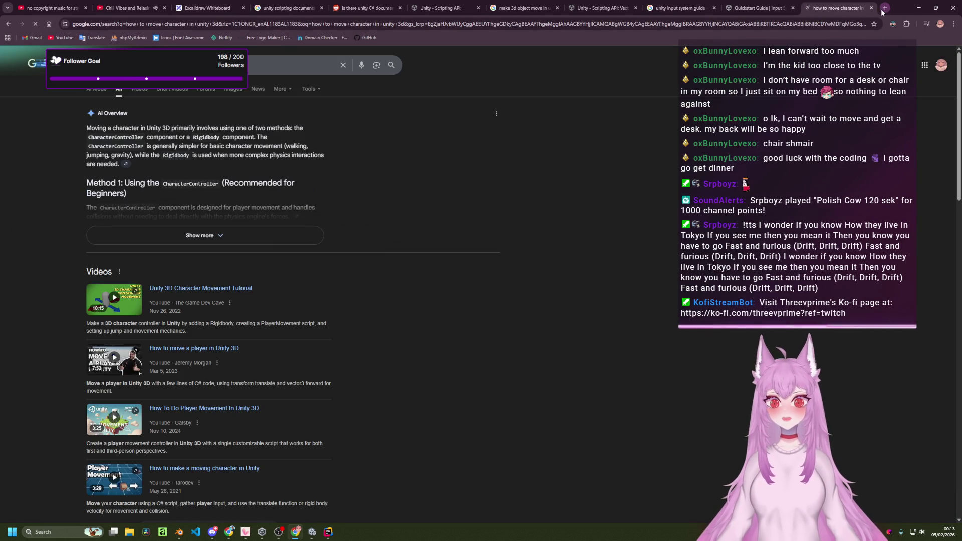
- Expand the AI Overview and read through its CharacterController movement script
click(284, 241)
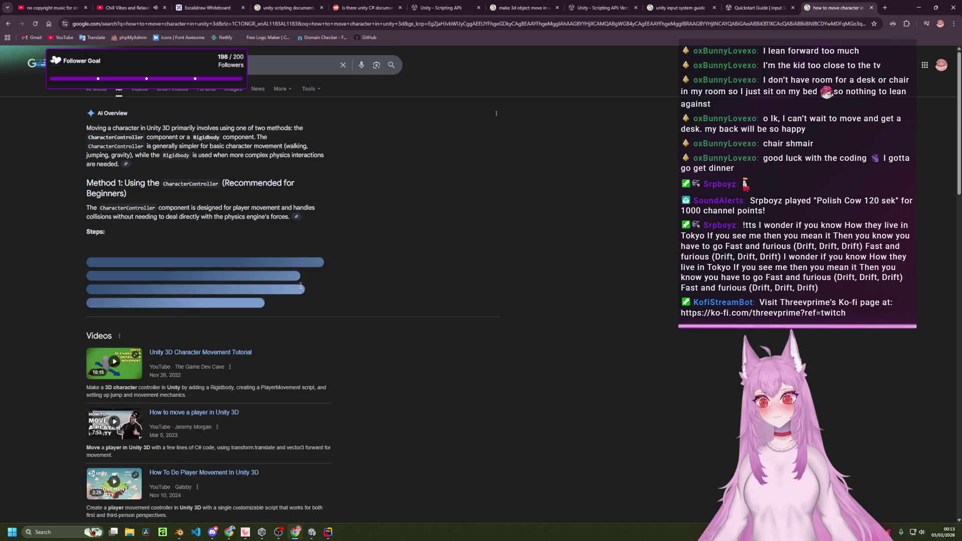
scroll(301, 287, down, 6)
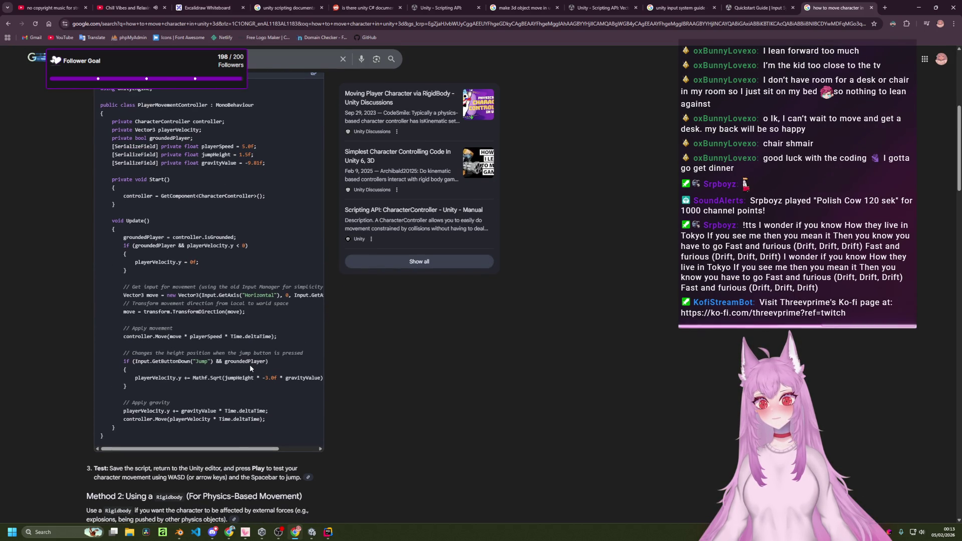
scroll(202, 318, right, 1)
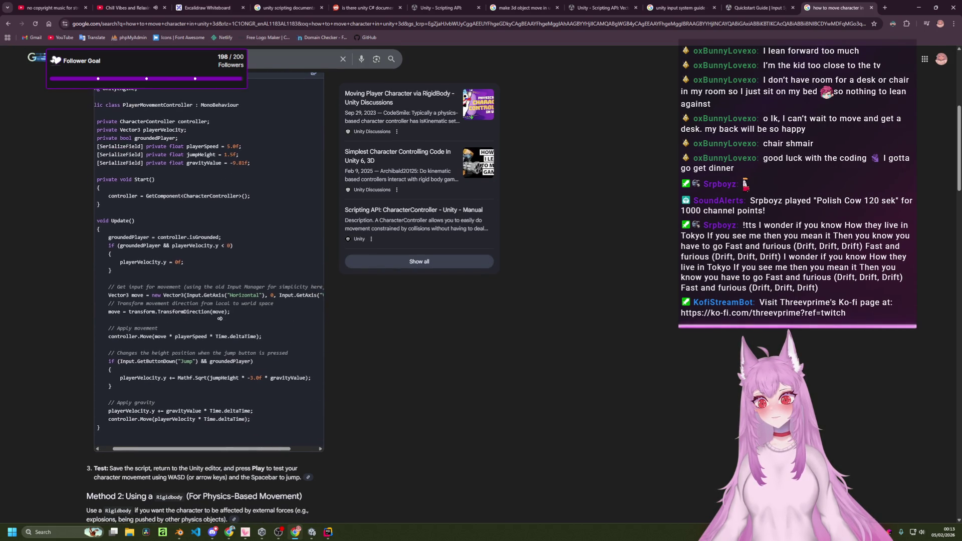
scroll(214, 321, right, 3)
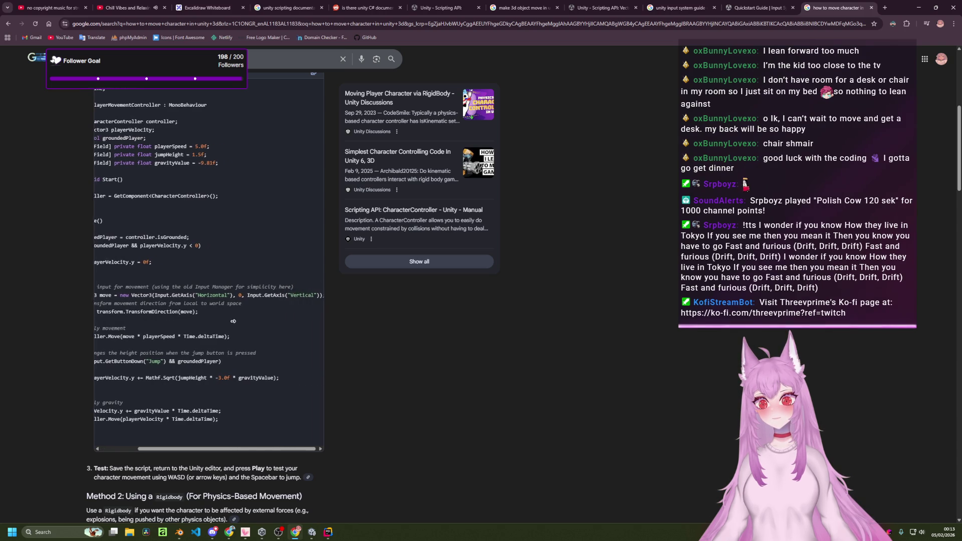
scroll(156, 318, left, 3)
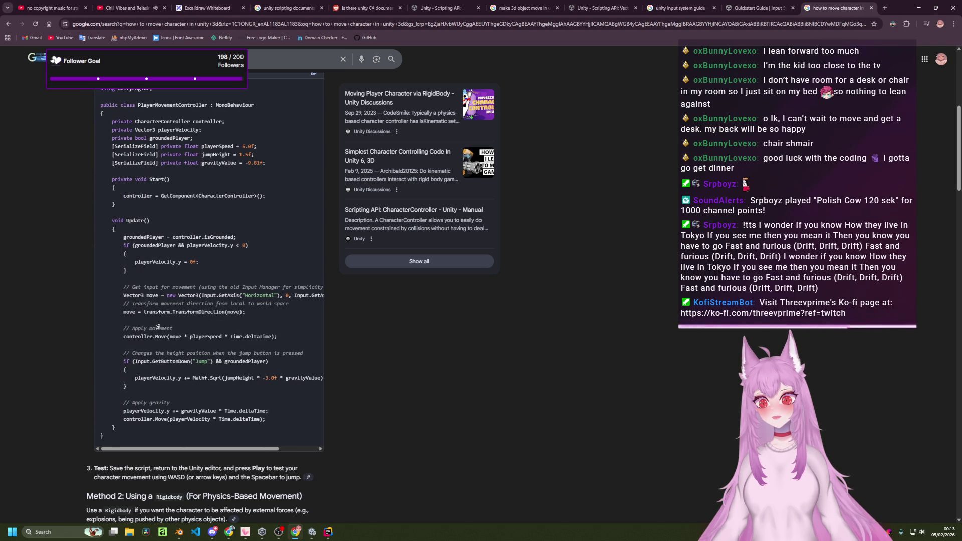
scroll(230, 325, down, 1)
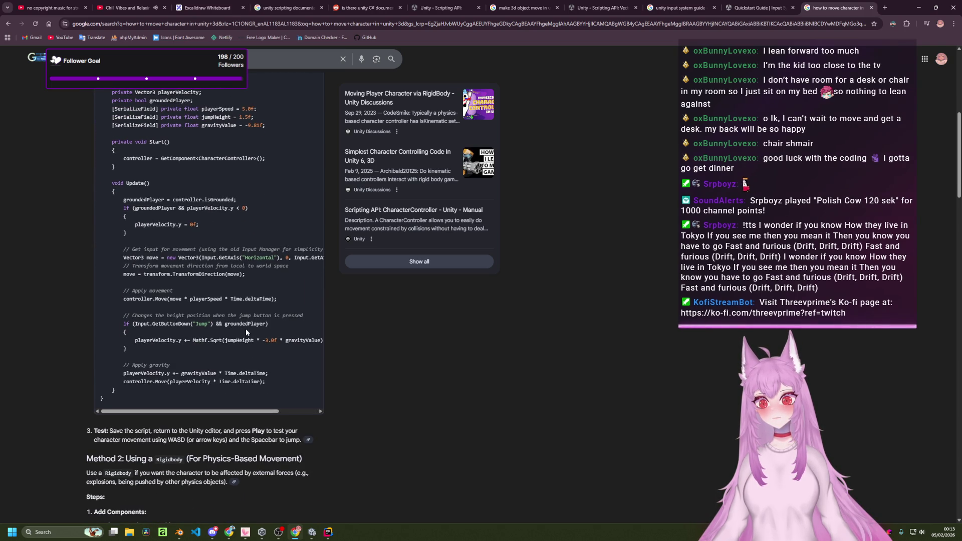
scroll(246, 333, up, 1)
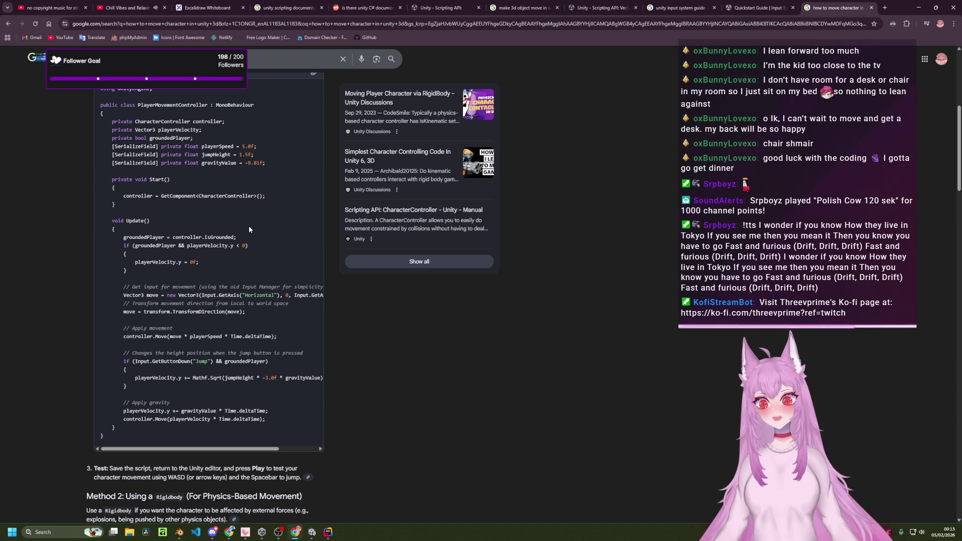
key(alt+Tab)
key(alt+Tab)
key(alt+Tab)
key(alt+Tab)
key(alt+Tab)
key(alt+Tab)
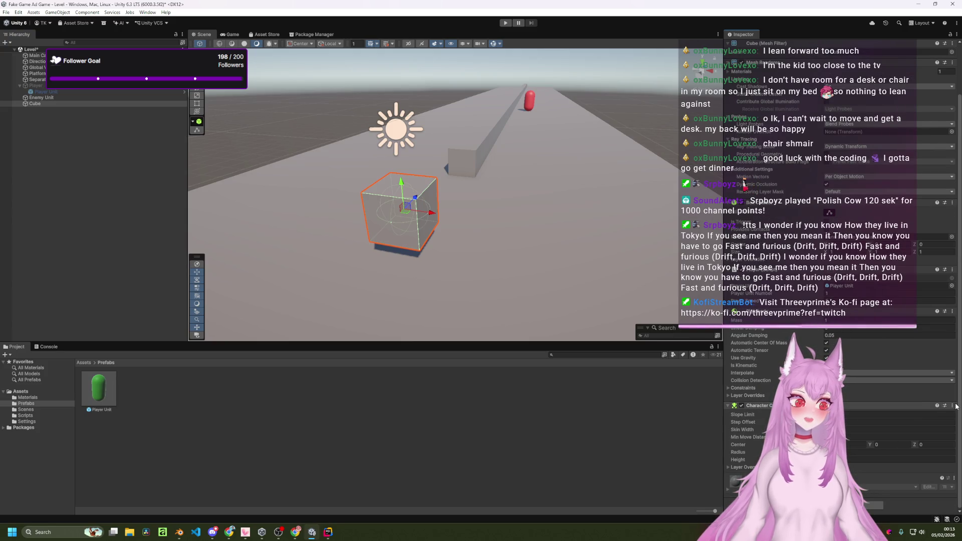
- Remove the Character Controller component from the Cube
scroll(905, 408, up, 3)
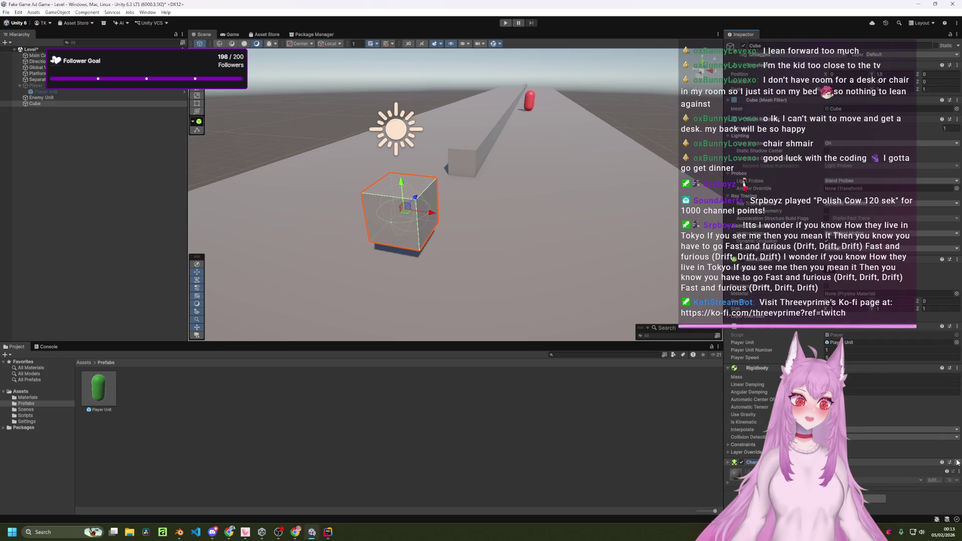
click(956, 462)
click(925, 398)
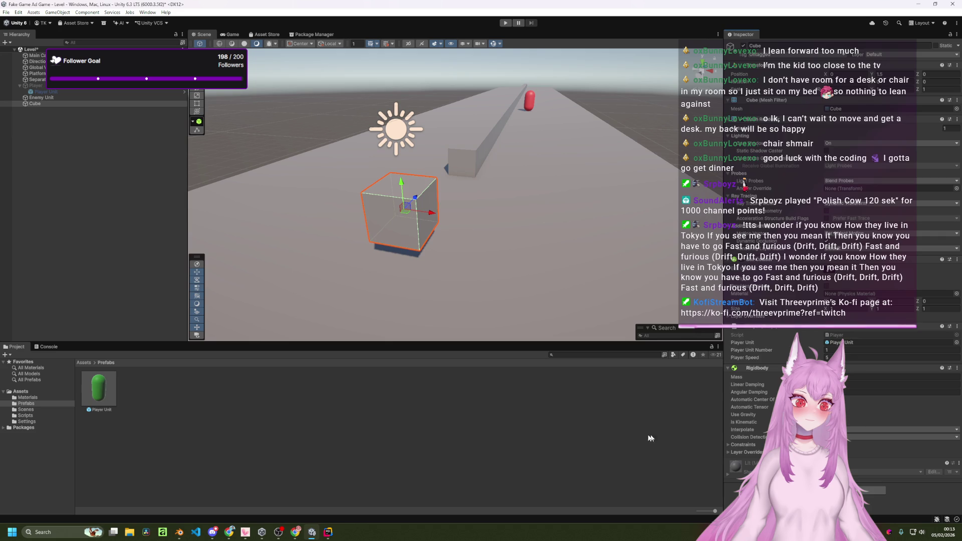
- Return the browser to the Input System quickstart page, then go back to Rider
key(alt+Tab)
key(alt+Tab)
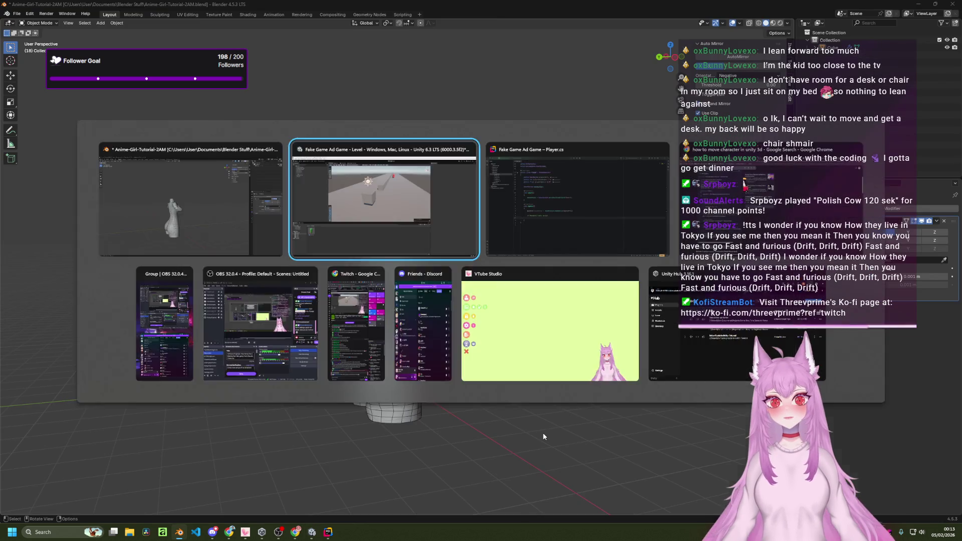
key(alt+Tab)
key(Tab)
key(alt+Tab)
key(Tab)
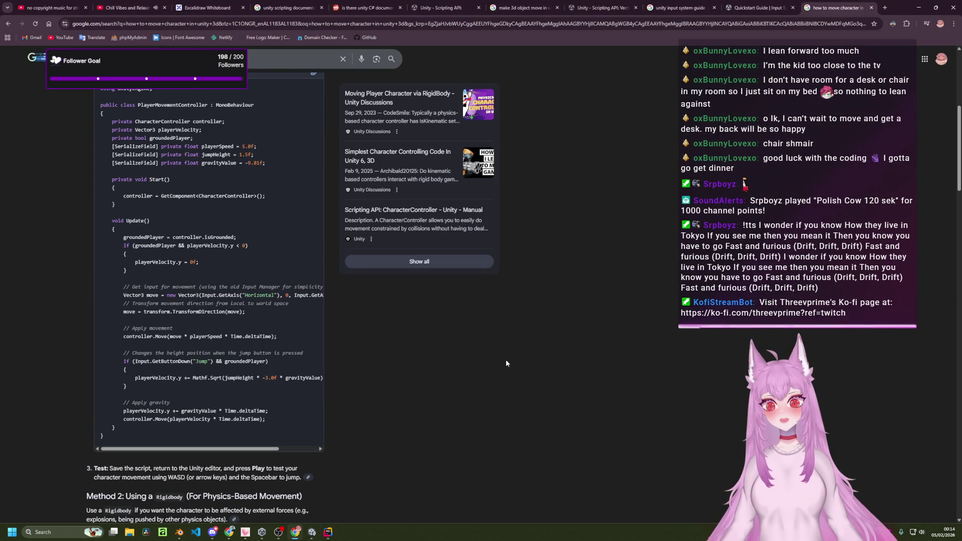
scroll(567, 285, up, 4)
scroll(568, 285, up, 2)
click(757, 7)
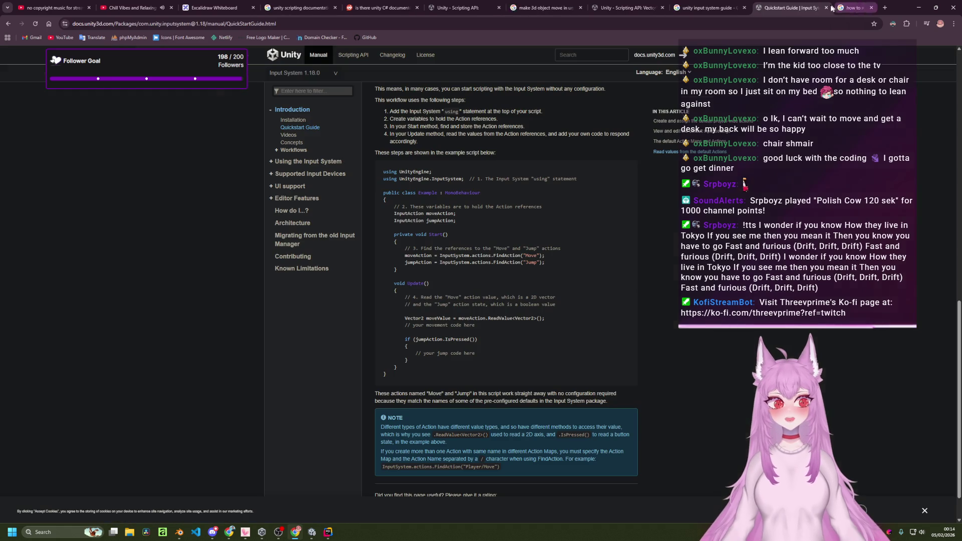
key(alt+Tab)
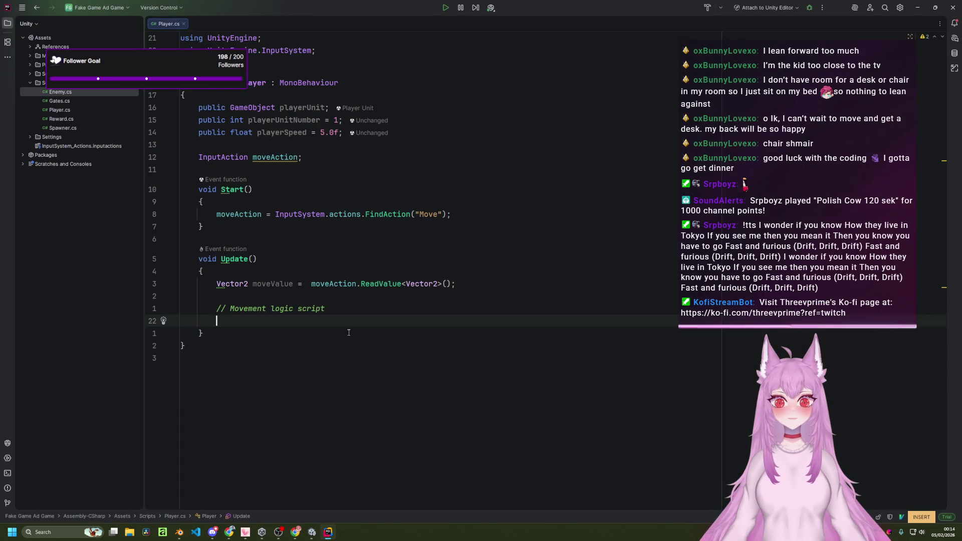
- Insert the suggested transform.Translate movement line under the comment in Update
text(tra)
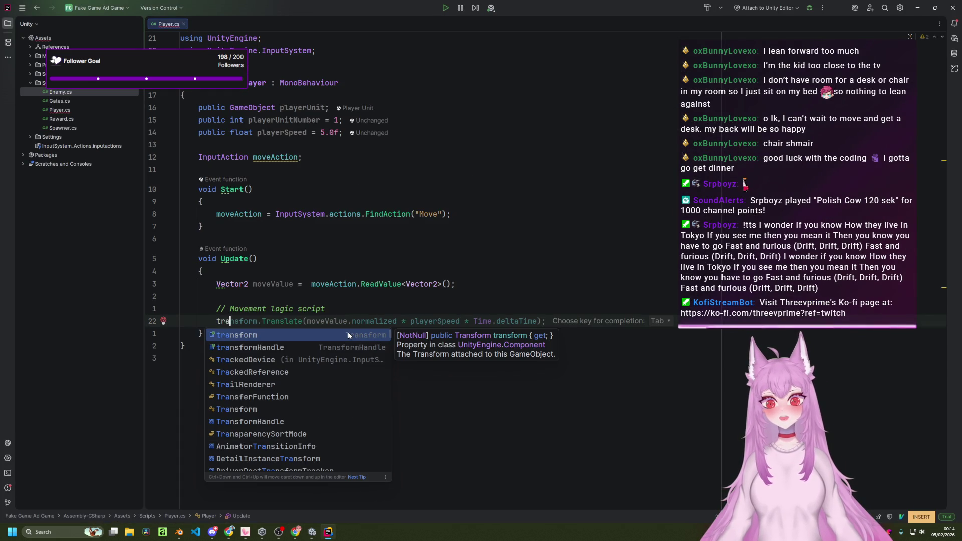
key(Tab)
key(Escape)
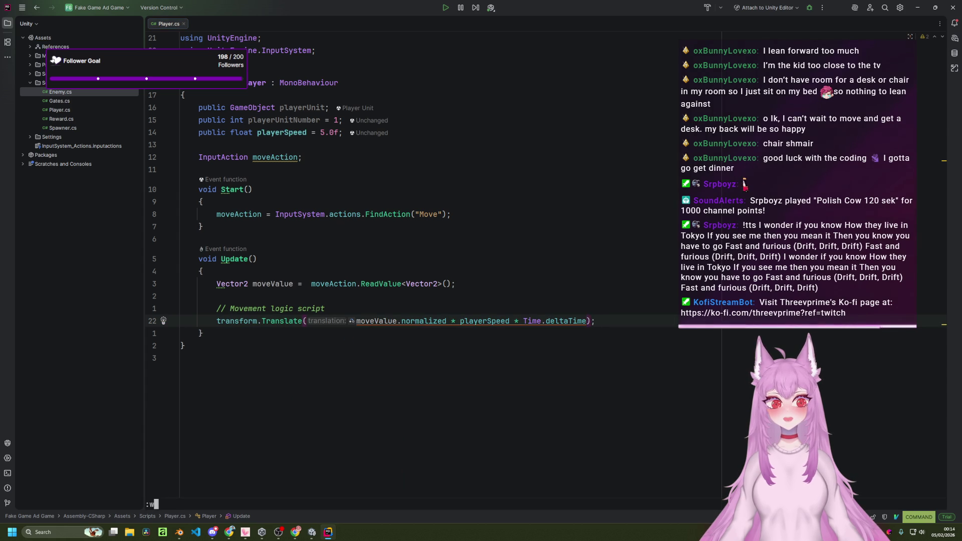
- Regroup it as moveValue.normalized * (playerSpeed * Time.deltaTime) and save the file with :w
right_click(490, 320)
click(449, 321)
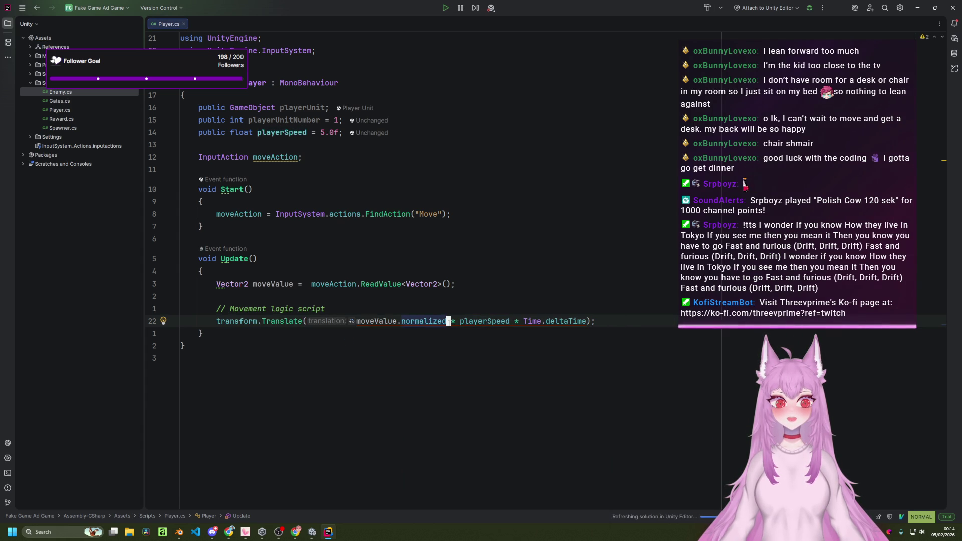
key(Return)
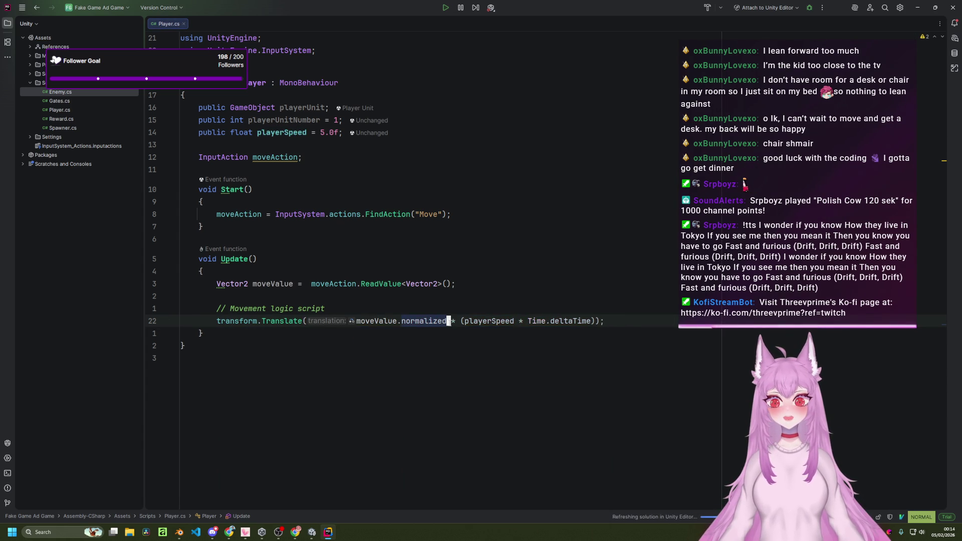
text(:w)
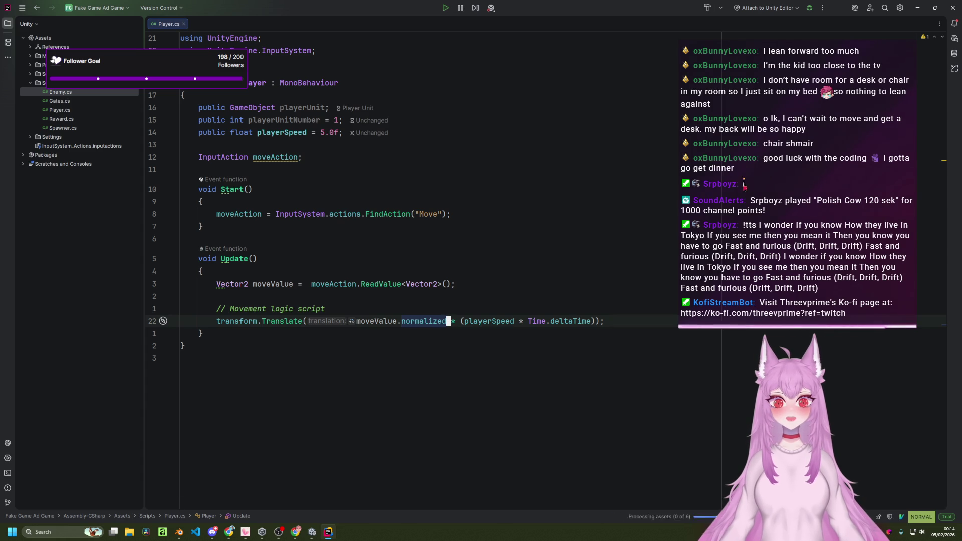
key(alt+Tab)
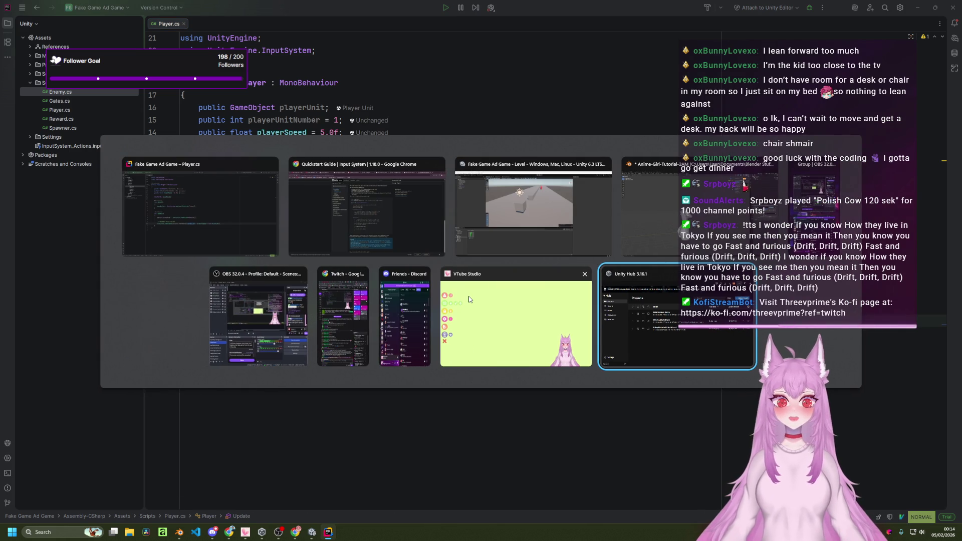
- Back in Unity, play-test the level twice, stopping play mode after each run
key(alt+Tab)
key(alt+Tab)
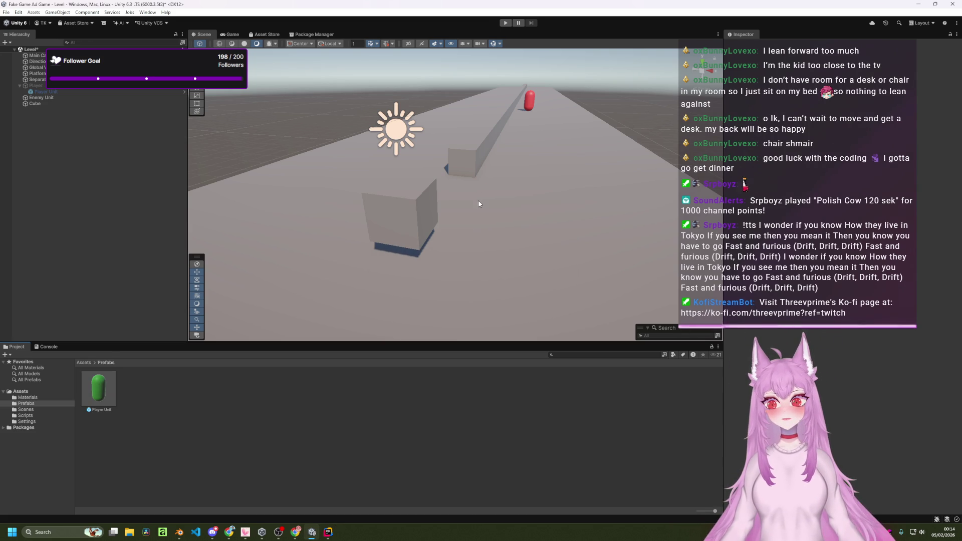
scroll(482, 192, down, 5)
scroll(485, 192, up, 3)
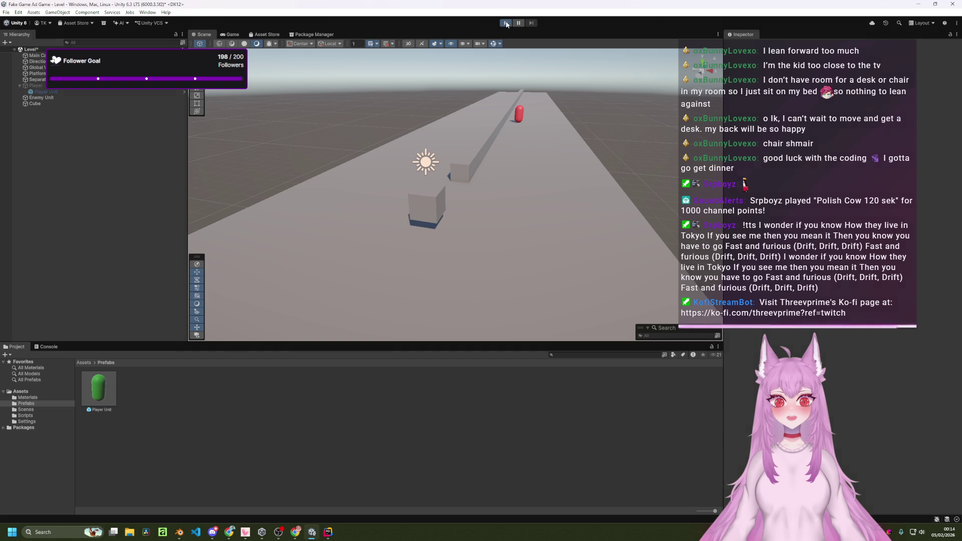
click(506, 23)
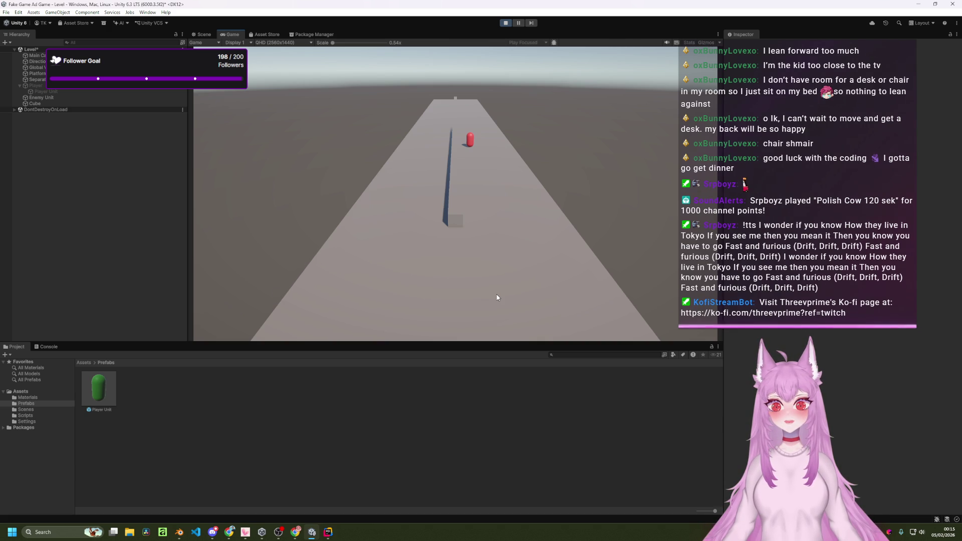
click(505, 23)
click(504, 24)
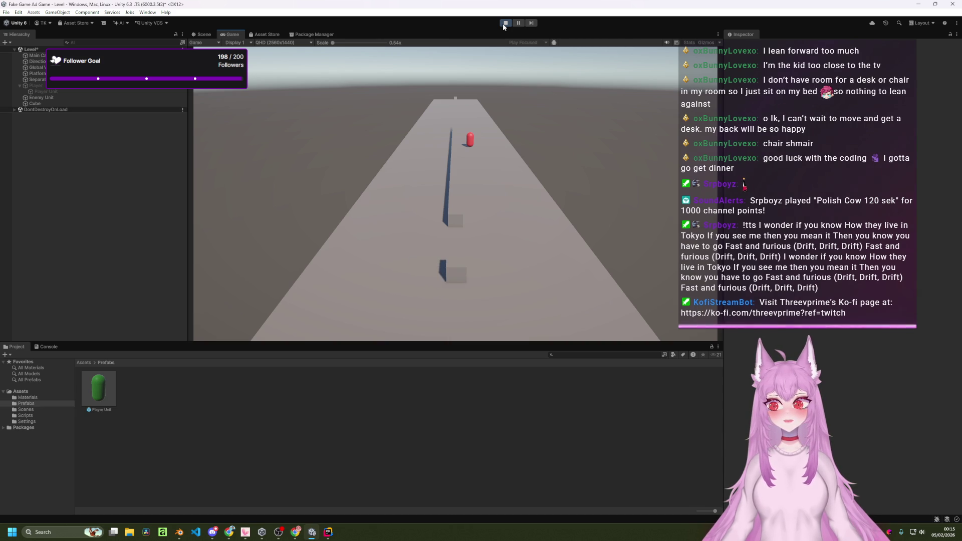
click(503, 23)
- Parent Player Unit under Player and deactivate the Cube in the Inspector
click(20, 86)
drag(40, 89, 40, 89)
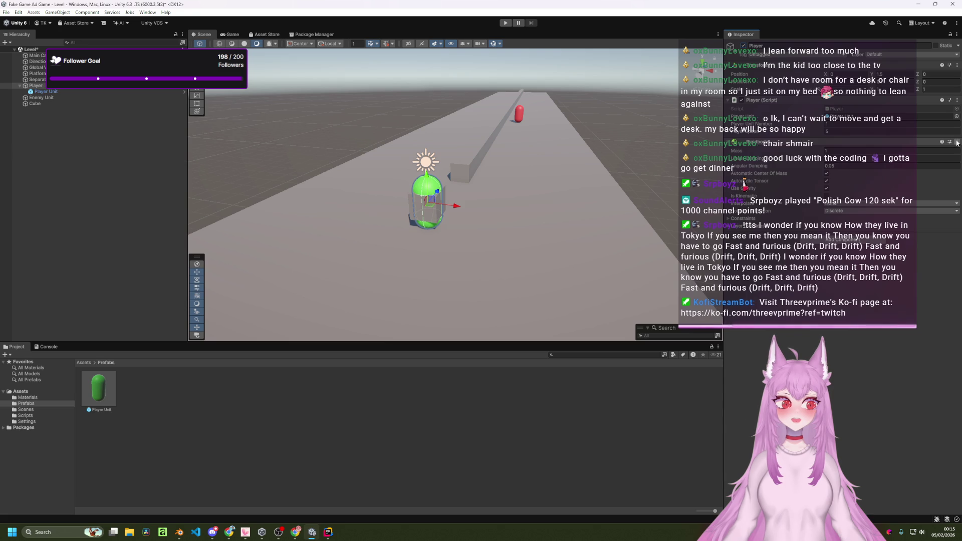
click(53, 103)
click(743, 46)
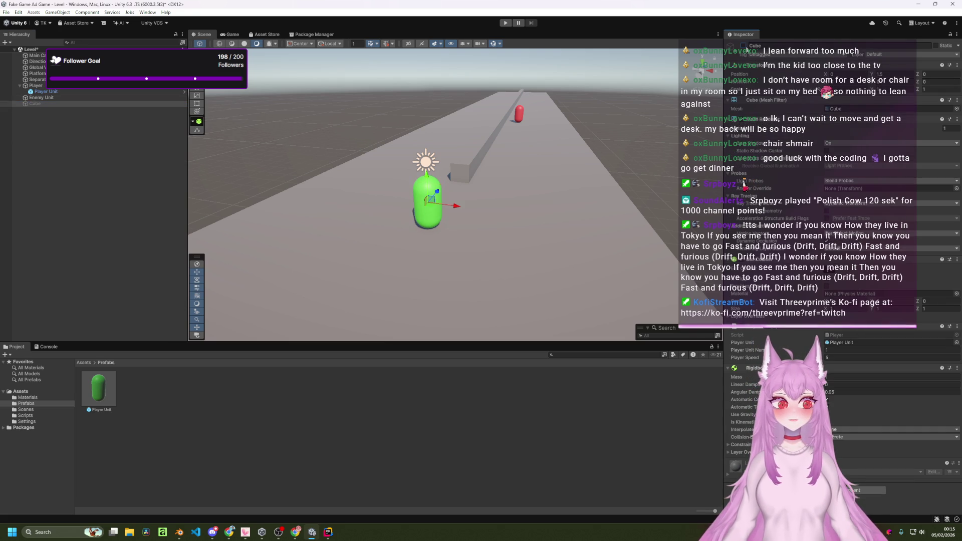
- Playtest the level, steering the green capsule with WASD, then stop play mode
click(505, 22)
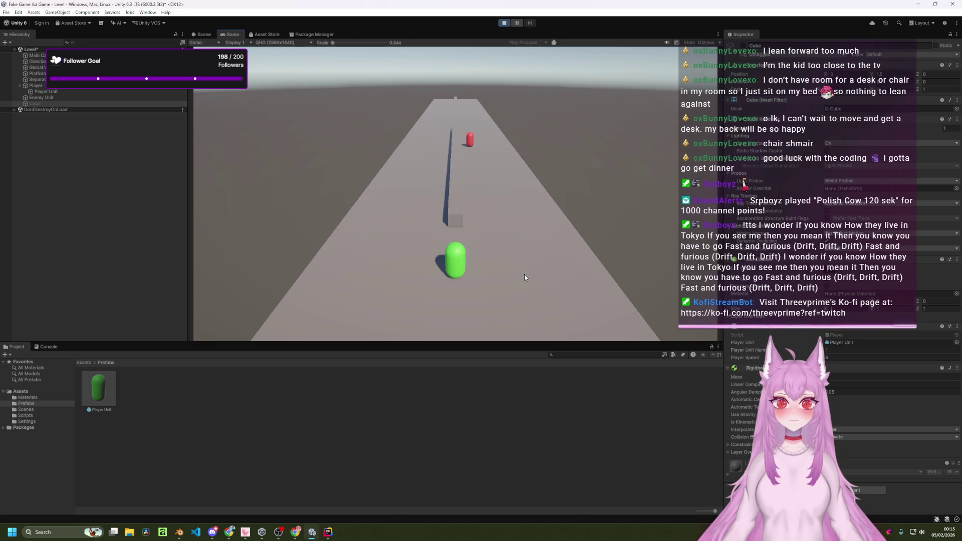
key(a)
key(d)
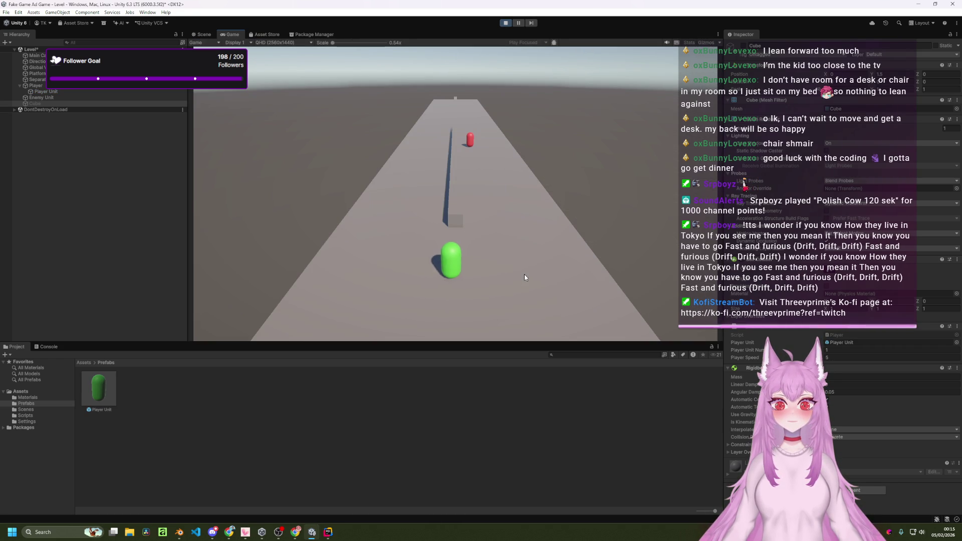
key(a)
key(d)
key(a)
key(d)
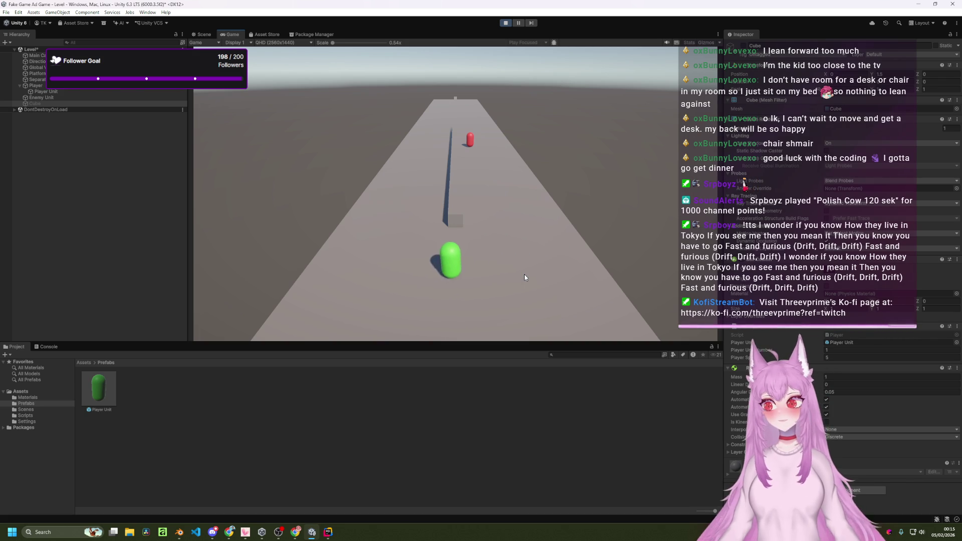
key(a)
key(d)
key(a)
key(d)
key(a)
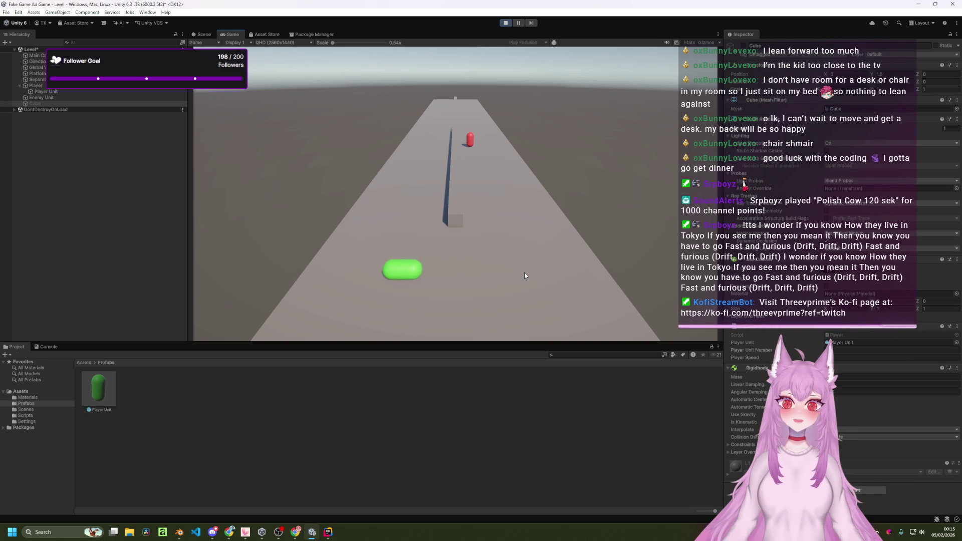
key(w)
key(s)
key(a)
key(d)
key(d)
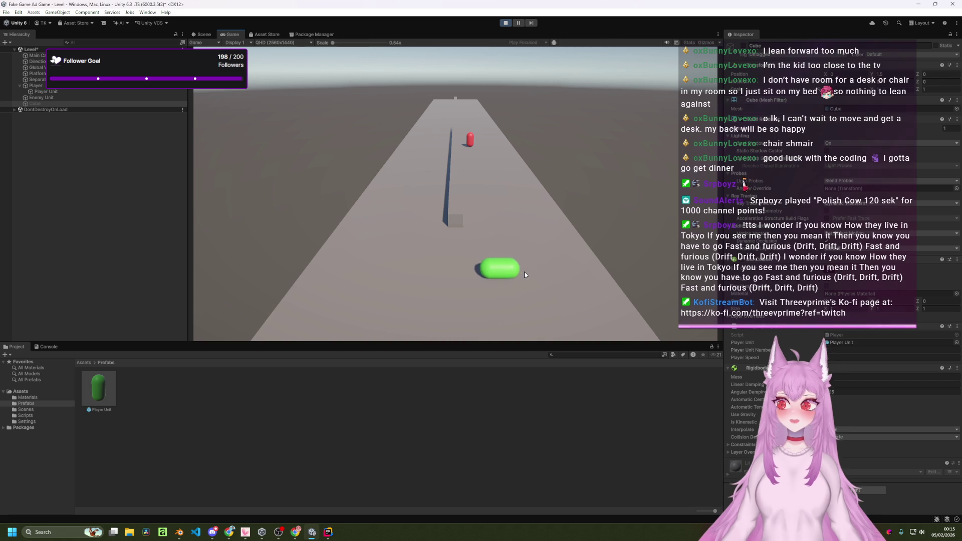
key(a)
key(a)
key(d)
key(w)
key(d)
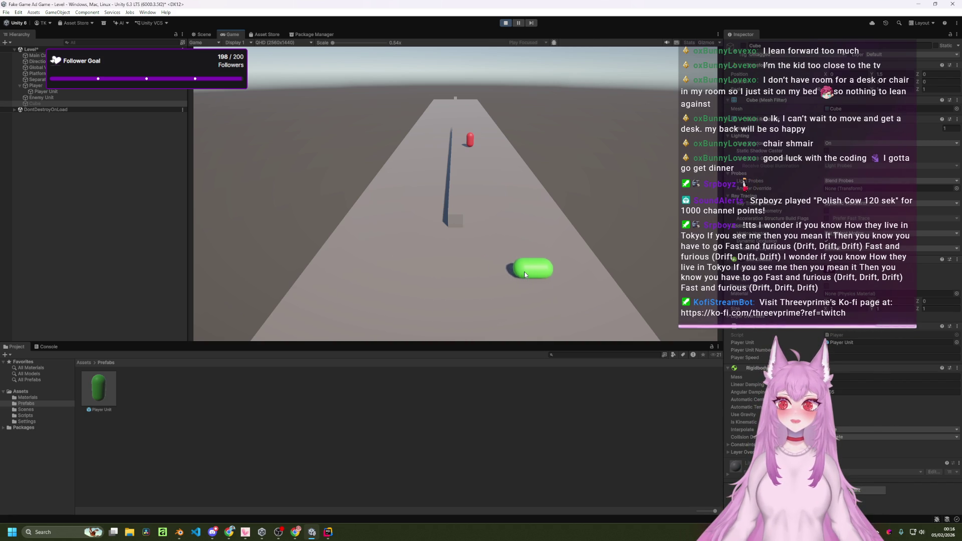
key(a)
key(d)
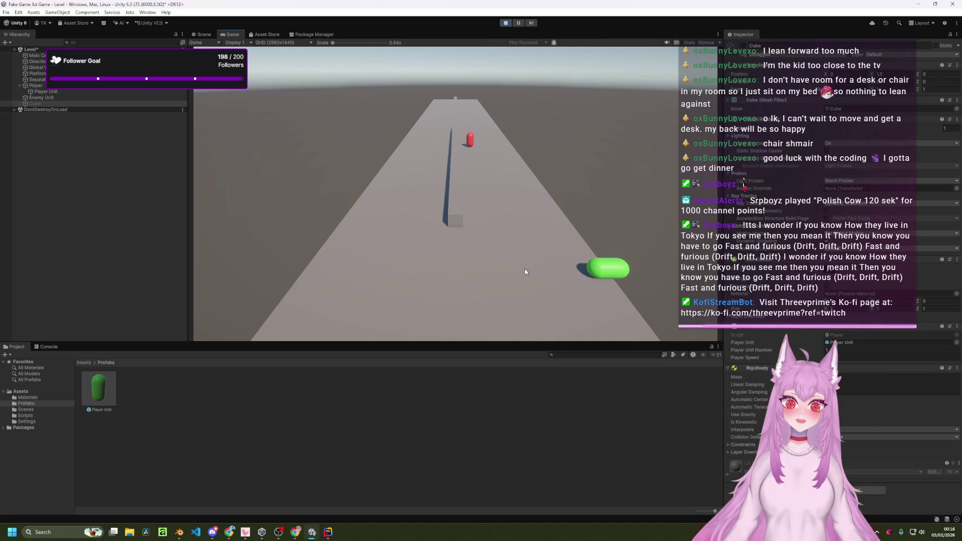
key(d)
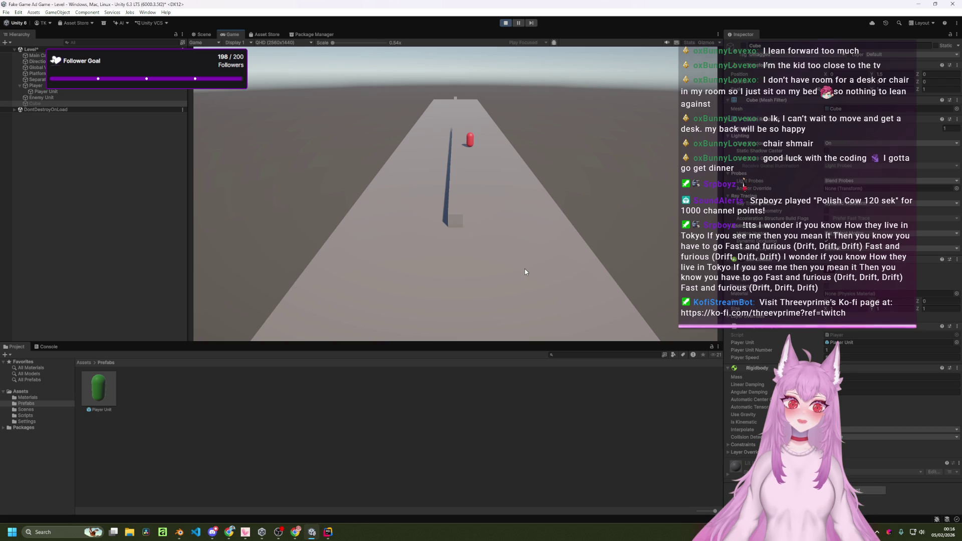
click(504, 24)
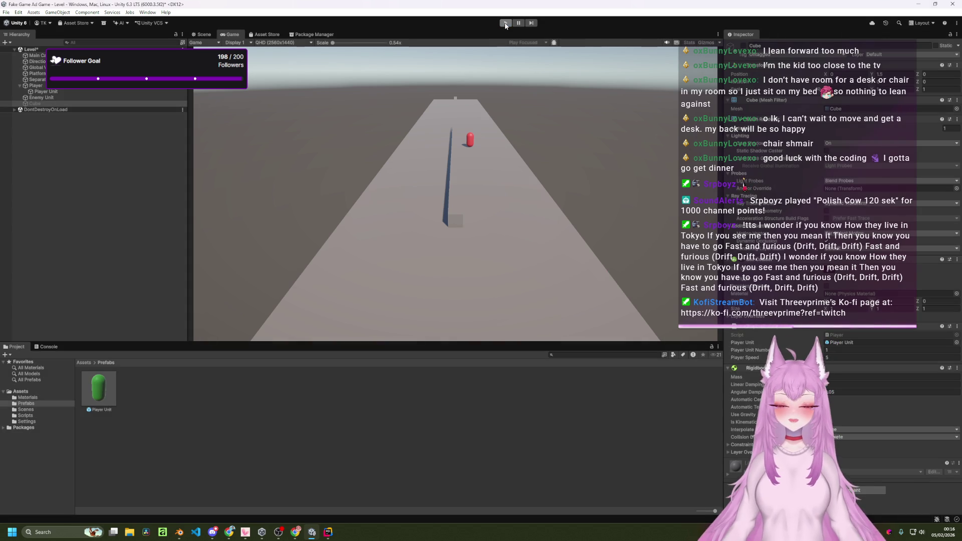
click(505, 24)
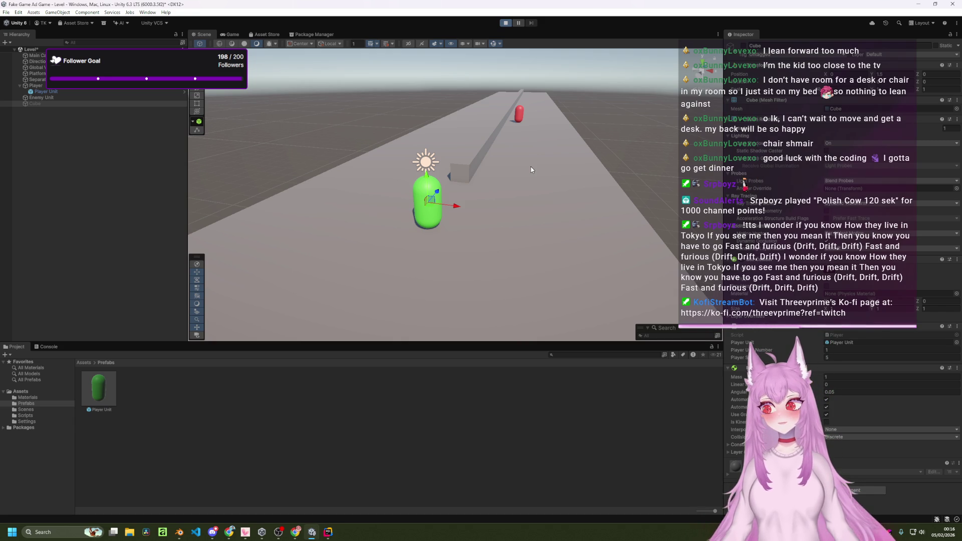
key(a)
key(d)
key(a)
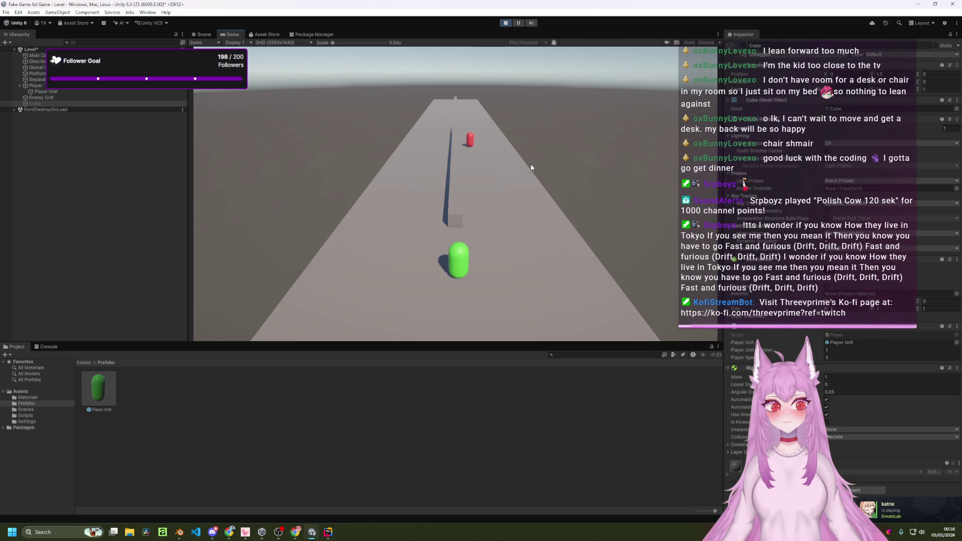
key(d)
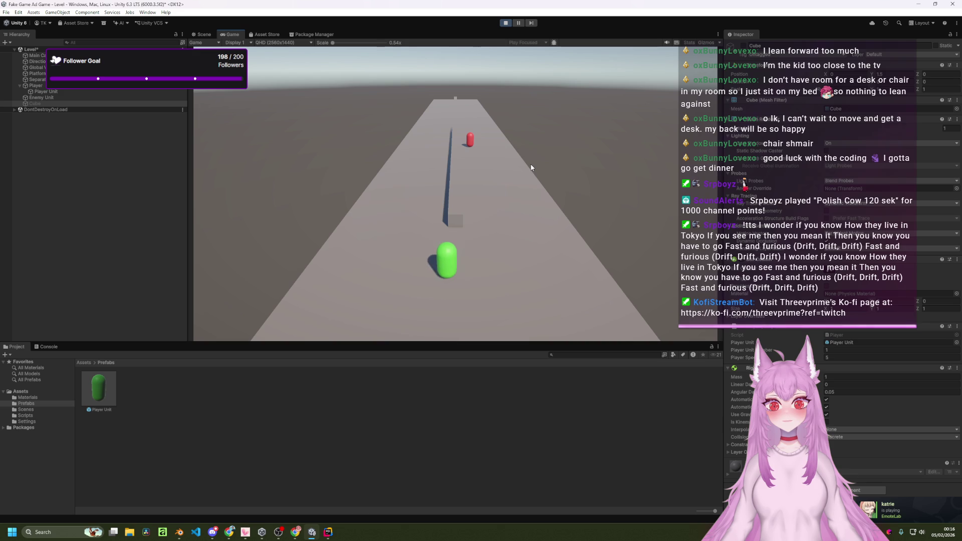
key(a)
key(d)
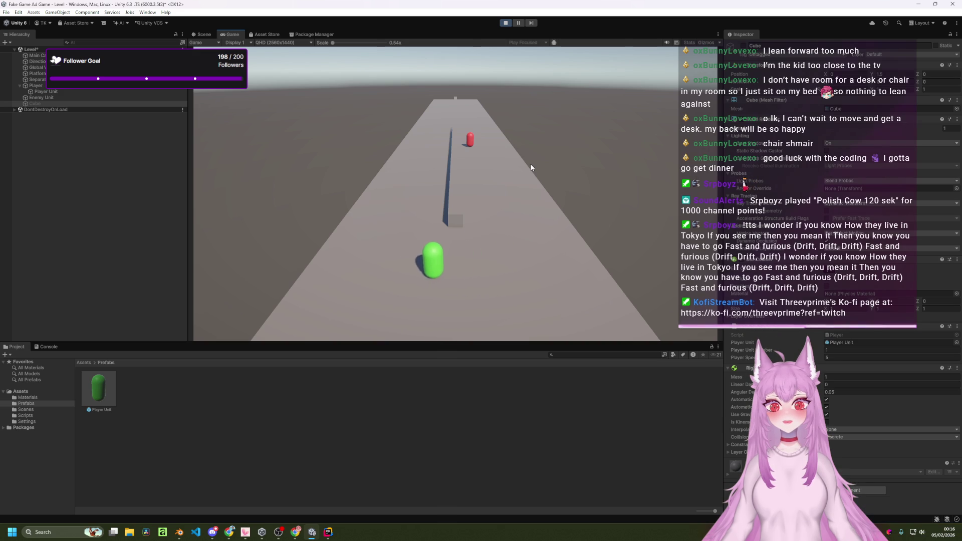
key(a)
key(d)
key(a)
key(a)
key(d)
key(a)
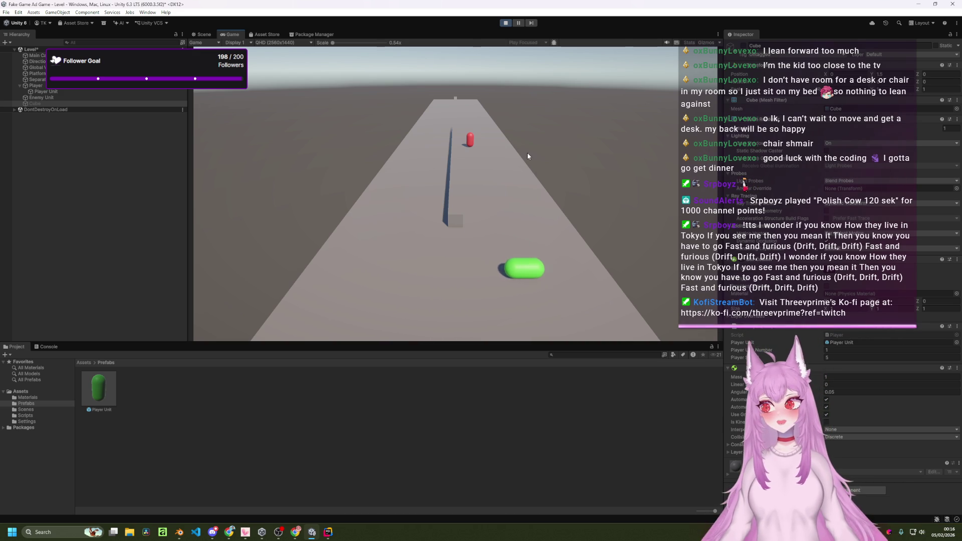
key(d)
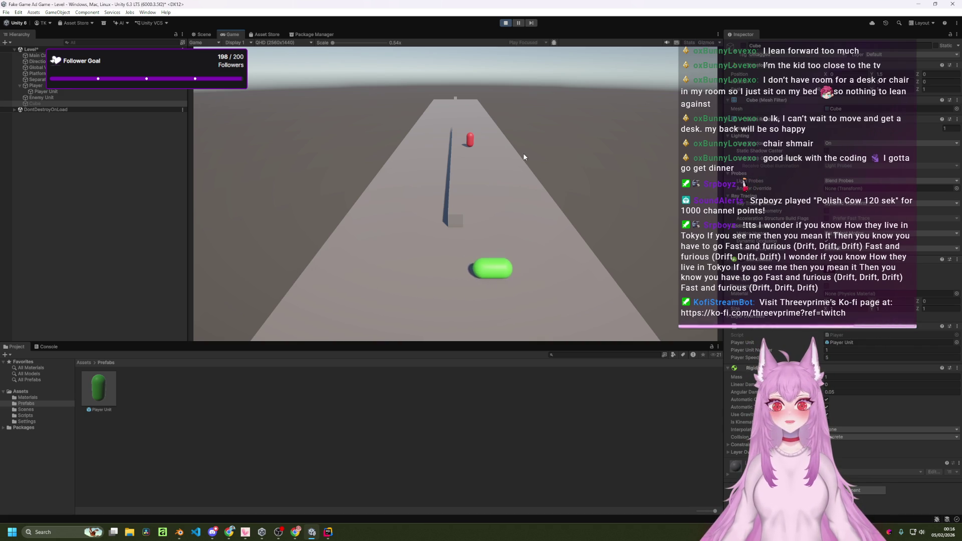
key(a)
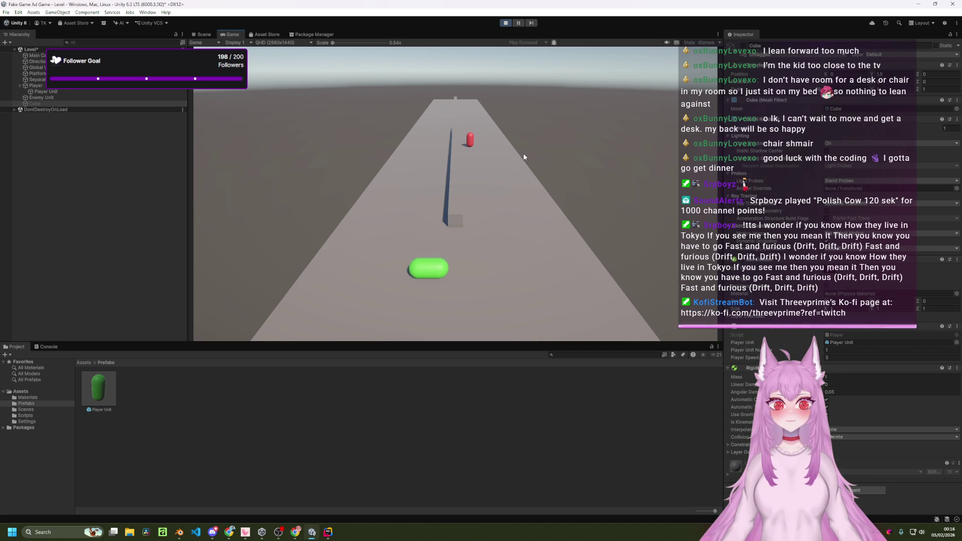
key(d)
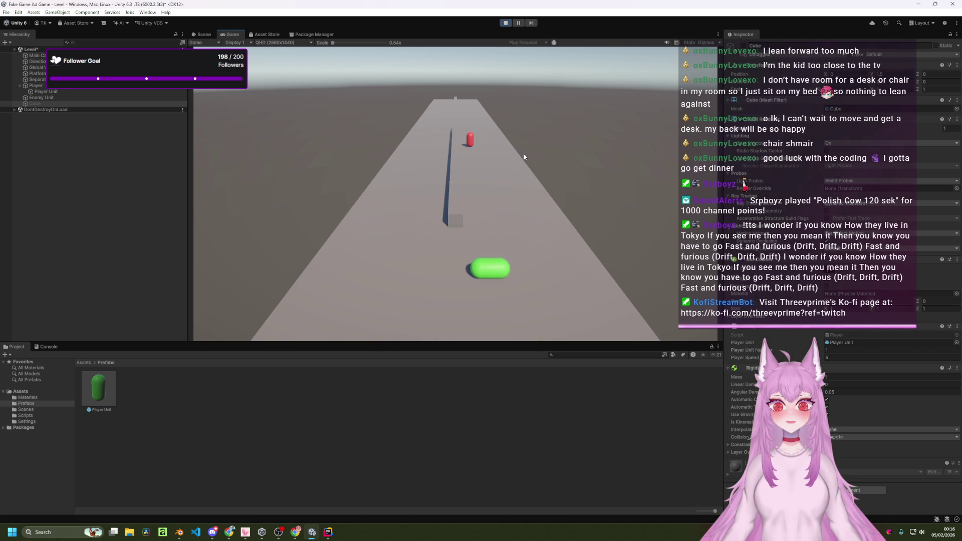
key(a)
key(d)
click(506, 23)
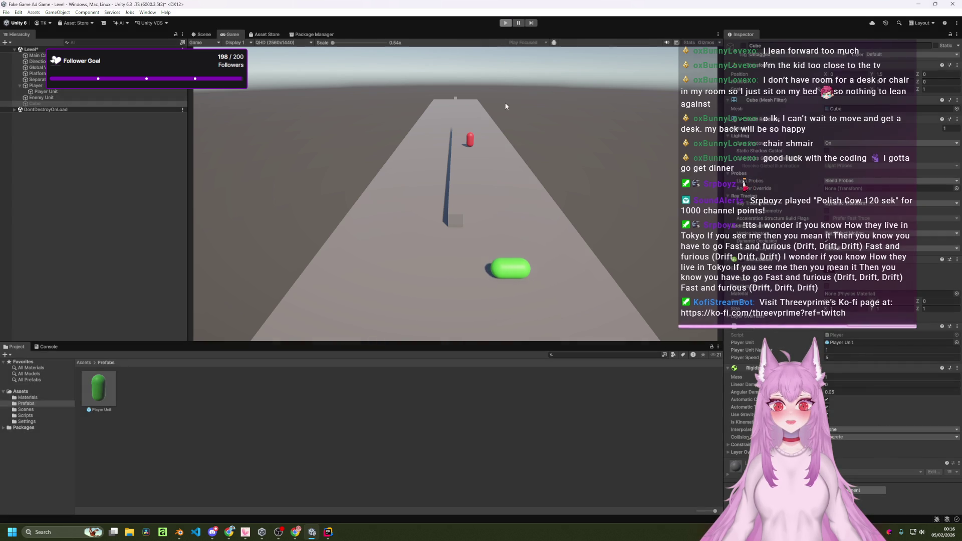
- Remove the Rigidbody component from the Player parent object, keeping Transform and Player script
drag(542, 204, 485, 194)
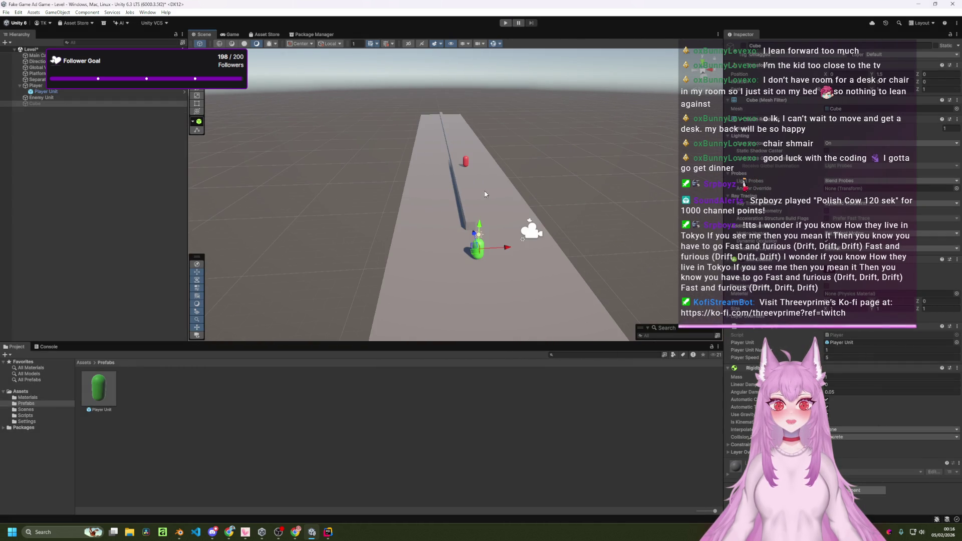
click(81, 92)
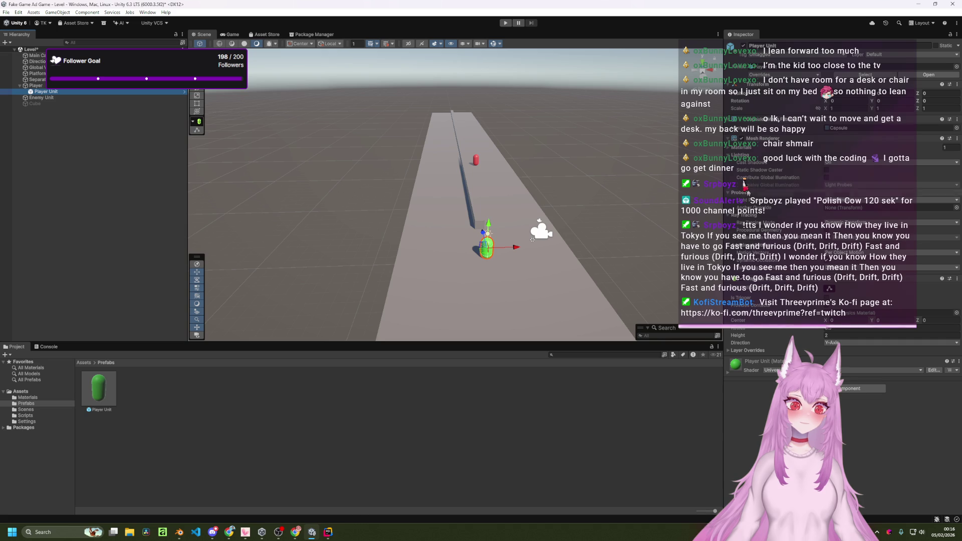
click(52, 87)
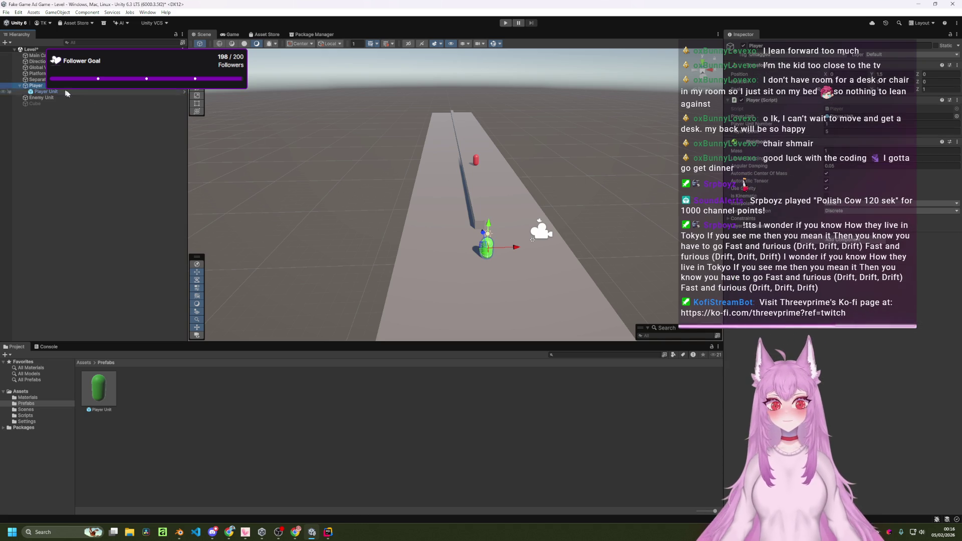
click(958, 142)
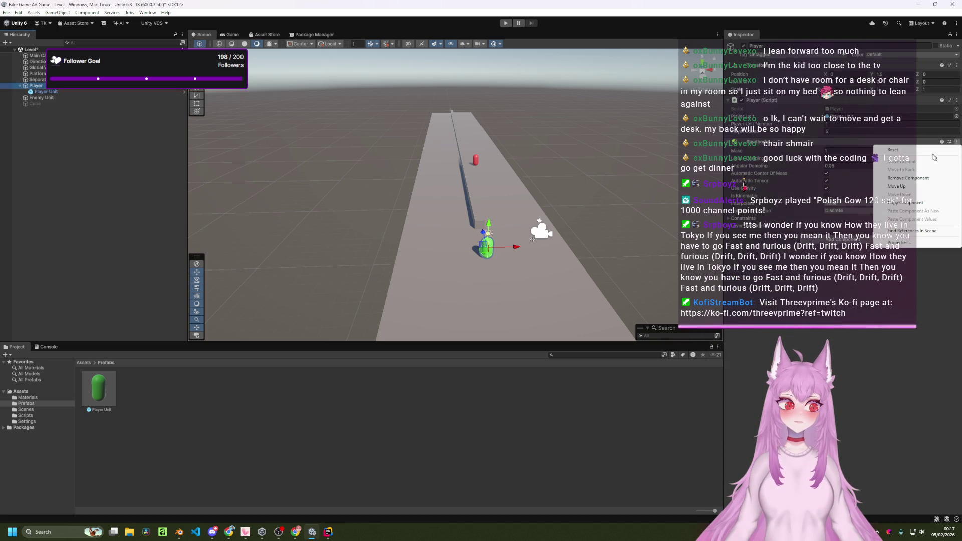
click(905, 178)
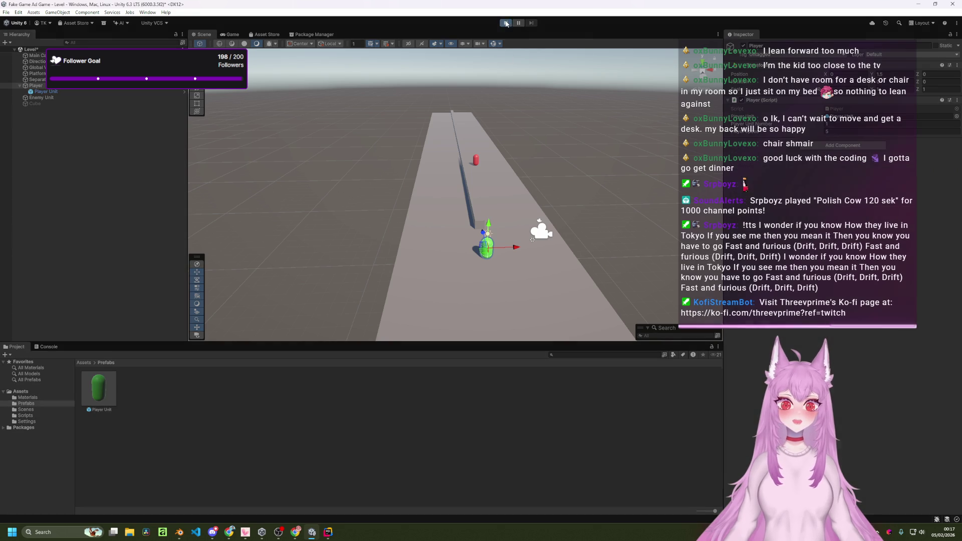
- Playtest the Rigidbody-free capsule, steering it with A, D and W, then stop
click(506, 23)
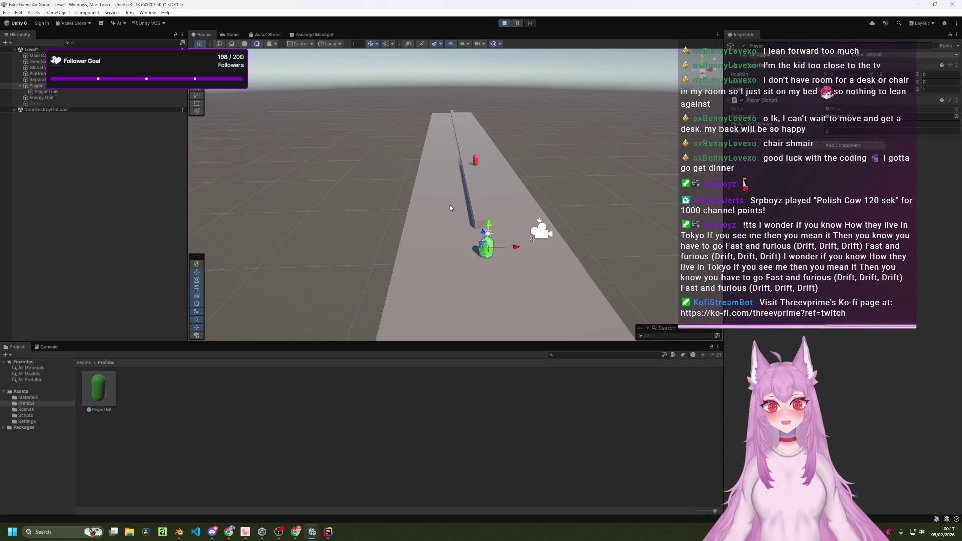
key(d)
key(a)
key(d)
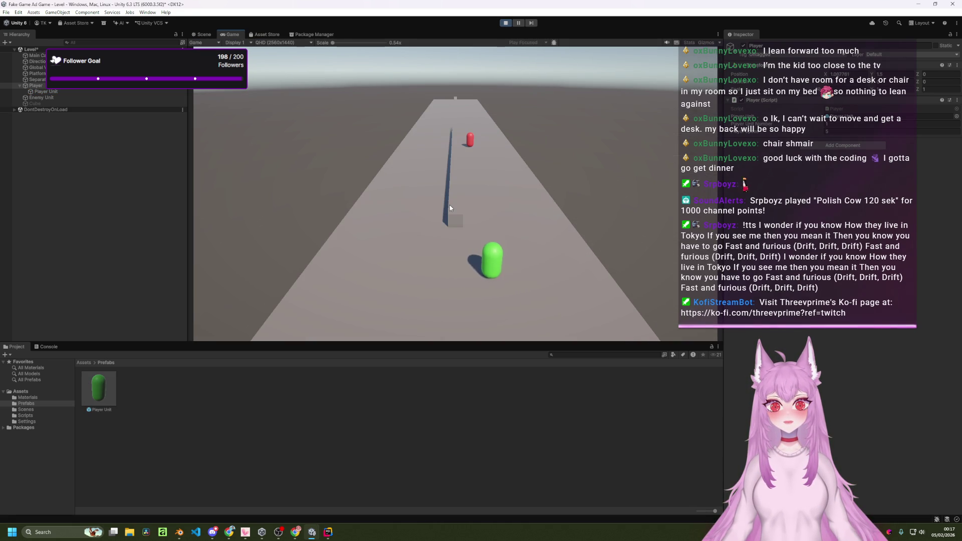
key(a)
key(a)
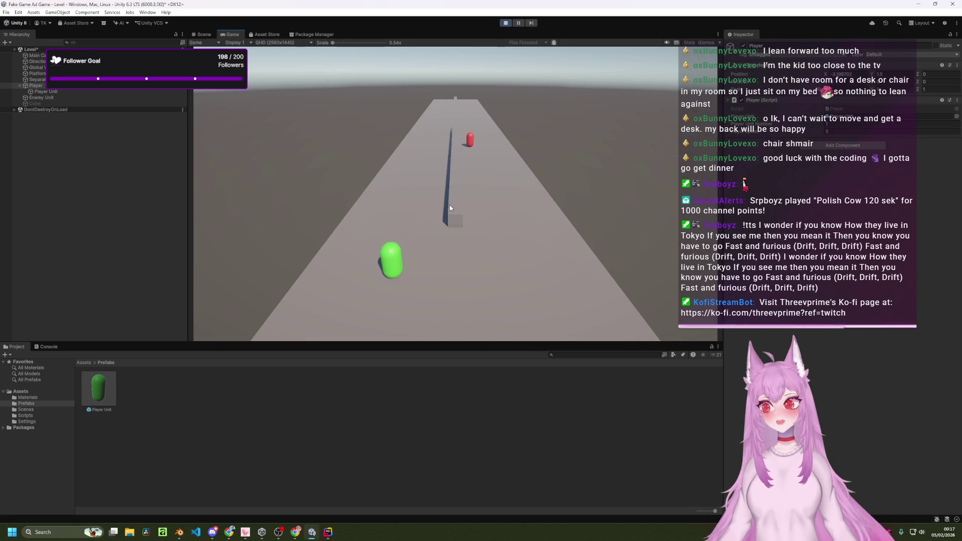
key(d)
key(d)
key(w)
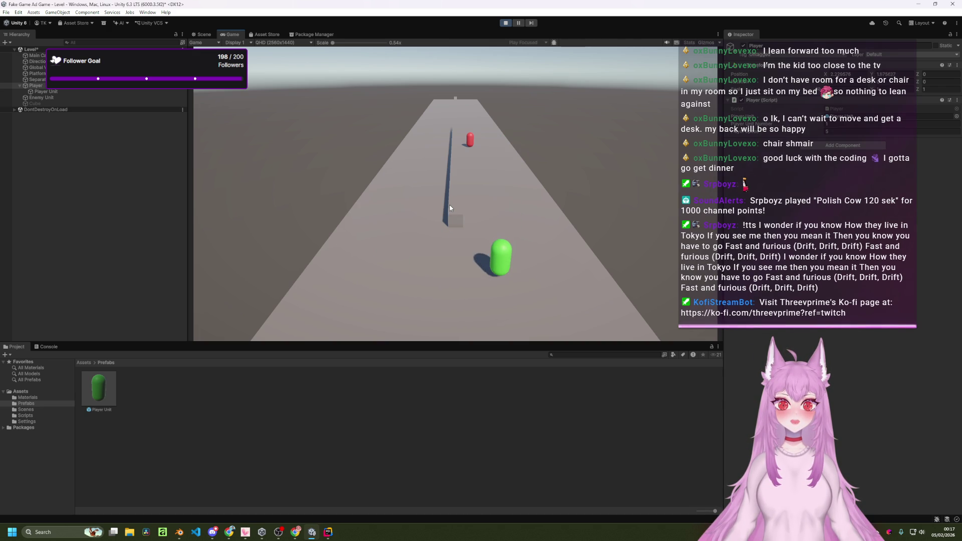
key(a)
key(d)
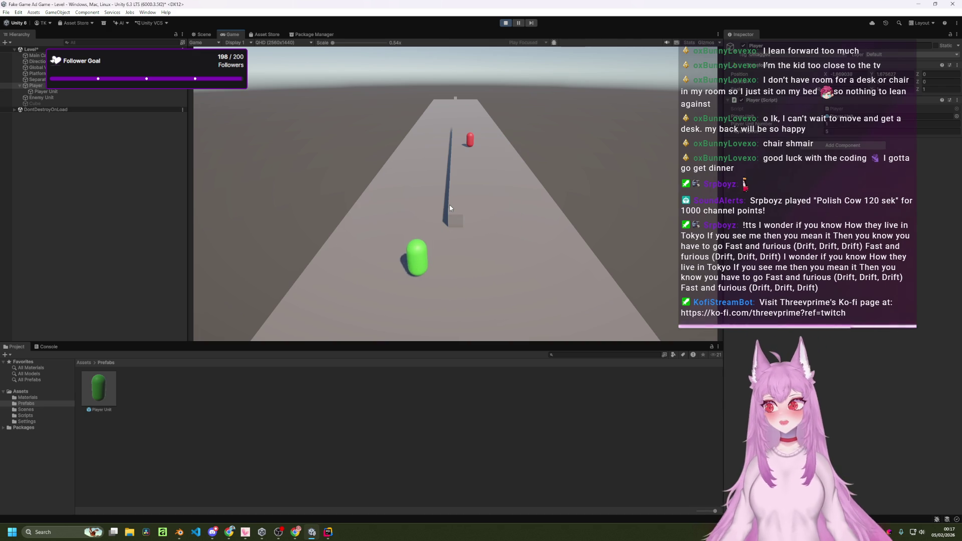
key(a)
key(d)
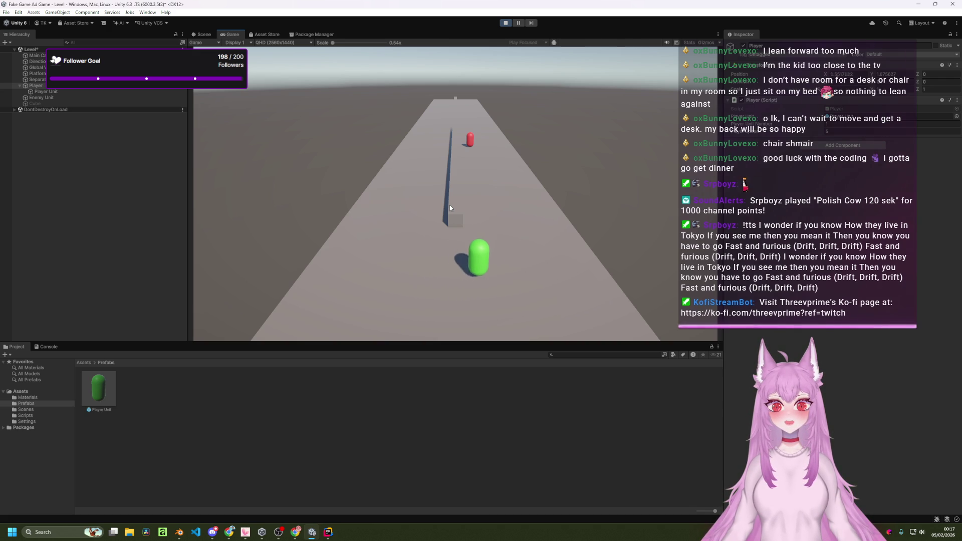
key(a)
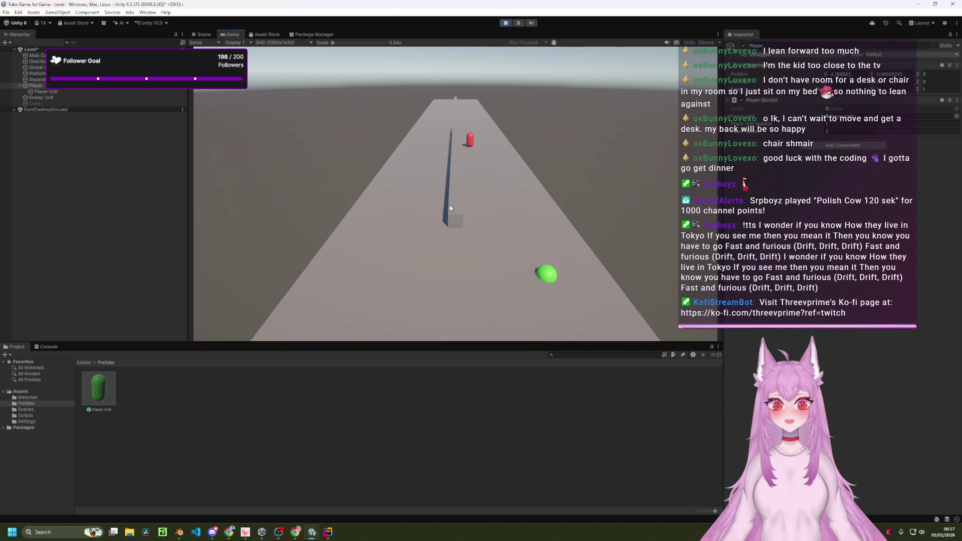
click(505, 23)
- Select Player in the Hierarchy and dismiss its context menu
click(68, 86)
right_click(67, 87)
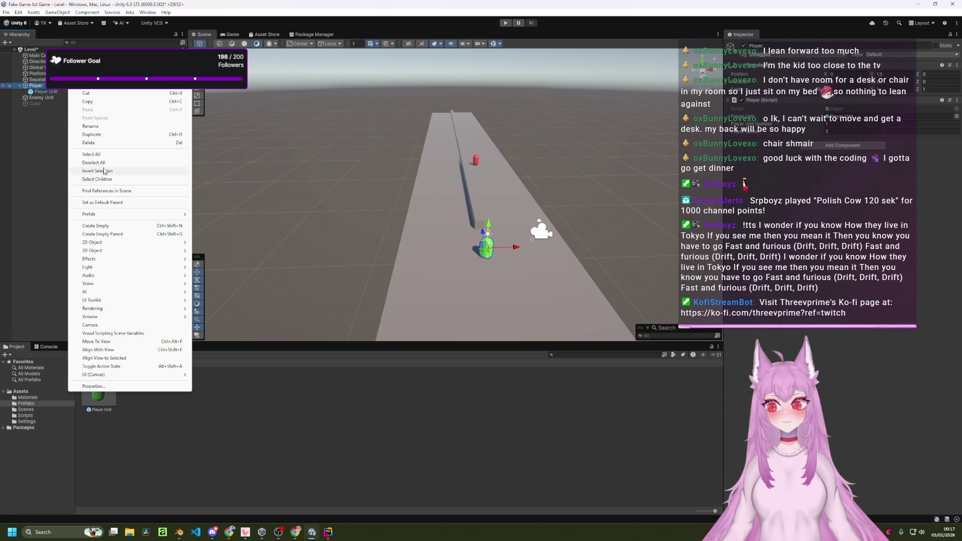
click(33, 88)
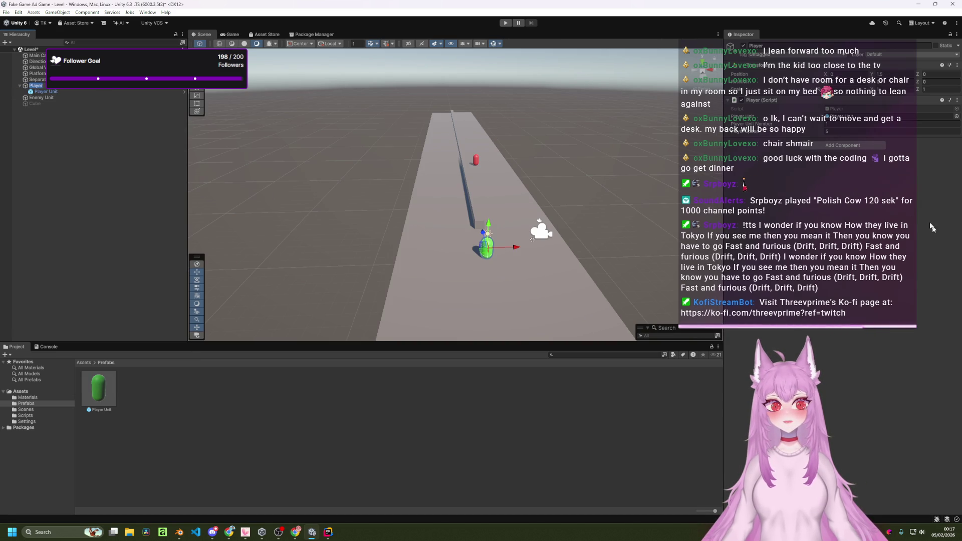
- Rename the moveAction field to _moveAction in Player.cs via Rider's quick-fix menu
key(alt+Tab)
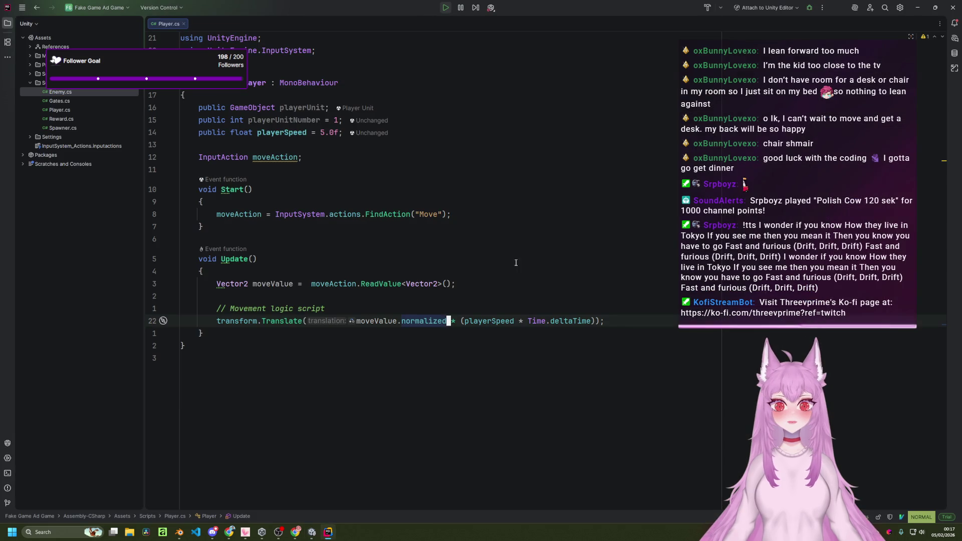
click(290, 157)
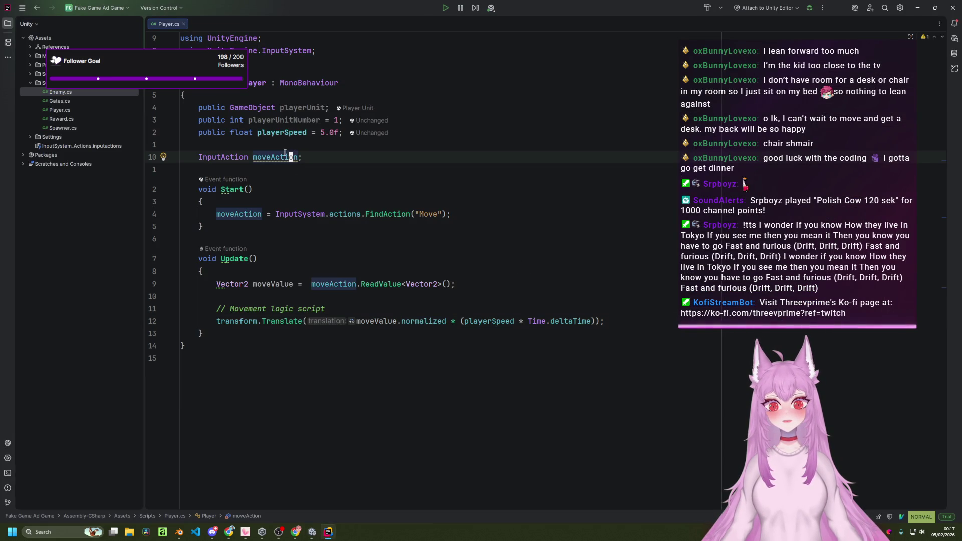
mouse_move(284, 155)
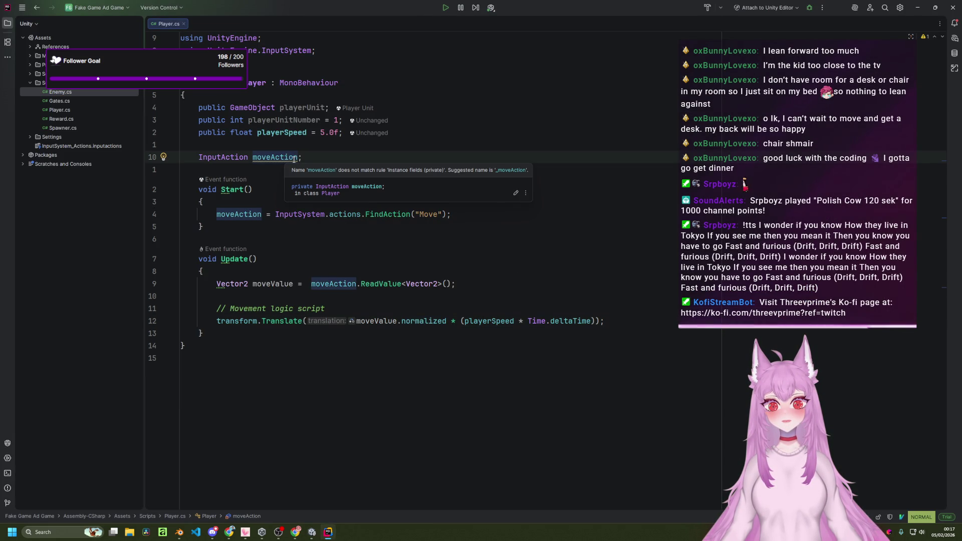
key(b)
key(i)
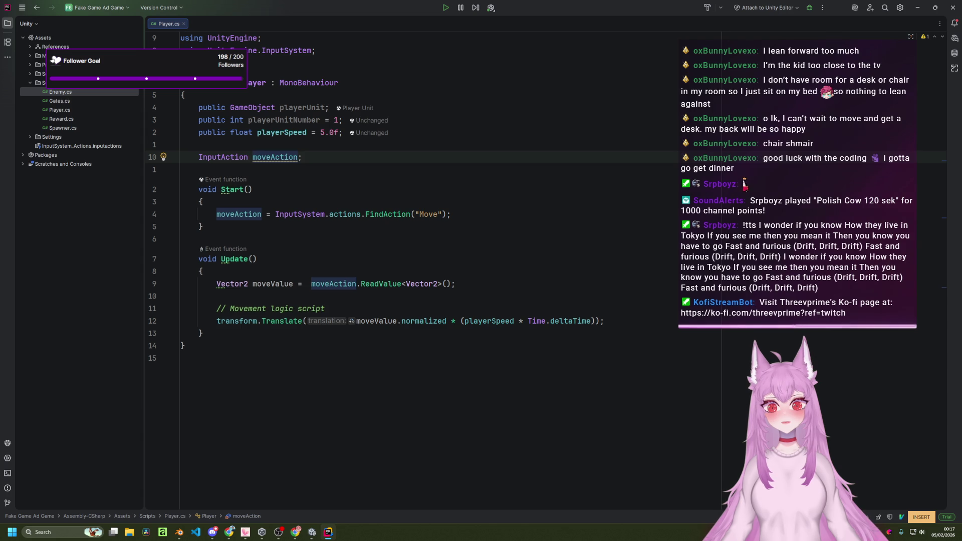
key(alt+Return)
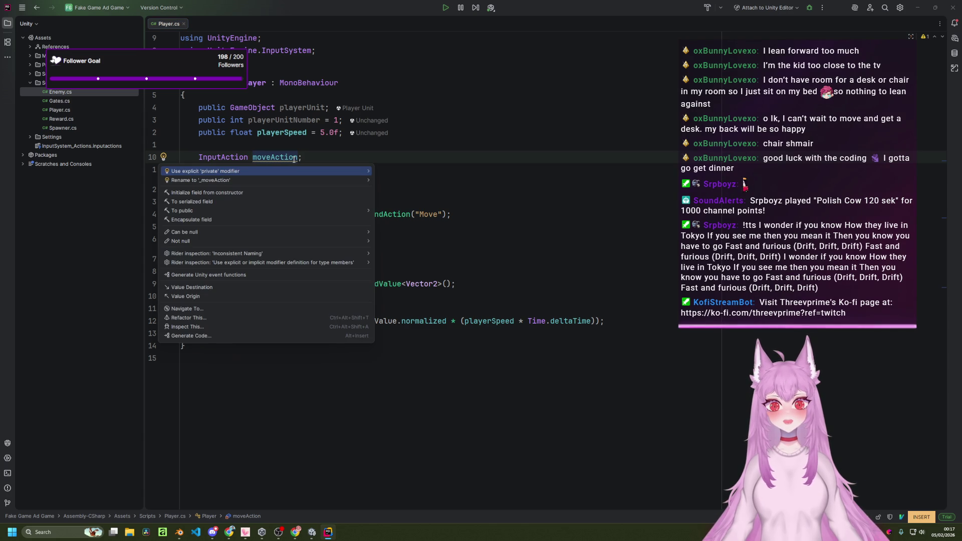
key(Down)
key(Return)
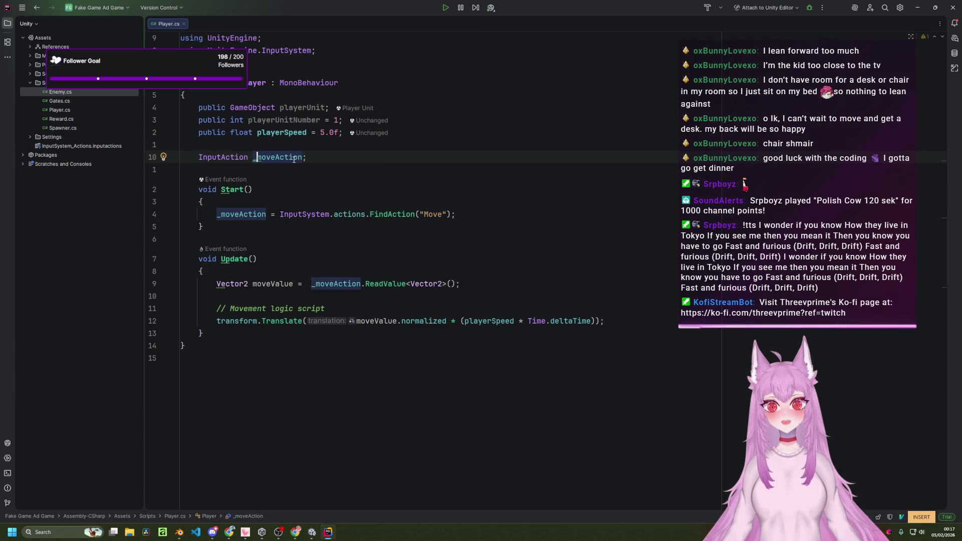
key(Escape)
click(340, 158)
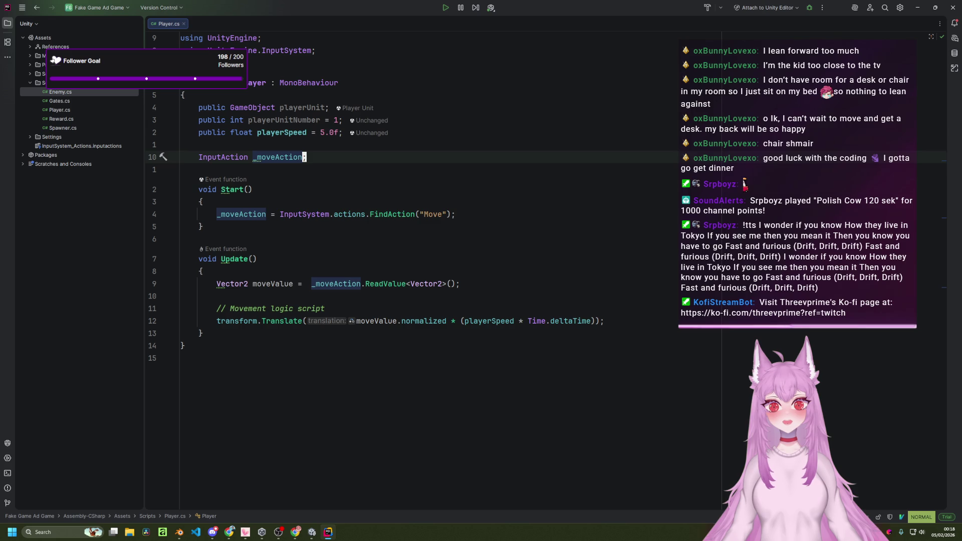
key(alt+Tab)
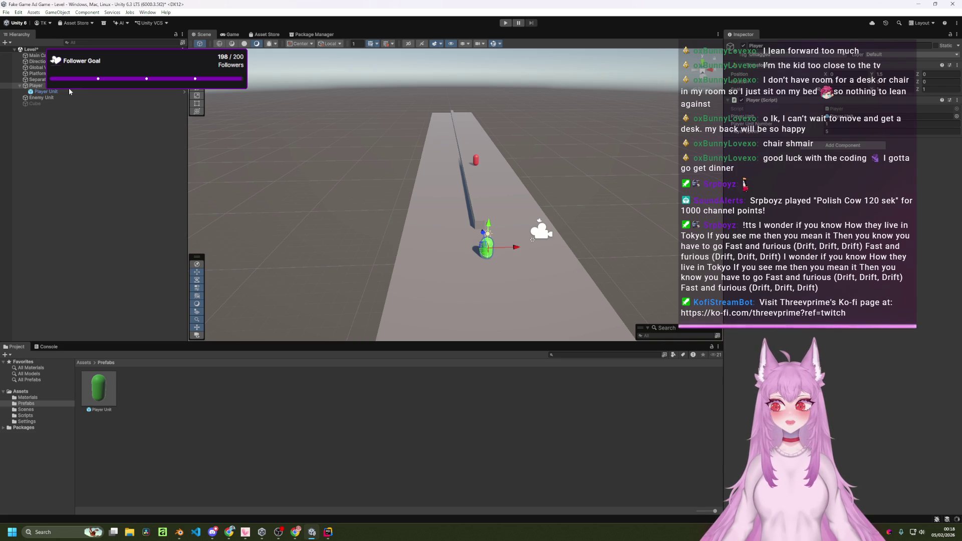
- Duplicate Player Unit twice and place the copies to the left and right
right_click(69, 91)
click(50, 96)
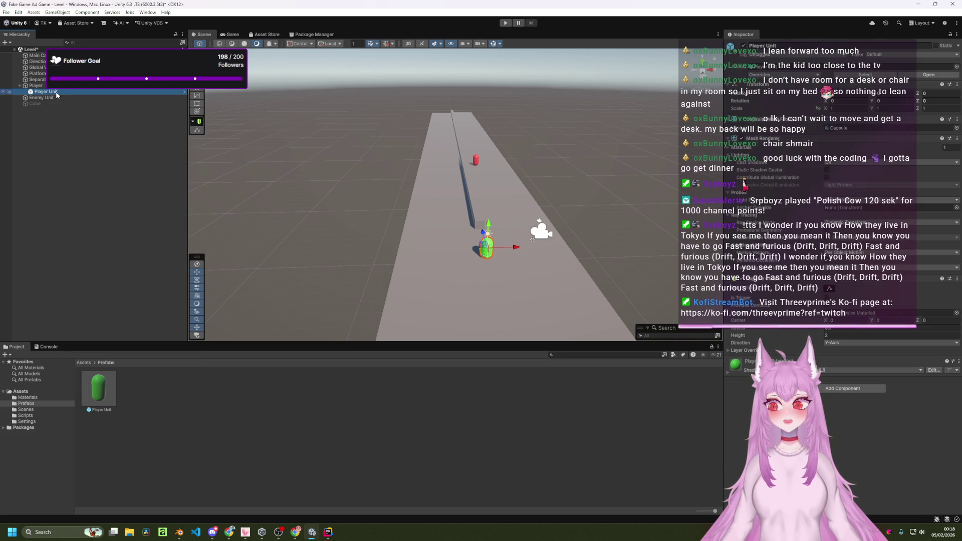
key(ctrl+d)
key(ctrl+d)
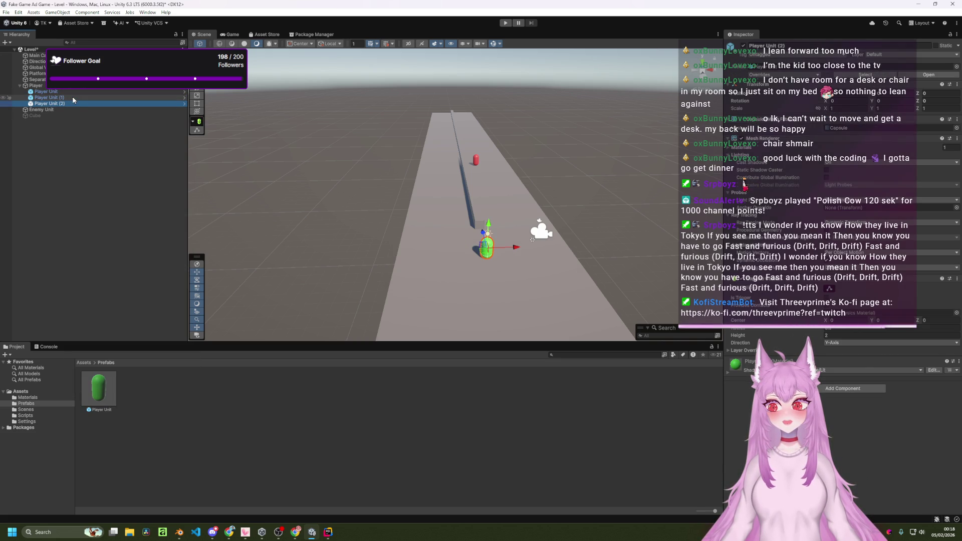
mouse_move(511, 247)
mouse_down()
mouse_move(526, 248)
mouse_move(501, 240)
mouse_move(504, 247)
mouse_up()
click(80, 98)
drag(514, 247, 471, 247)
- Add a Rigidbody component to the Player parent and start the game
click(145, 86)
click(870, 149)
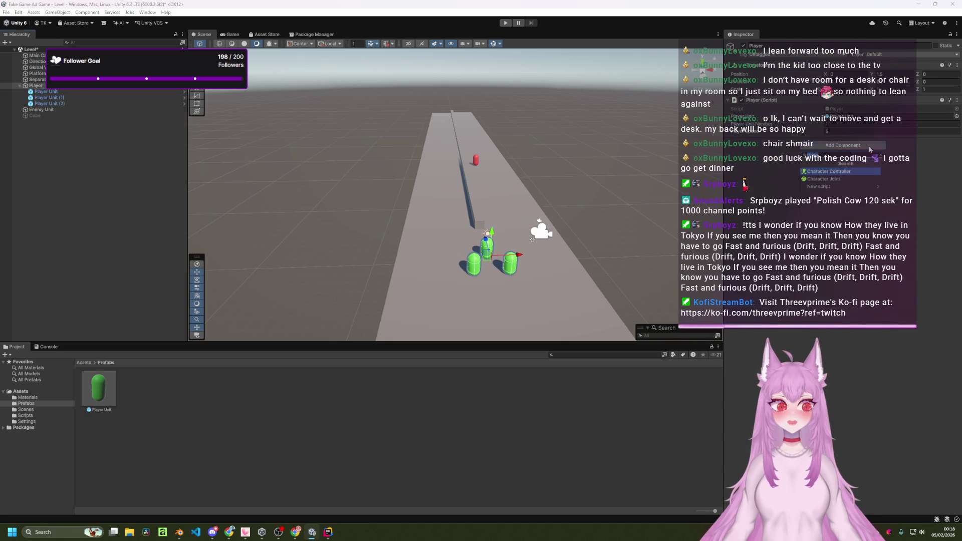
text(rigidbody)
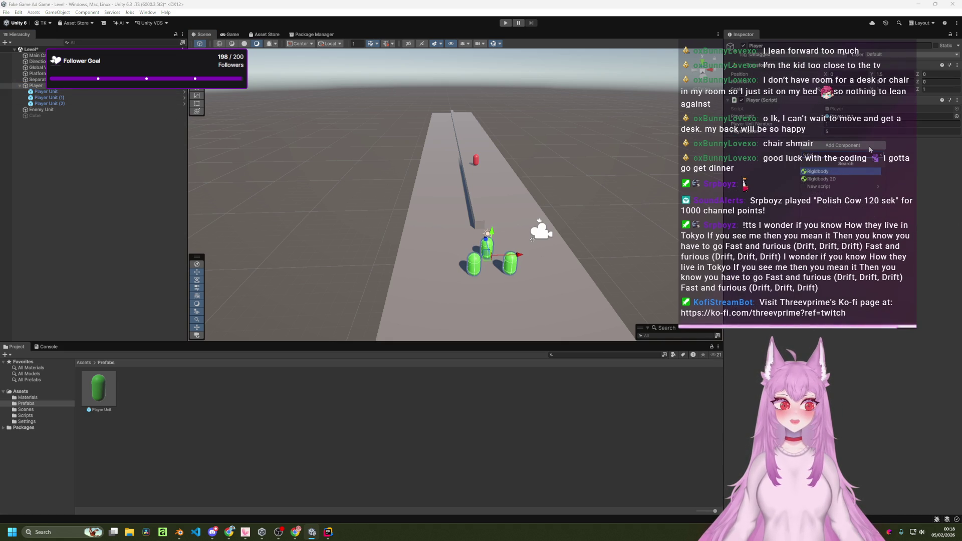
key(Return)
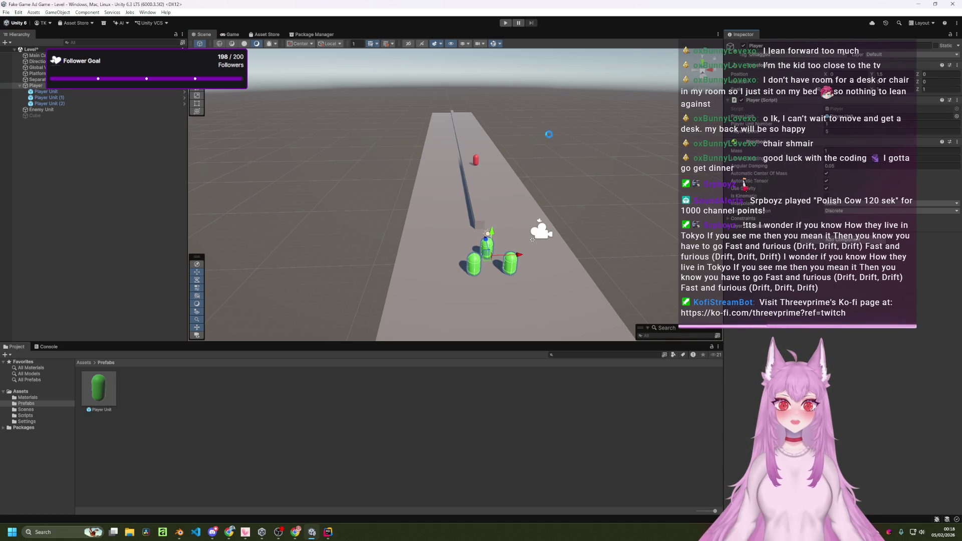
click(505, 23)
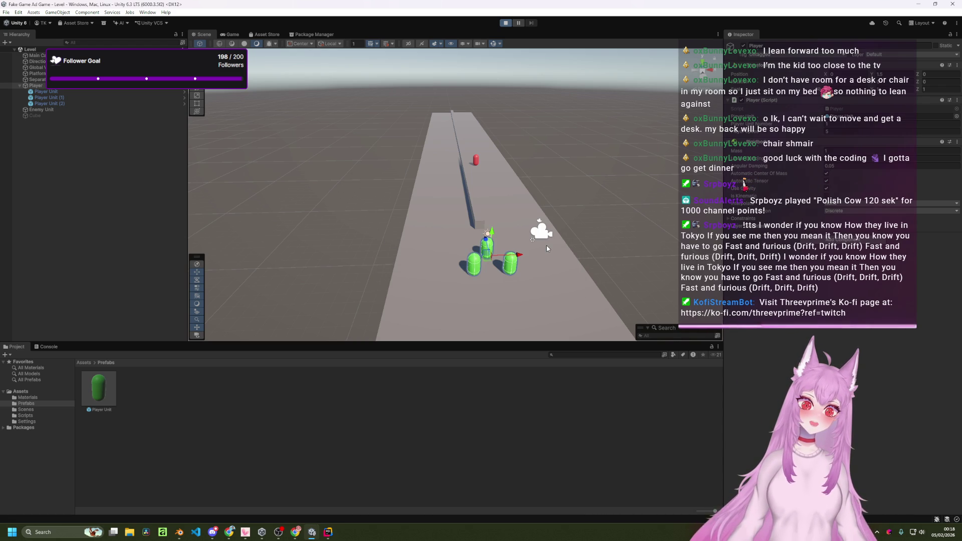
- Slide the three units left and right across the track with A and D
key(a)
key(d)
key(a)
key(d)
key(a)
key(d)
key(a)
key(d)
key(a)
key(d)
key(a)
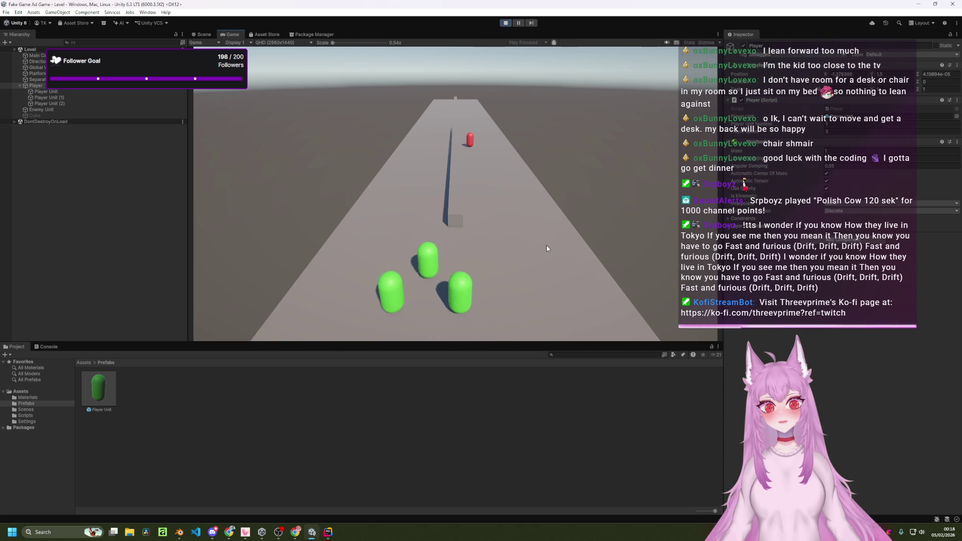
key(d)
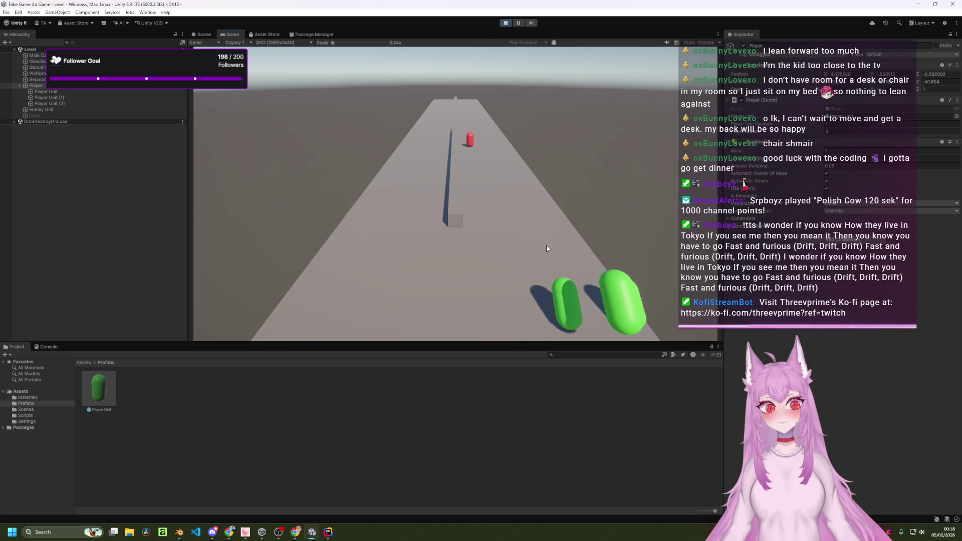
- Drive the units forward, back and sideways along the runway, using Space too, then stop
key(a)
key(a)
key(d)
key(a)
key(a)
key(d)
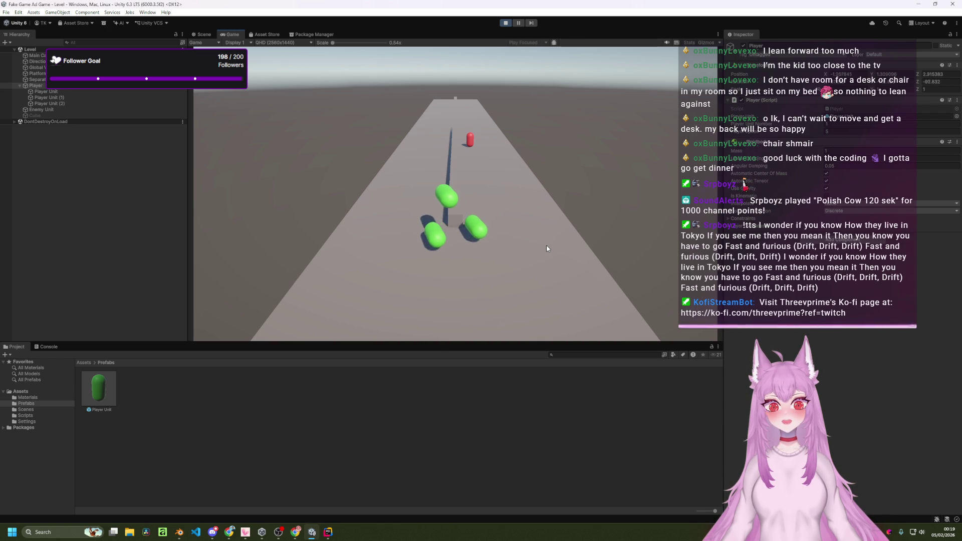
key(space)
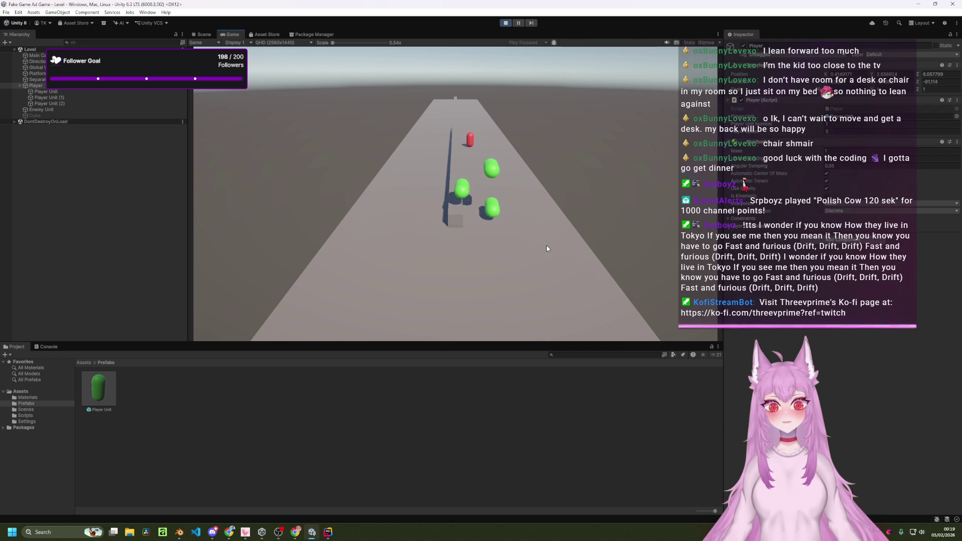
key(d)
key(a)
key(s)
key(w)
key(d)
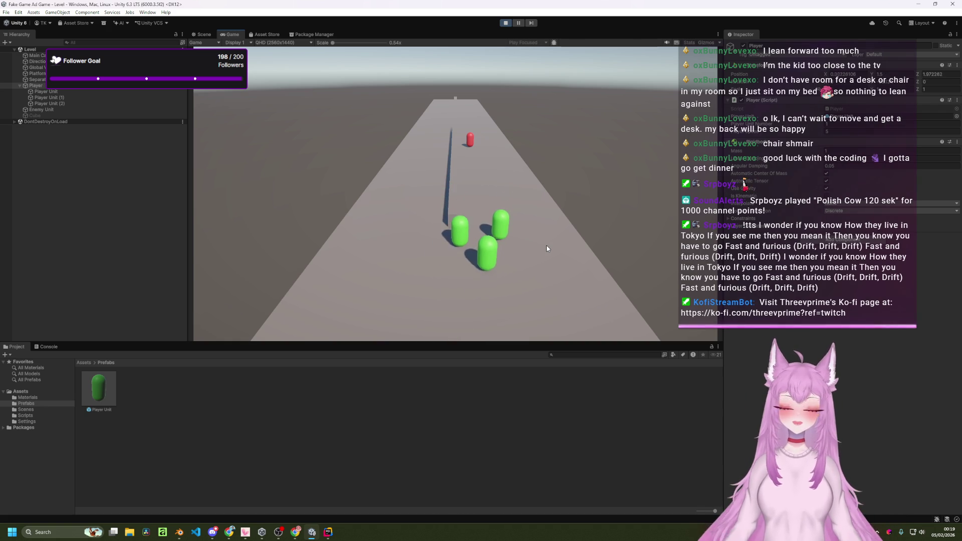
key(s)
key(a)
key(w)
key(d)
key(w)
key(d)
key(d)
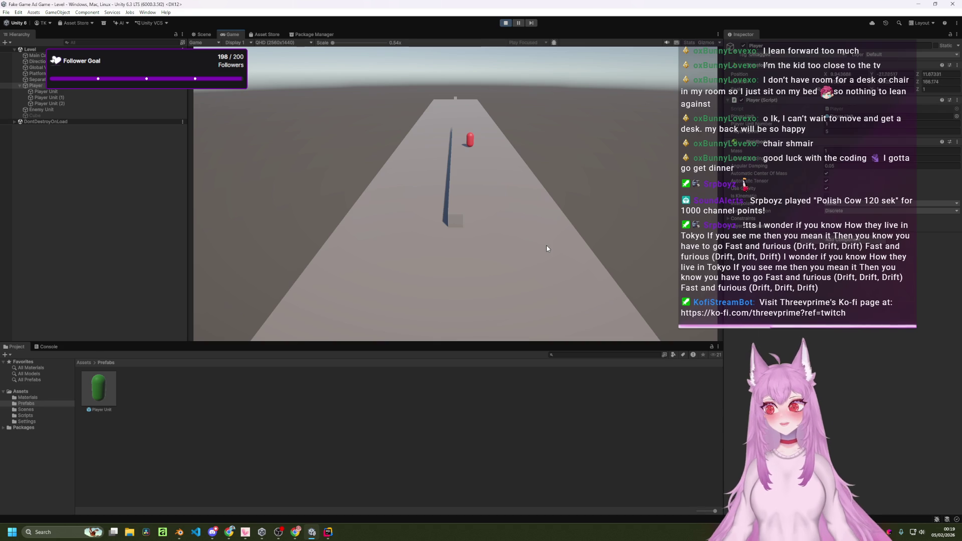
click(505, 23)
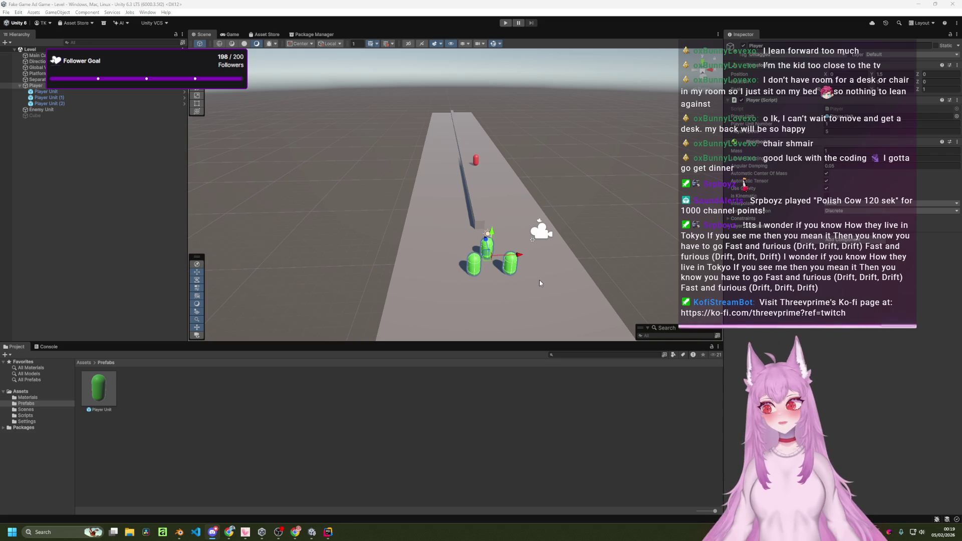
- Zoom the Scene view on the grouped units and show the Assets root folder in Project
scroll(577, 266, up, 3)
scroll(609, 251, down, 2)
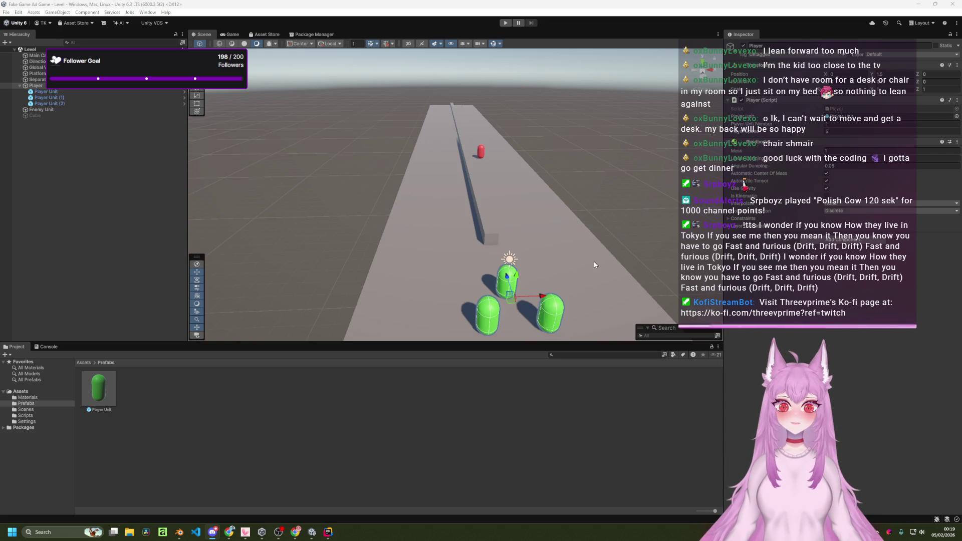
scroll(576, 266, down, 3)
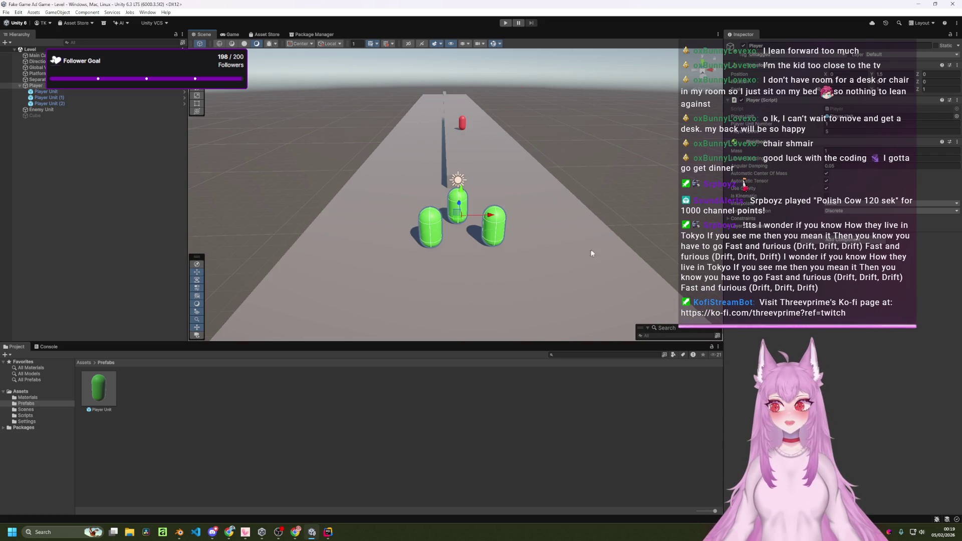
scroll(609, 216, up, 2)
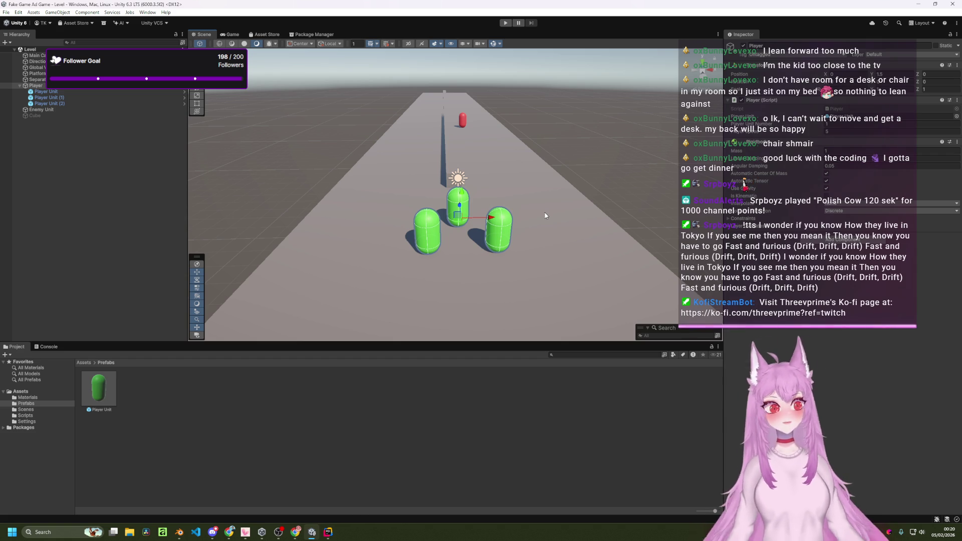
click(87, 364)
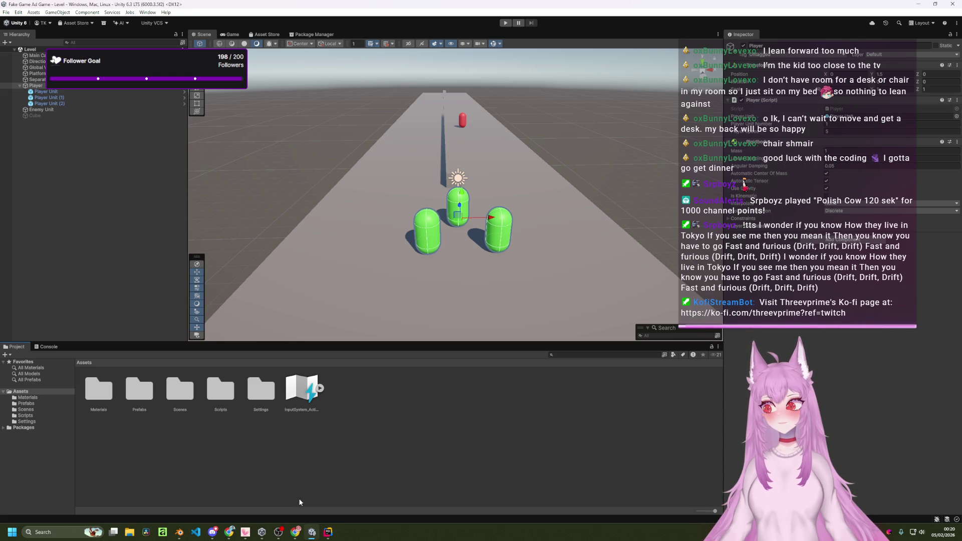
mouse_move(312, 534)
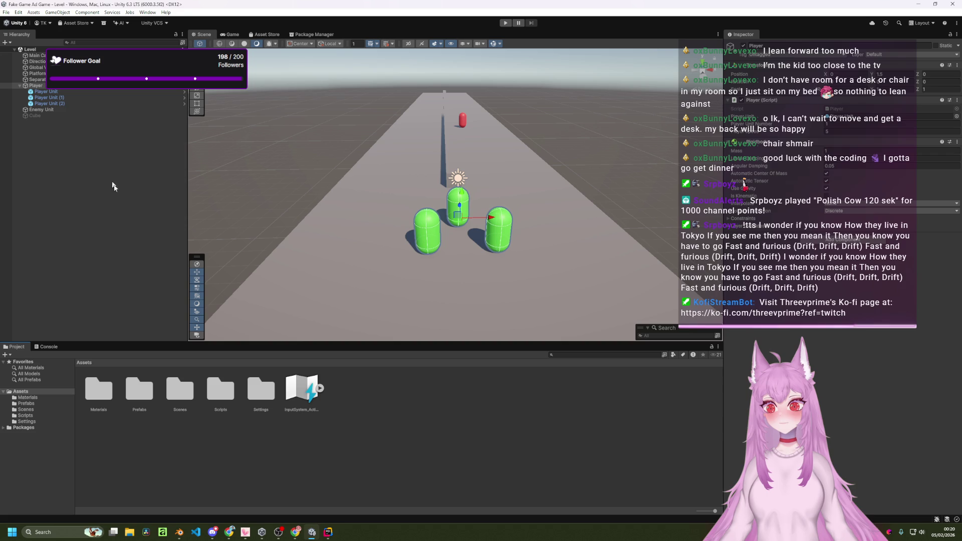
- In Project Settings, expand the Move action's WASD composite binding
click(18, 13)
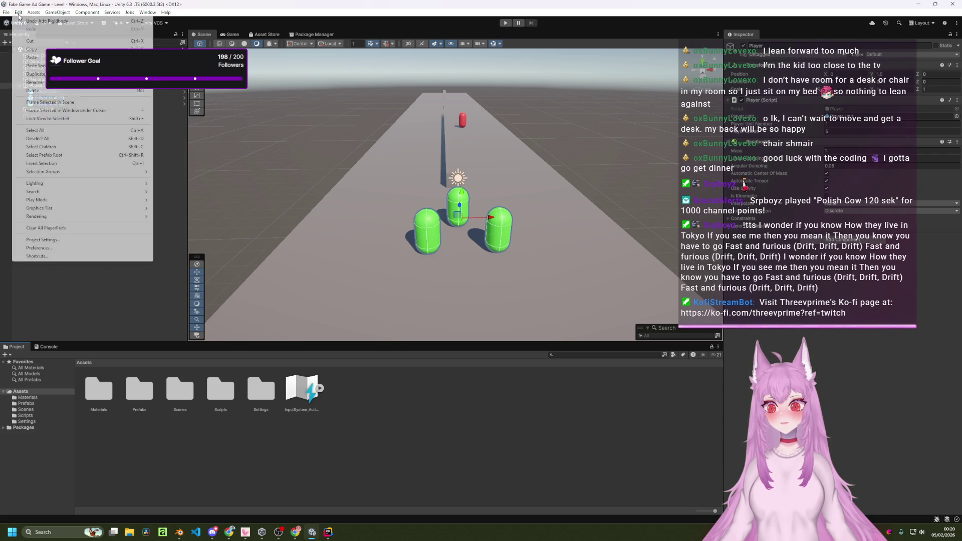
mouse_move(46, 184)
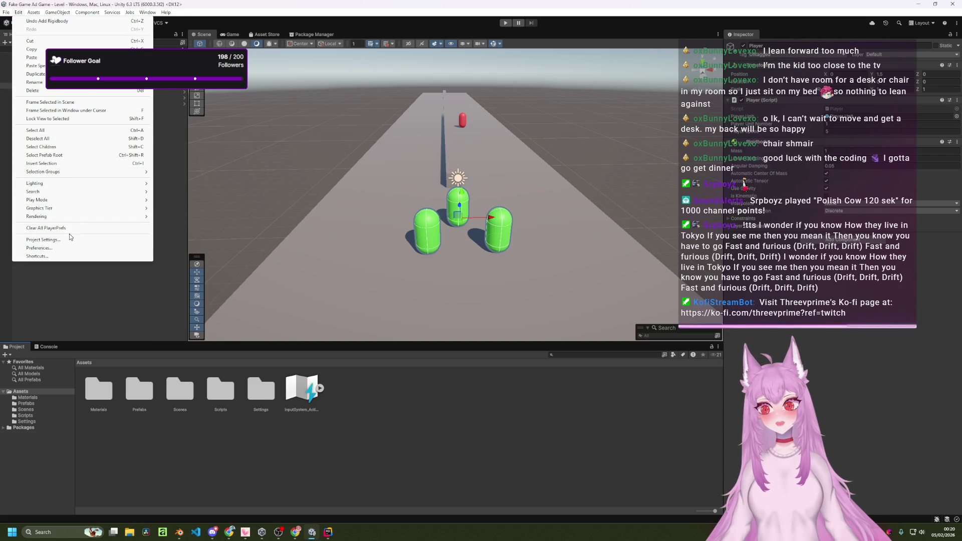
click(90, 240)
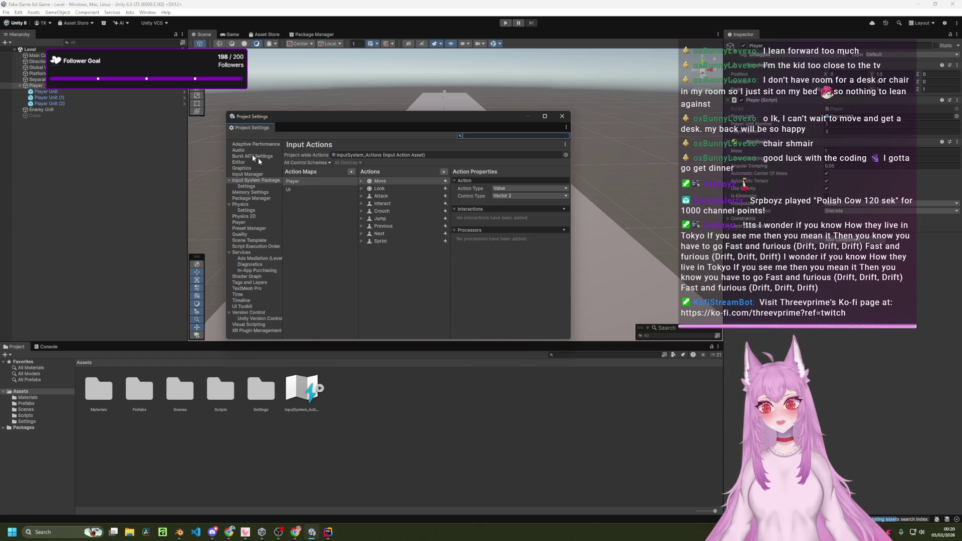
click(401, 182)
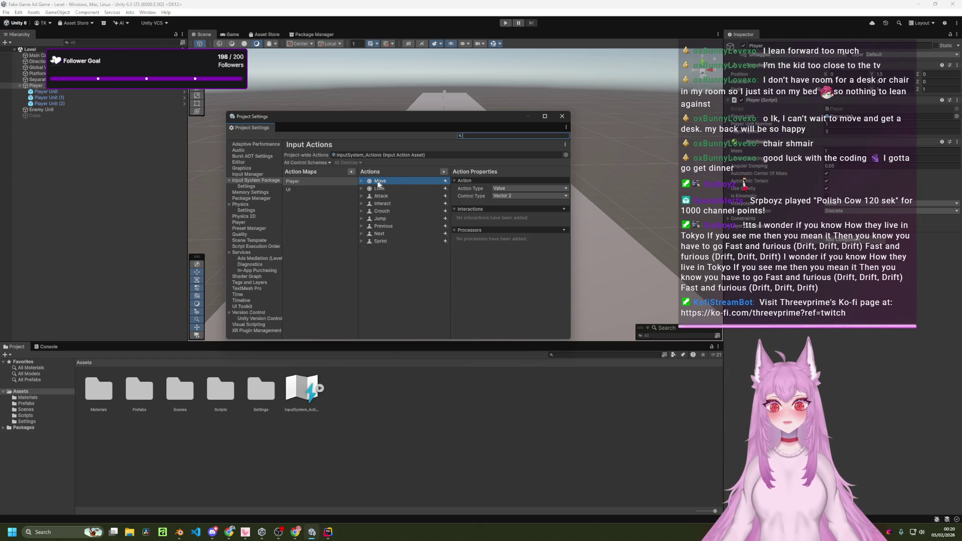
click(362, 181)
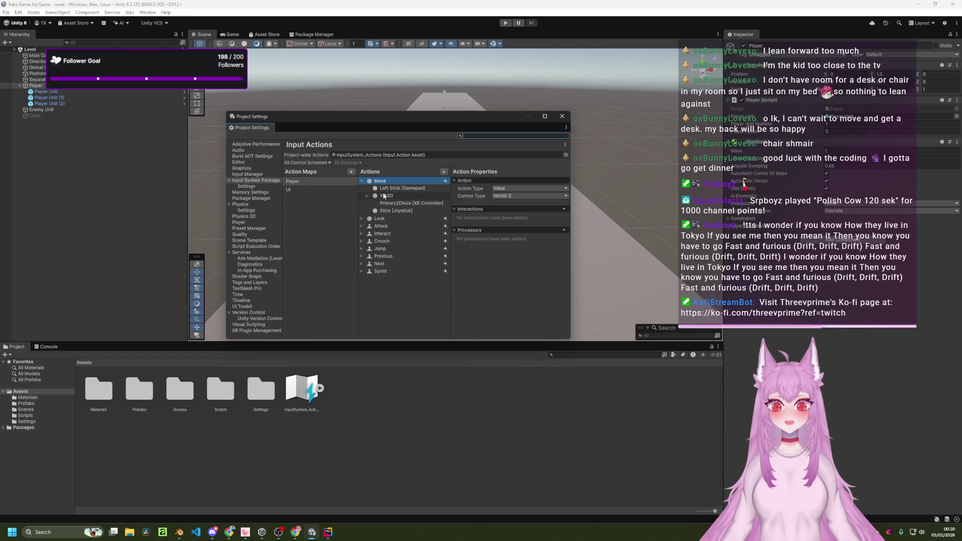
click(367, 196)
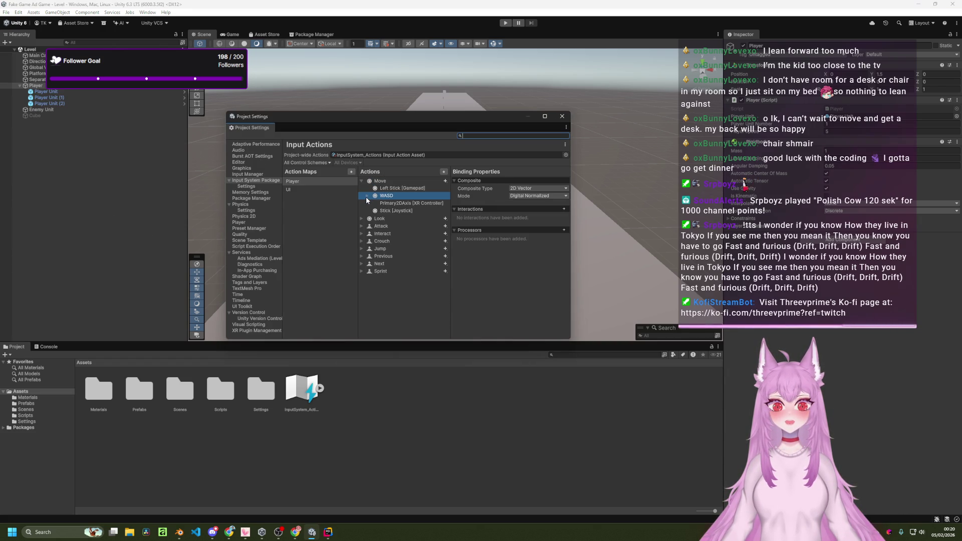
click(366, 196)
- Delete the Up: W, Up Arrow, Down: S and Down Arrow bindings, then start the game
click(412, 204)
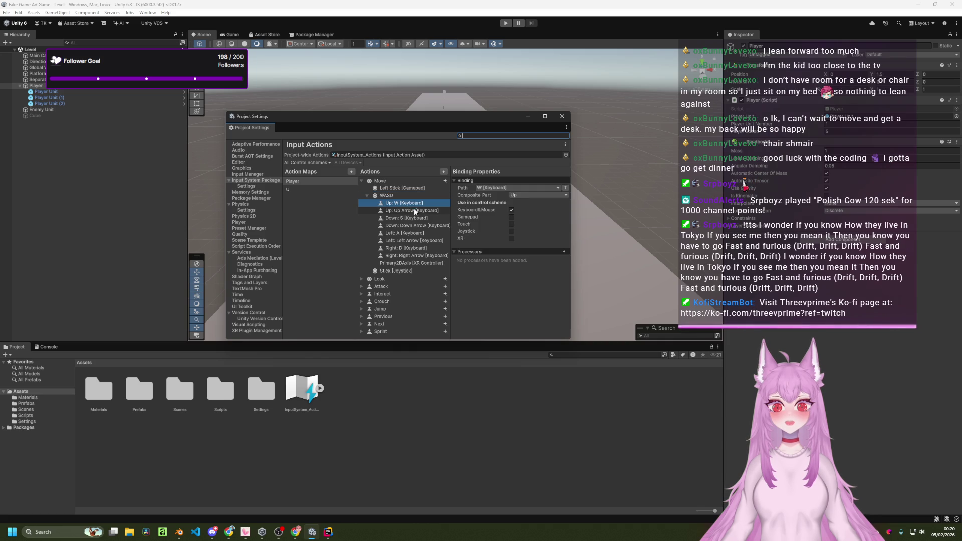
right_click(413, 203)
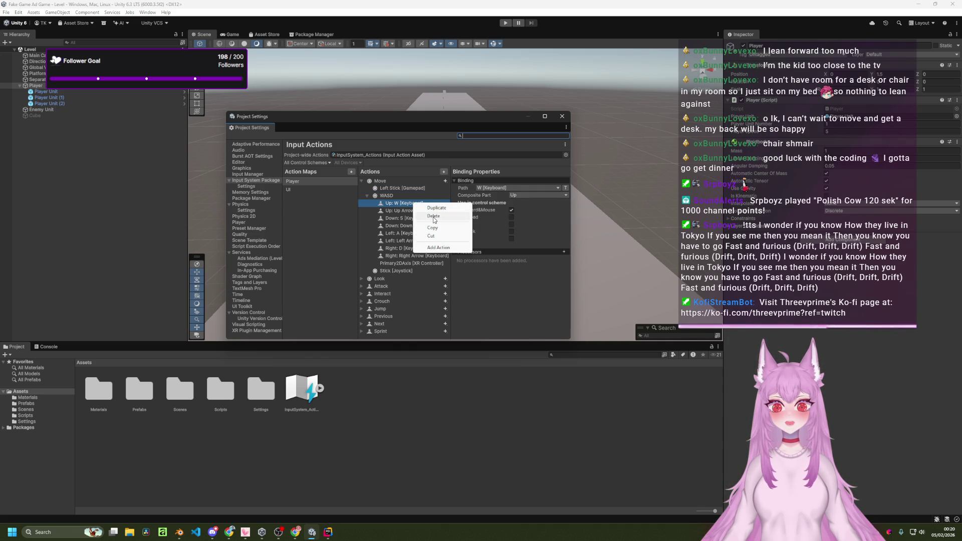
click(434, 217)
right_click(416, 204)
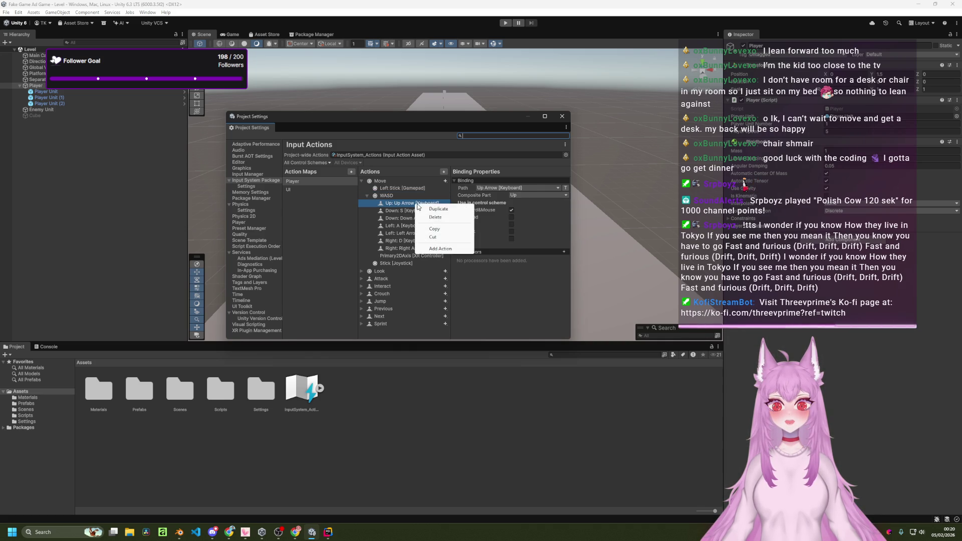
click(435, 218)
right_click(416, 204)
click(435, 217)
right_click(406, 206)
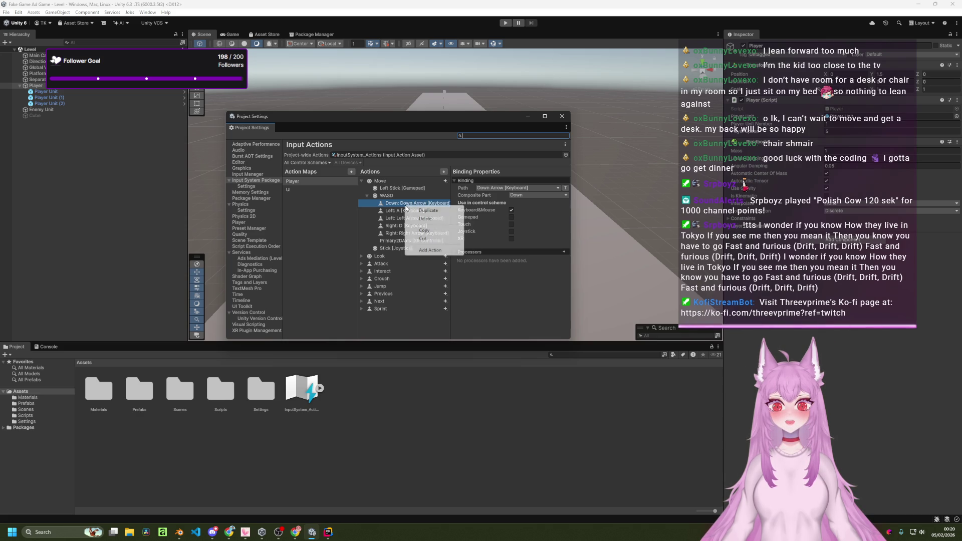
click(429, 219)
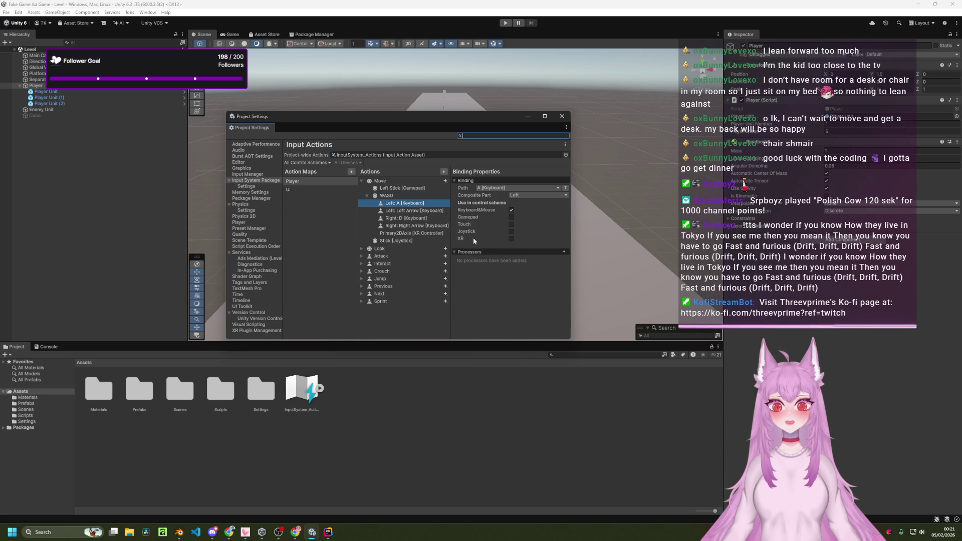
click(561, 115)
click(505, 22)
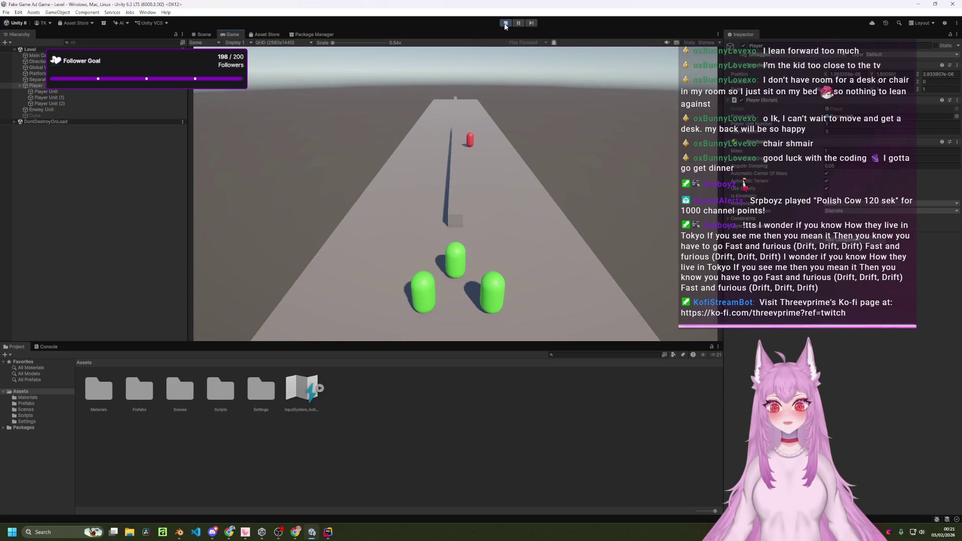
- Steer the three green capsules back and forth along the runway with D and A
key(d)
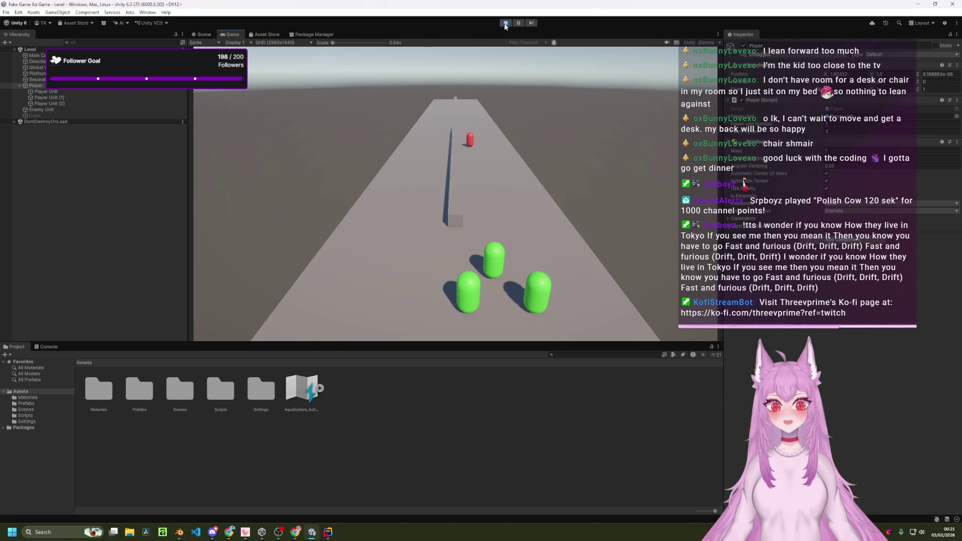
key(a)
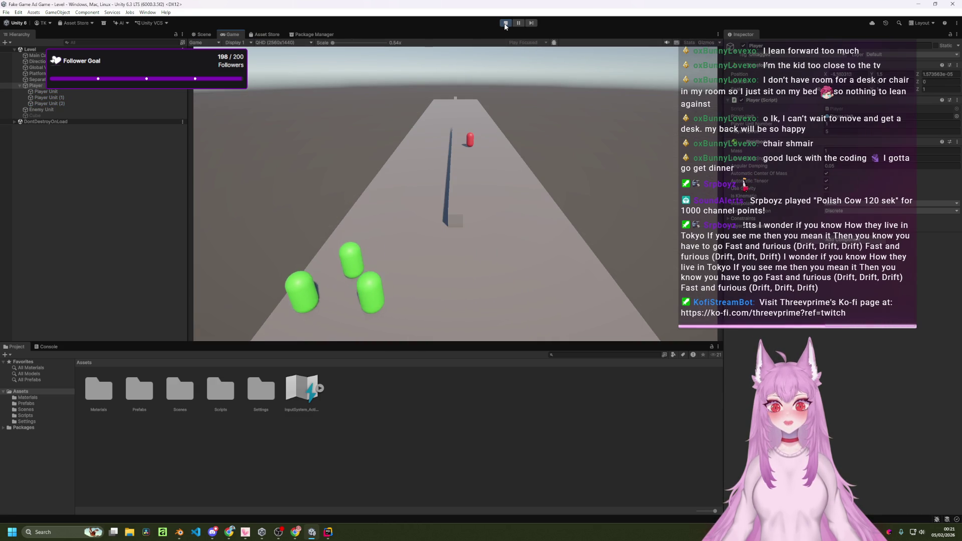
key(d)
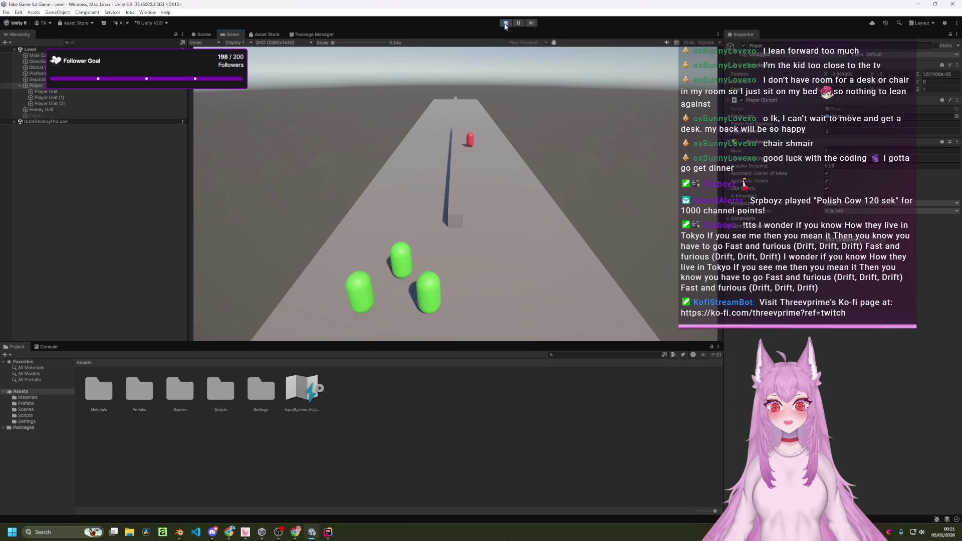
key(a)
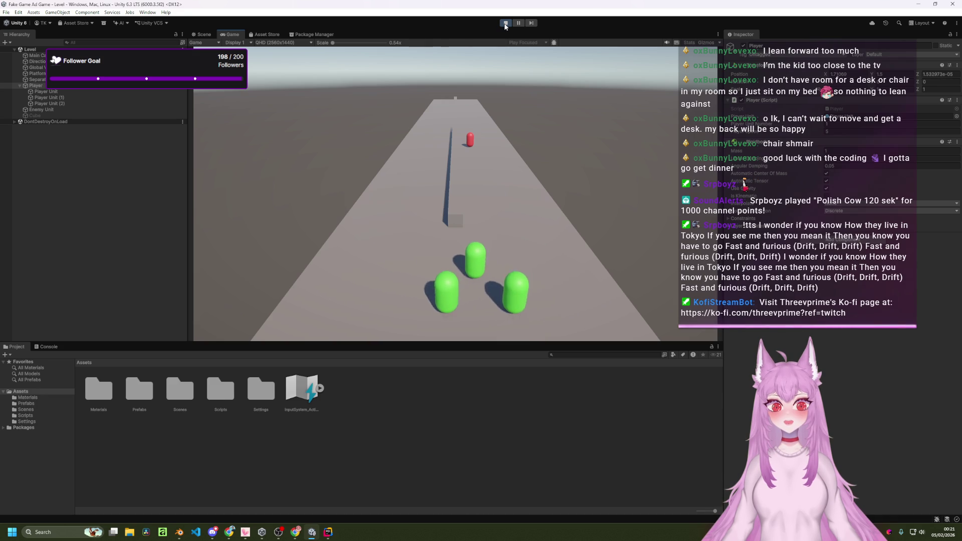
key(d)
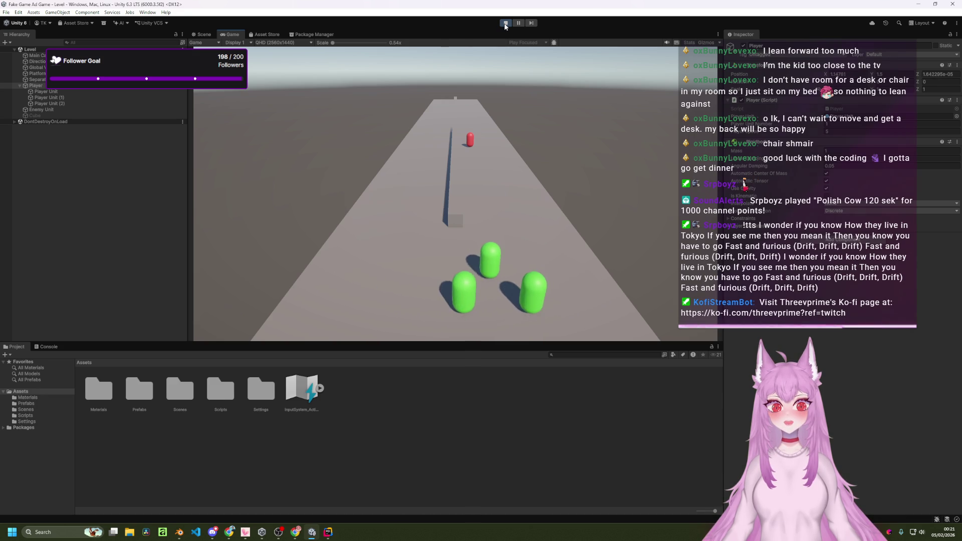
key(a)
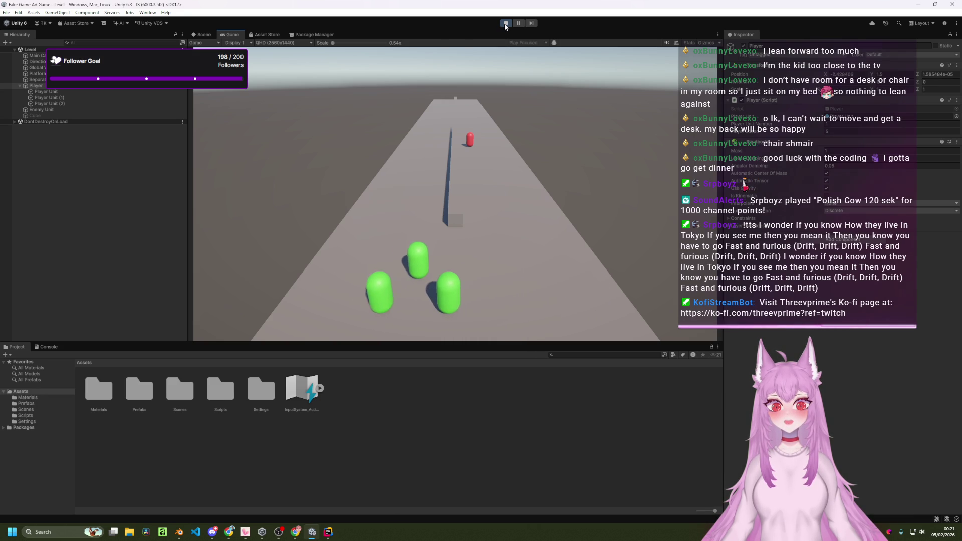
key(d)
key(a)
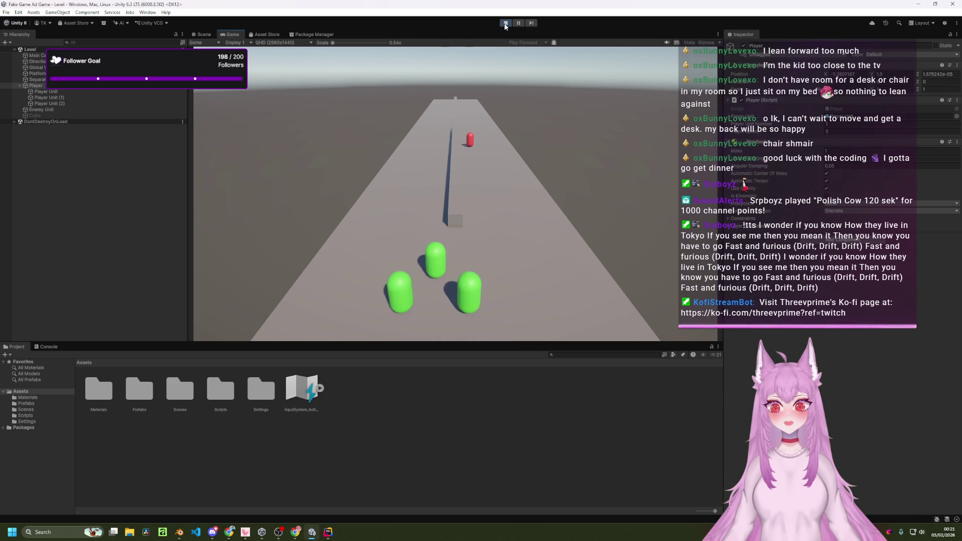
key(d)
key(a)
key(d)
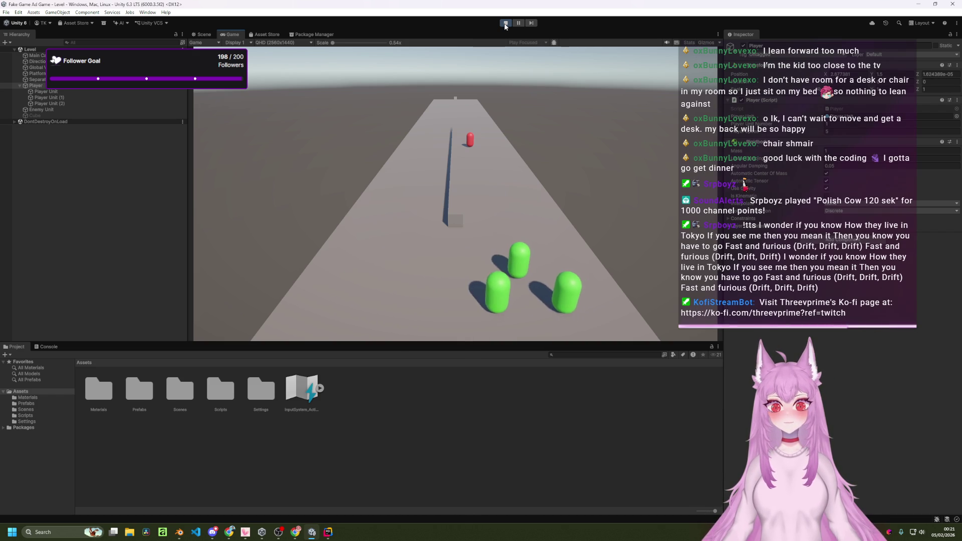
key(a)
key(d)
key(d)
key(a)
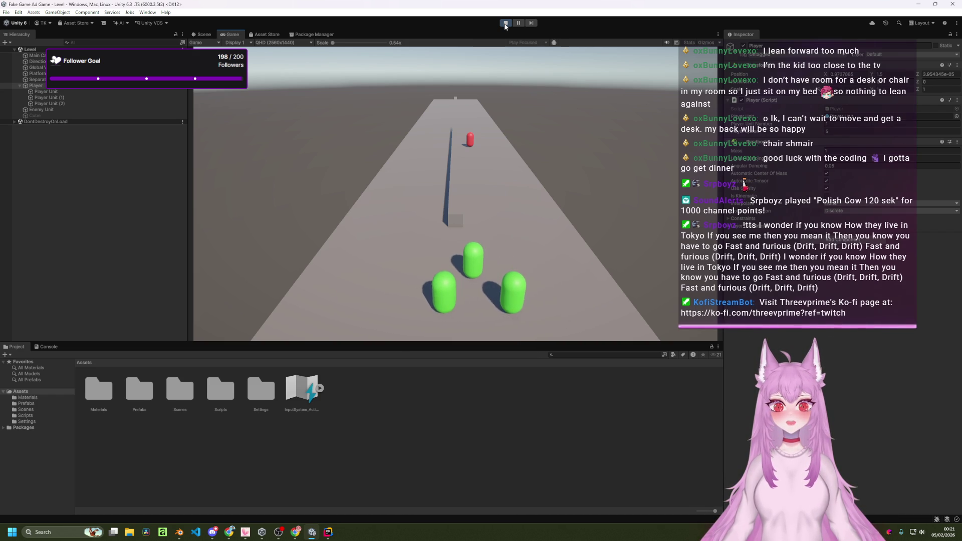
key(d)
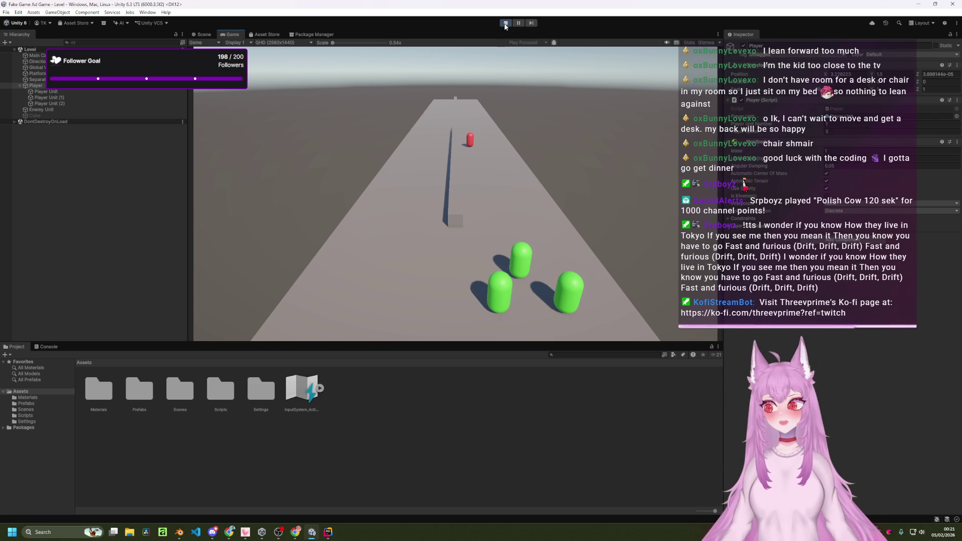
- Refocus the game view, slide the capsules right and left again, then stop Play mode
key(alt+Tab)
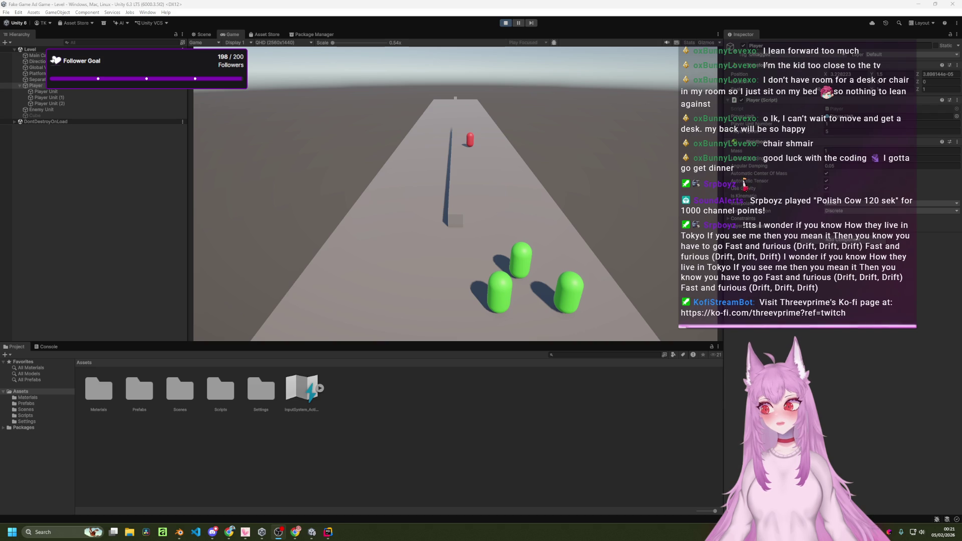
click(504, 205)
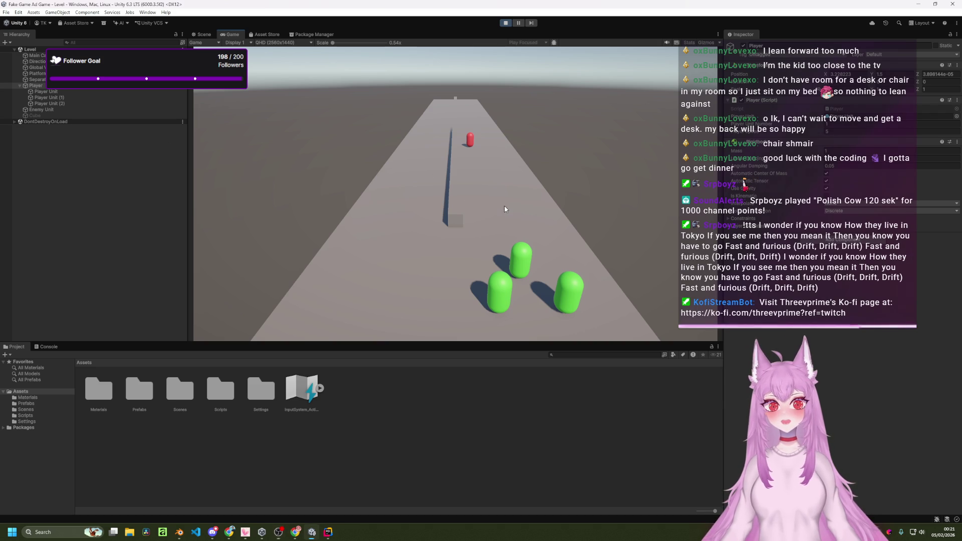
key(a)
key(d)
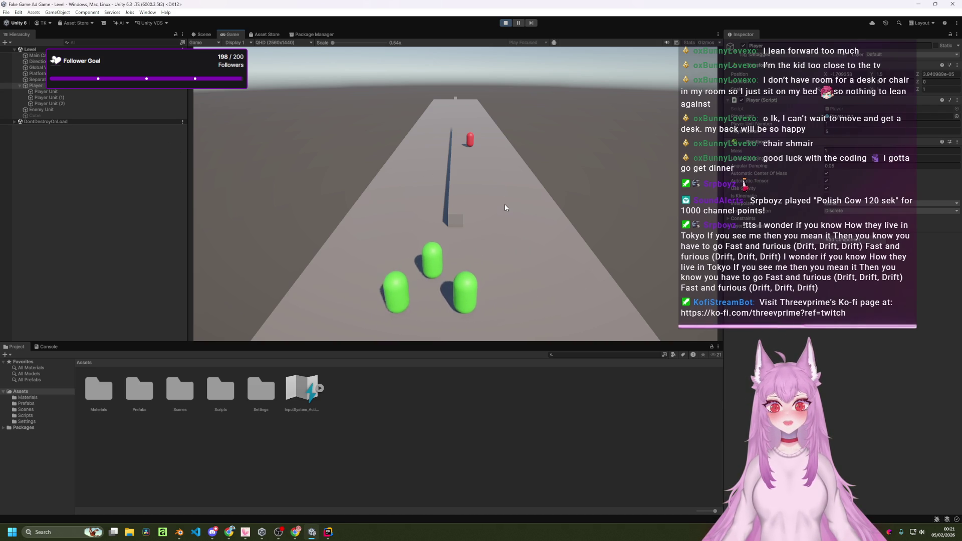
key(a)
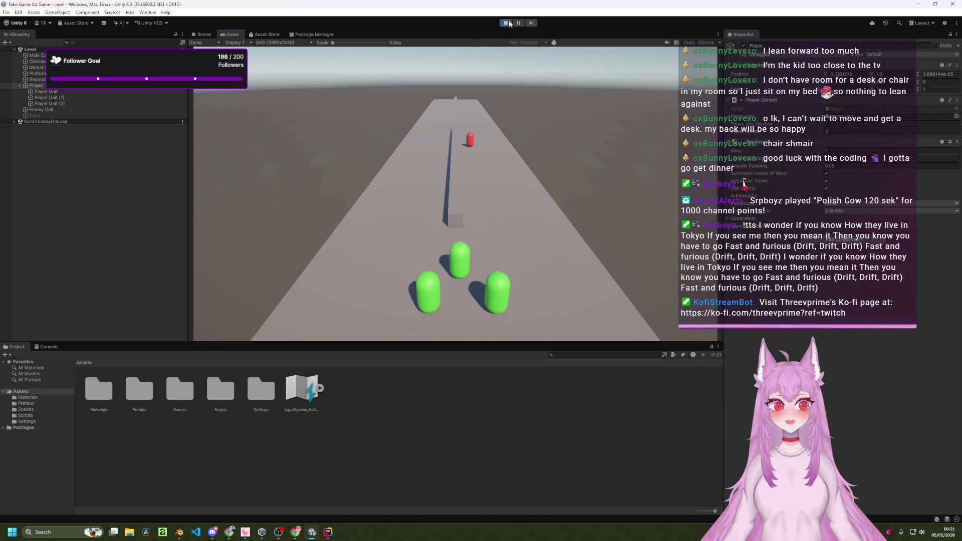
click(506, 23)
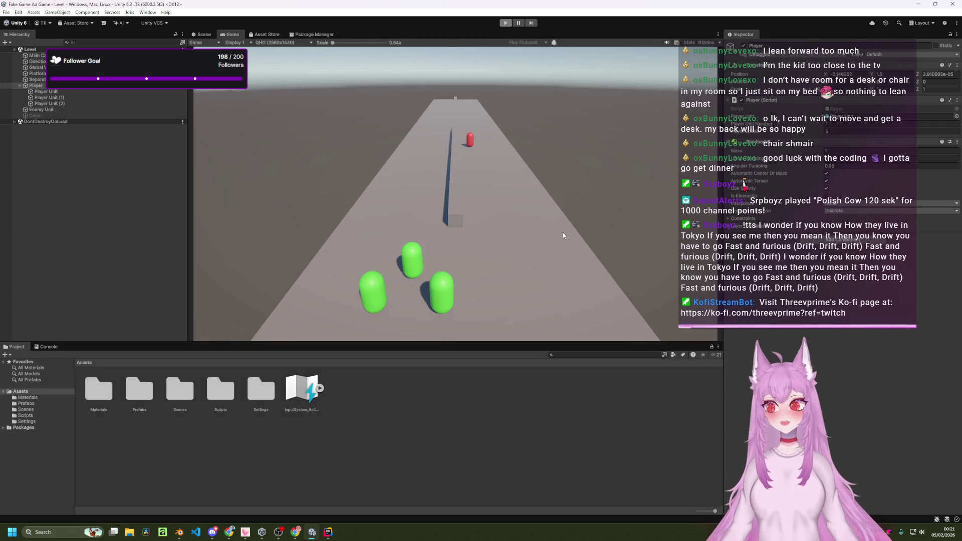
- Orbit and zoom the Scene view close to the capsules, then select Player Unit (1)
mouse_move(499, 197)
mouse_down()
mouse_move(436, 208)
mouse_move(496, 202)
mouse_move(497, 187)
mouse_move(488, 210)
mouse_move(457, 230)
mouse_move(499, 174)
mouse_move(484, 167)
mouse_up()
scroll(489, 201, up, 5)
scroll(490, 201, down, 5)
scroll(496, 202, up, 5)
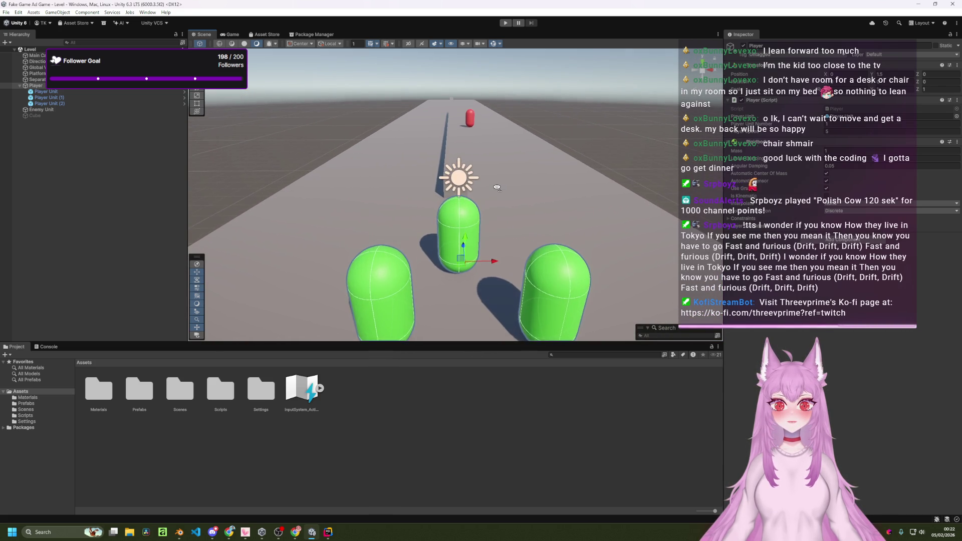
scroll(496, 190, up, 5)
scroll(459, 224, down, 5)
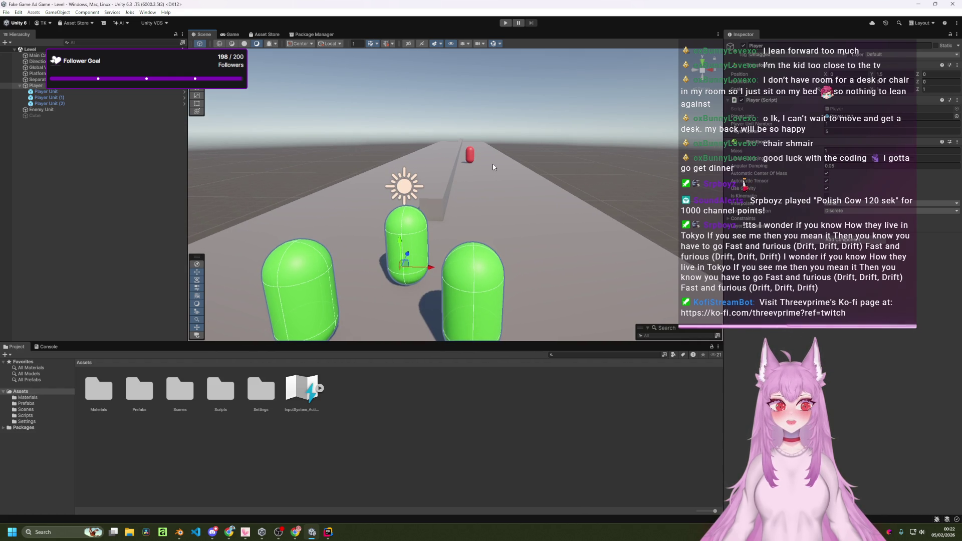
click(54, 96)
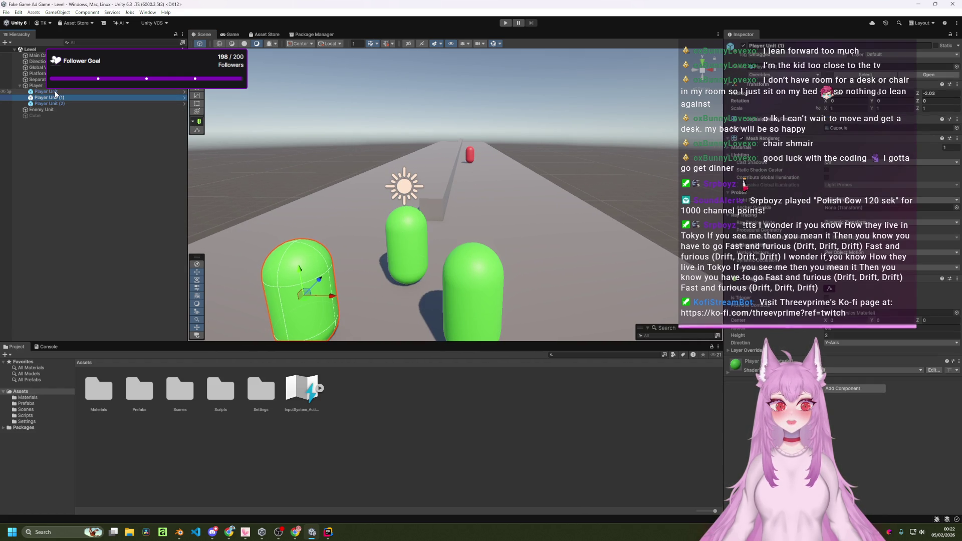
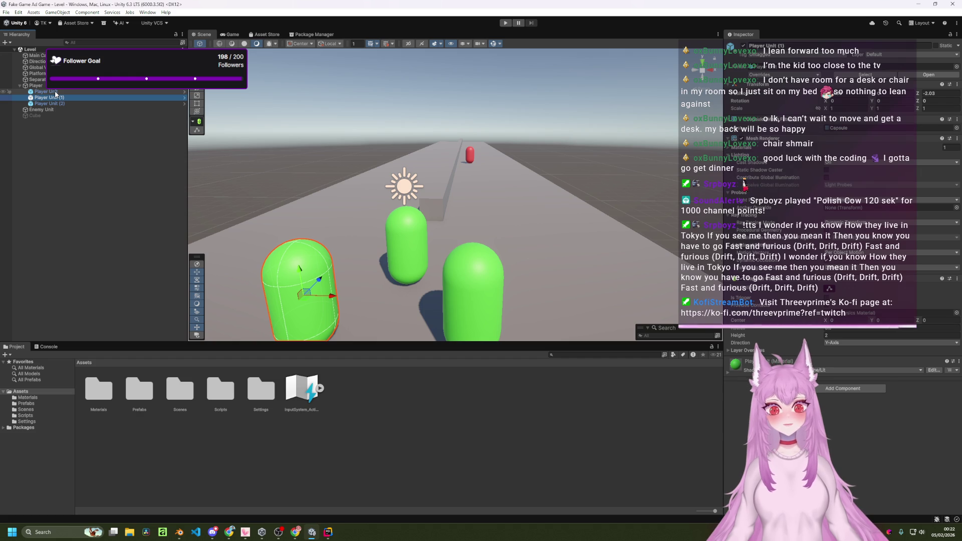
- In Assets/Scripts, rename the Enemy script to EnemyUnit
double_click(220, 390)
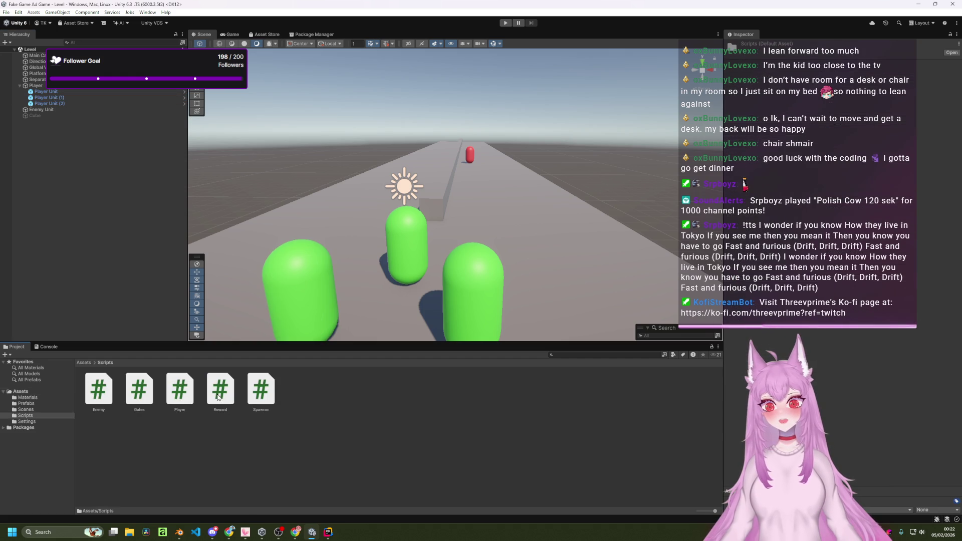
right_click(322, 400)
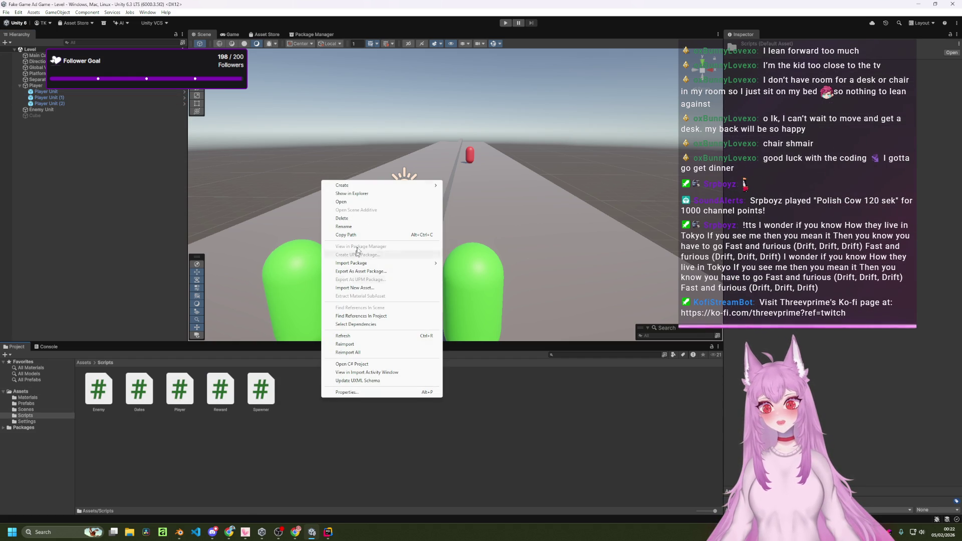
click(145, 446)
right_click(97, 394)
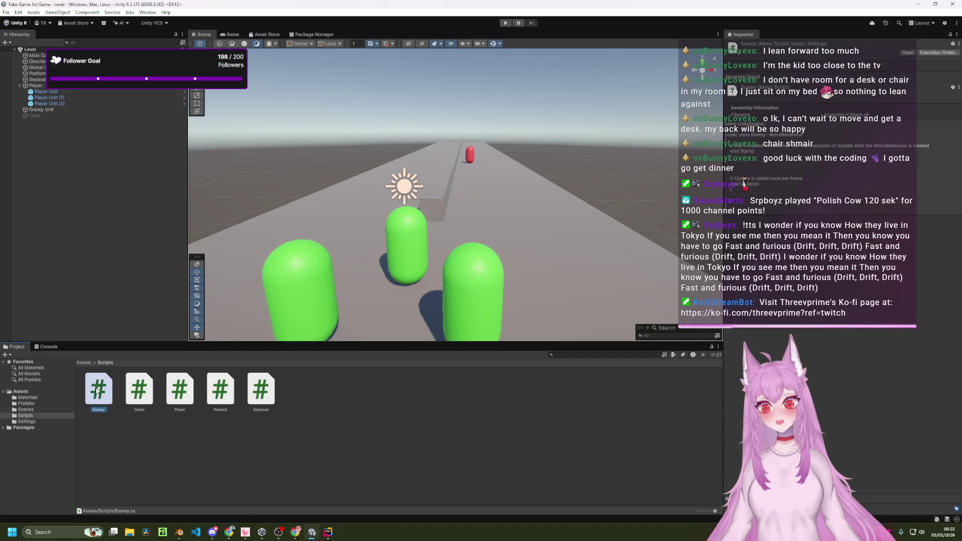
click(144, 217)
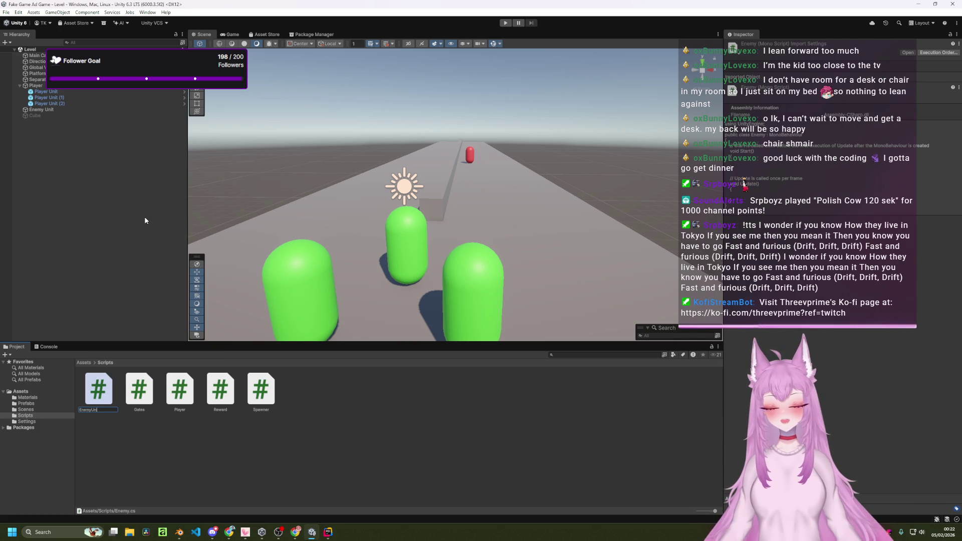
key(Return)
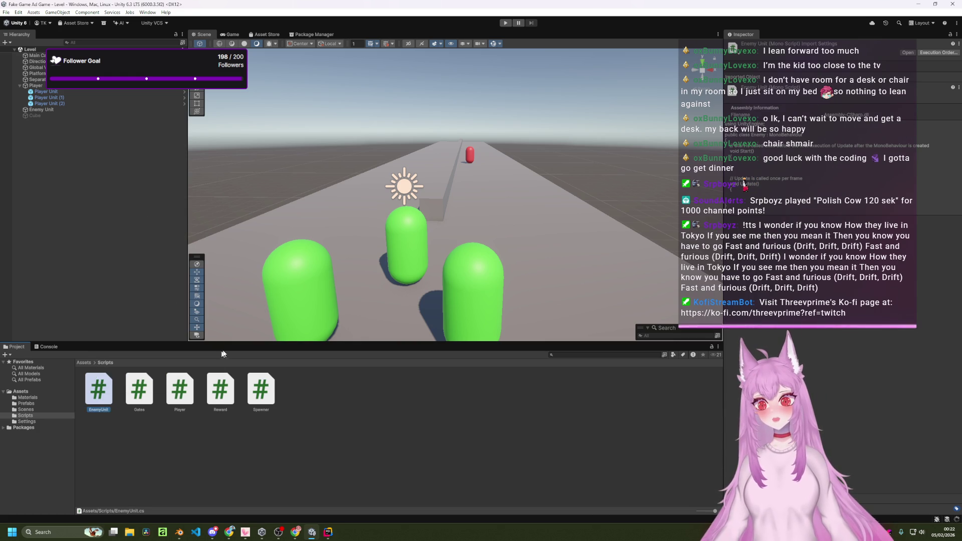
- Create a new MonoBehaviour script named PlayerUnit in the Scripts folder
right_click(331, 411)
mouse_move(392, 197)
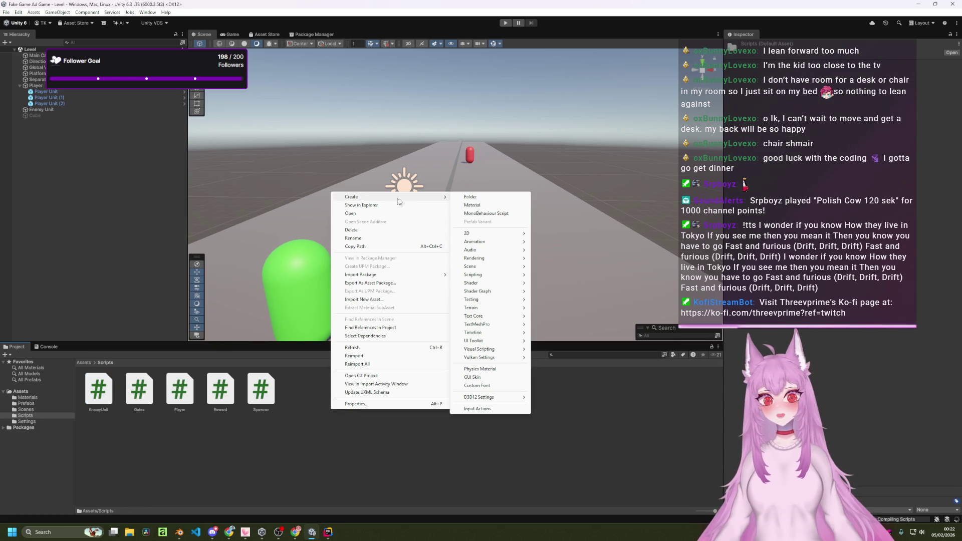
click(491, 215)
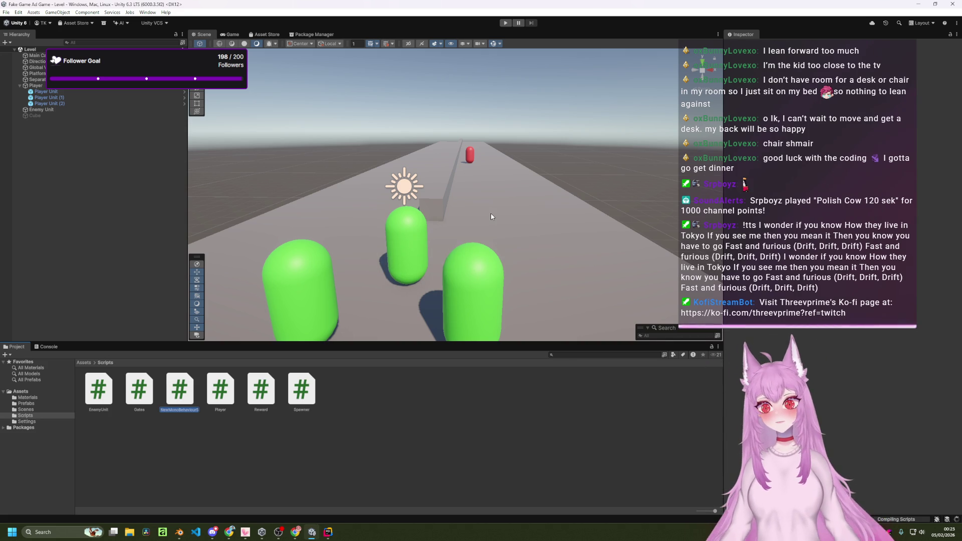
text(Pla)
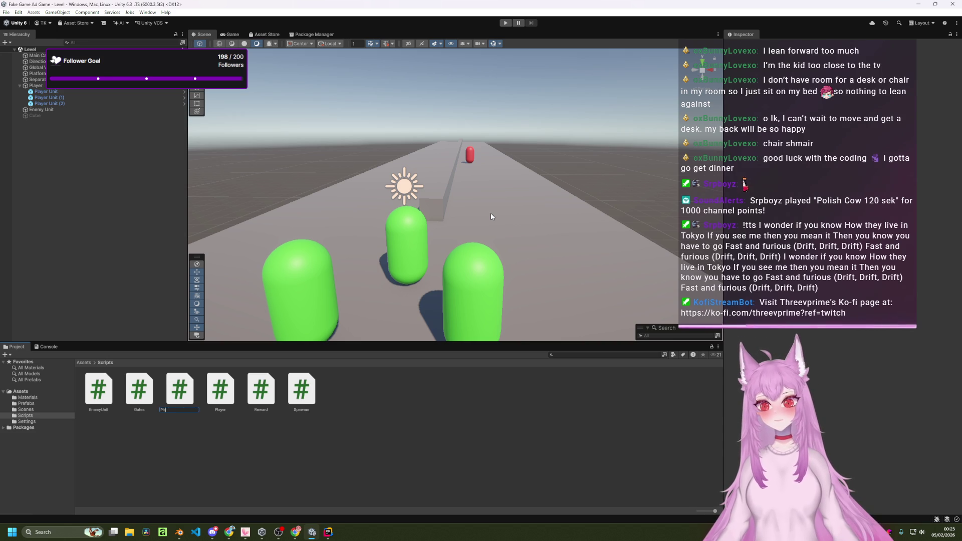
text(PlrUnit)
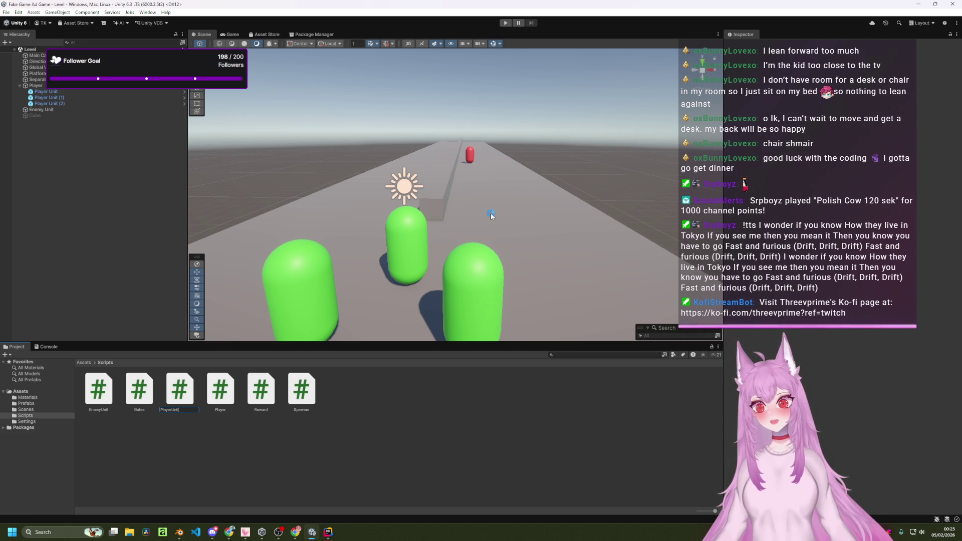
key(Return)
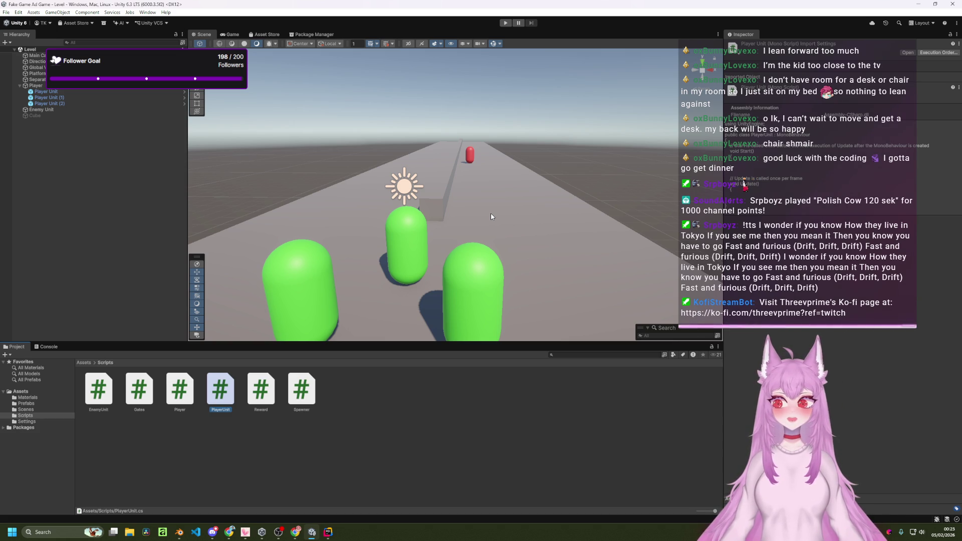
- Delete the Cube object from the Level scene hierarchy
right_click(68, 116)
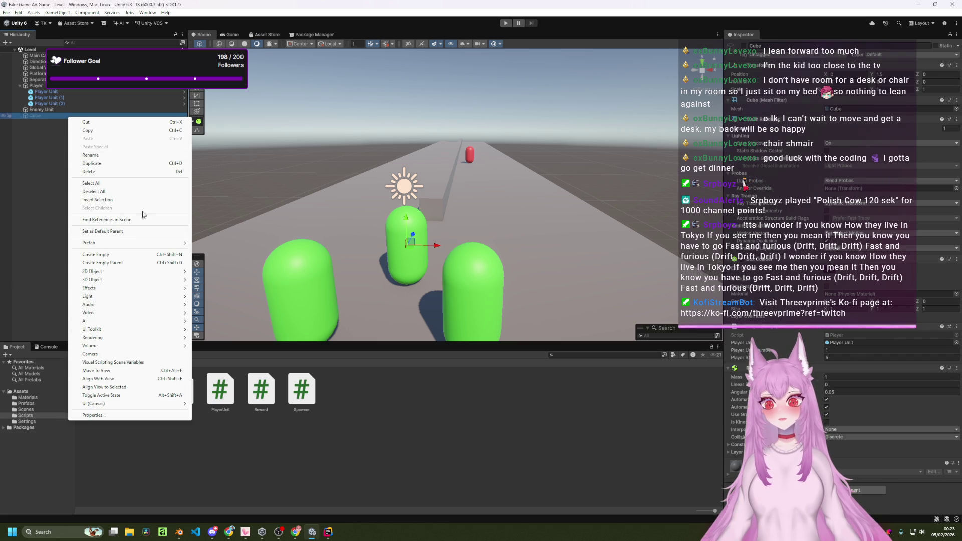
click(113, 171)
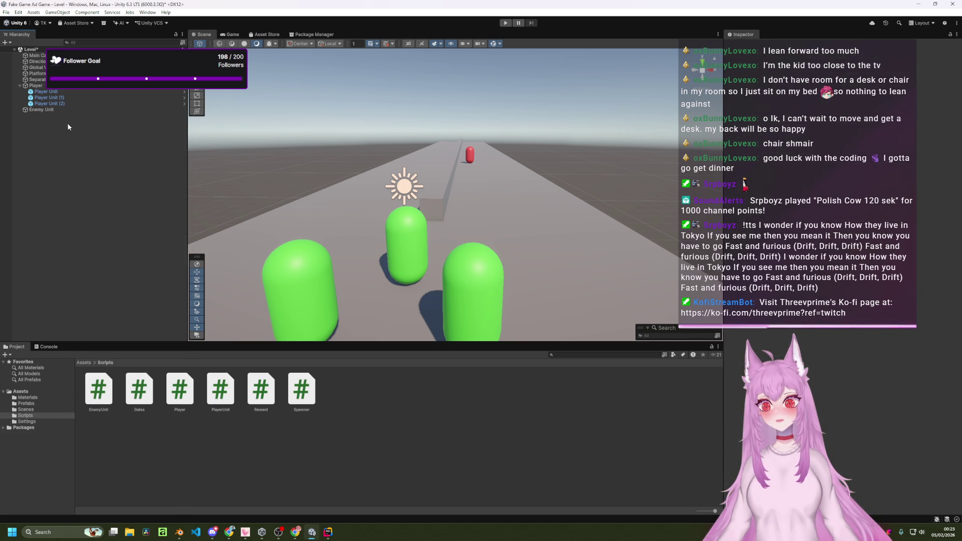
click(43, 110)
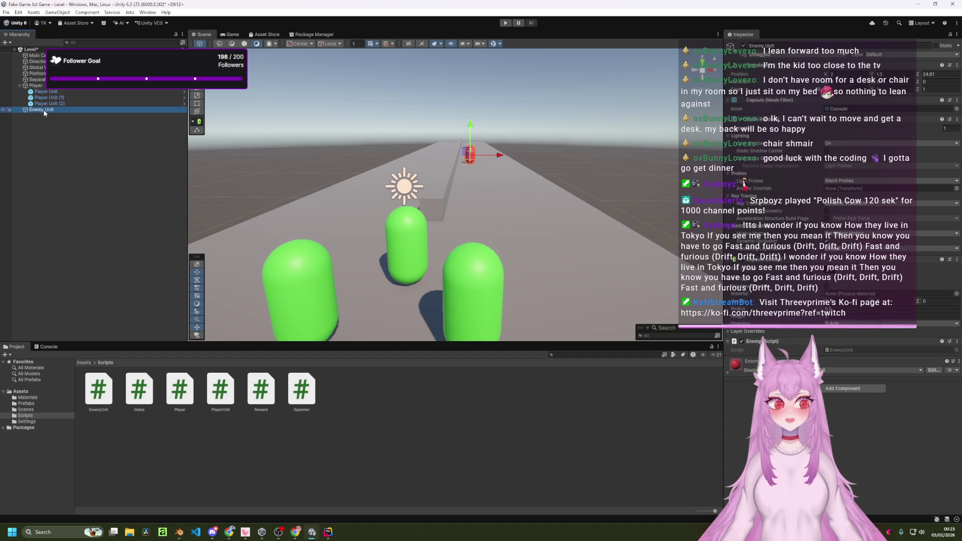
click(58, 170)
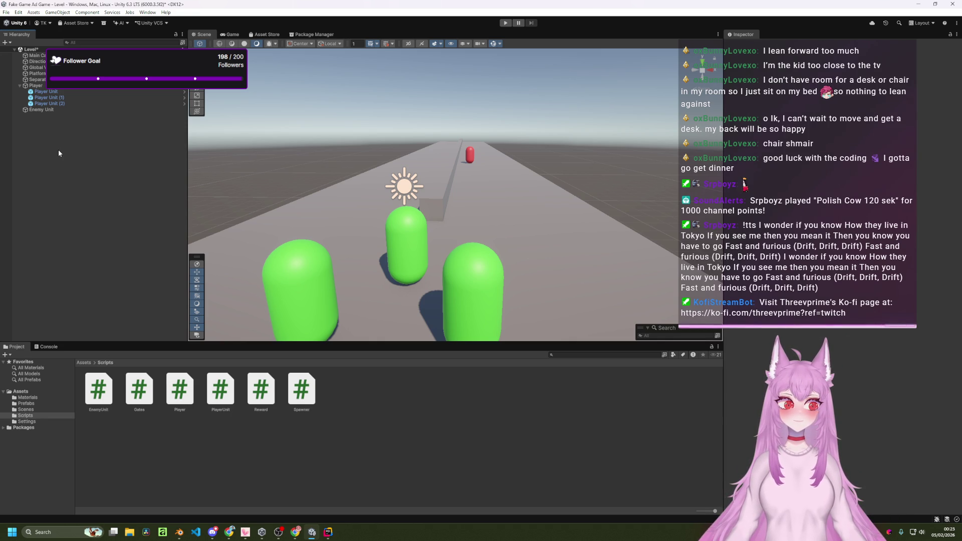
- Select the Player object and bring Player.cs up in Rider
click(48, 89)
click(49, 88)
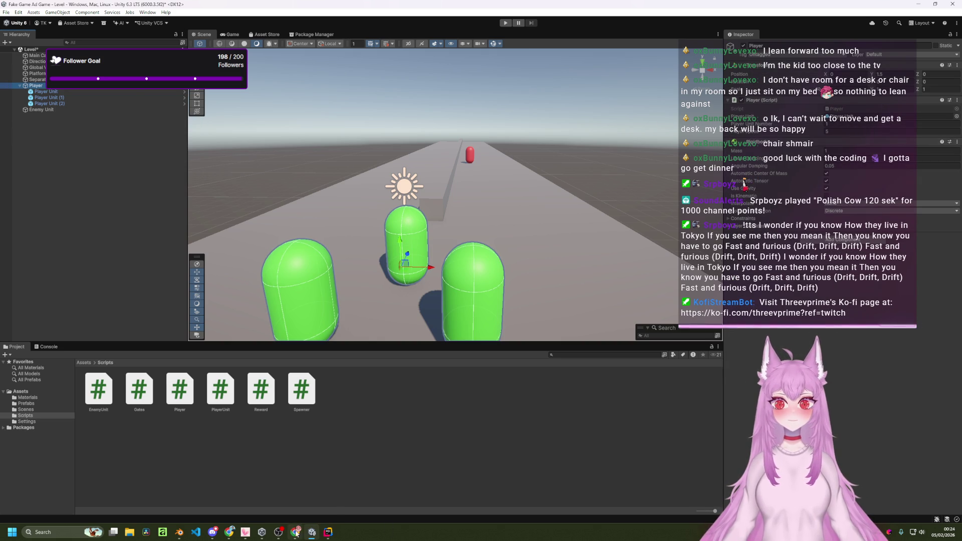
mouse_move(295, 532)
click(338, 496)
- Change playerUnitNumber in Player.cs from 1 to 3, then return to Unity
click(330, 156)
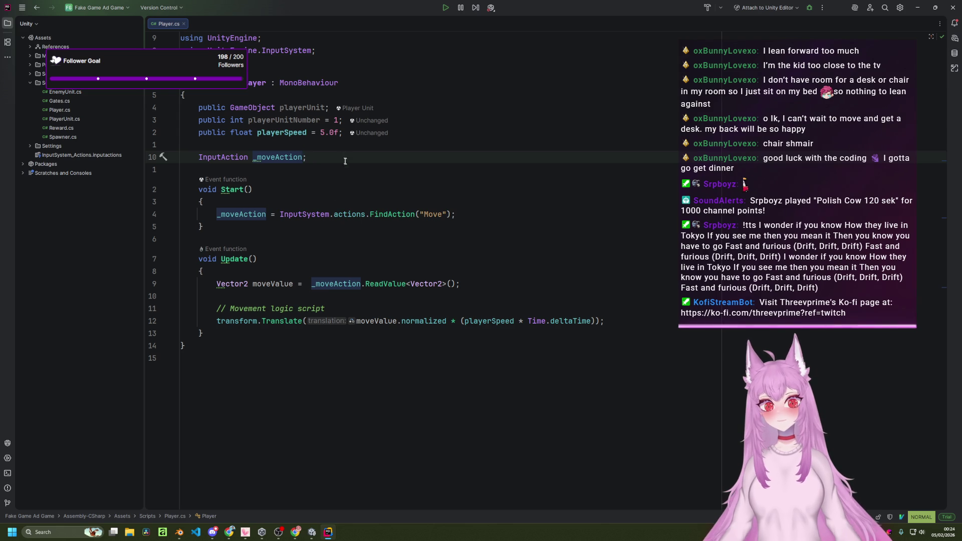
click(337, 120)
key(r)
key(3)
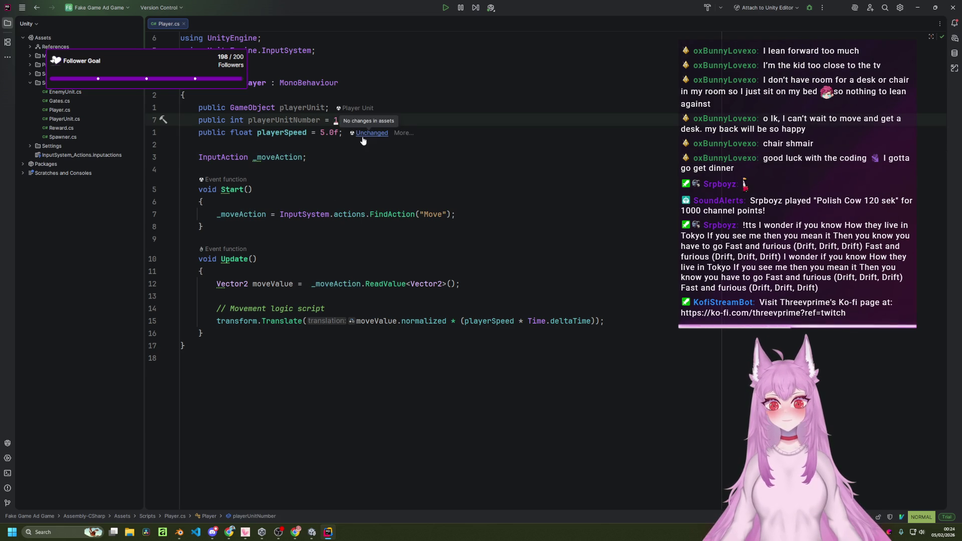
key(alt+Tab)
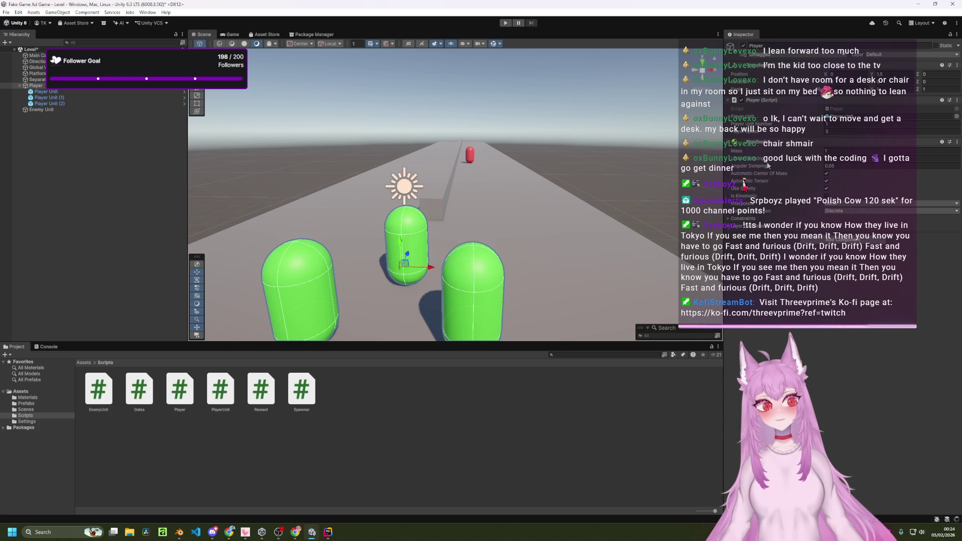
- Assign the Player Unit prefab from Assets/Prefabs to the Player object's Player Unit field
click(957, 100)
key(Escape)
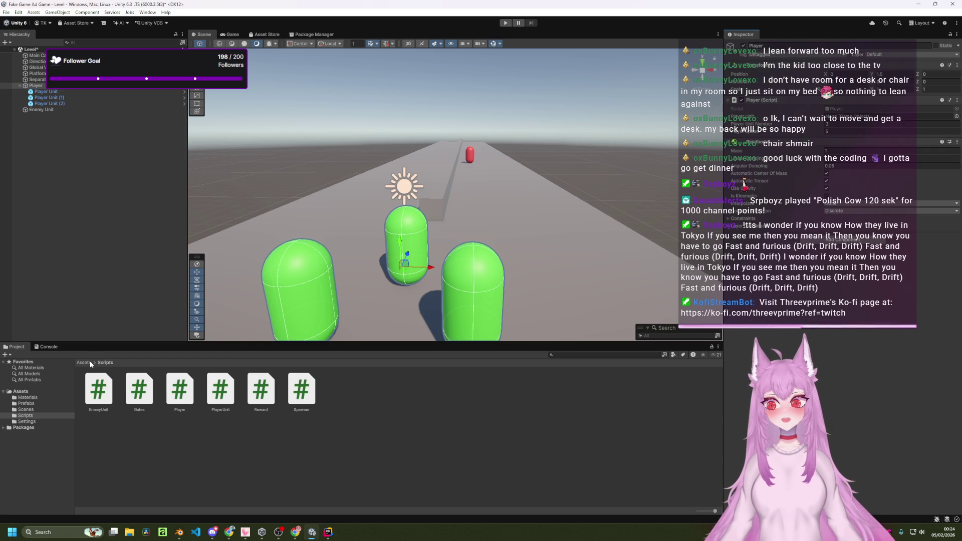
key(BackSpace)
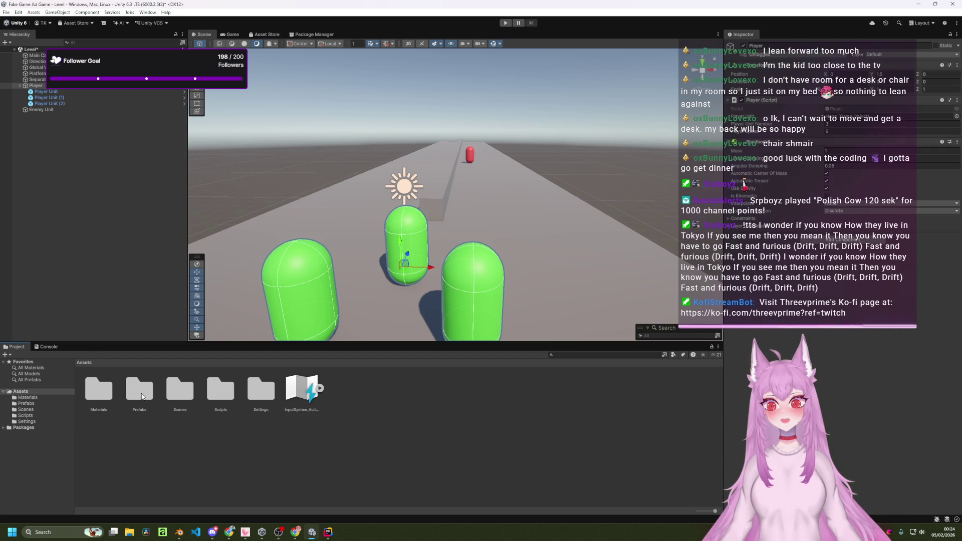
double_click(139, 391)
click(55, 85)
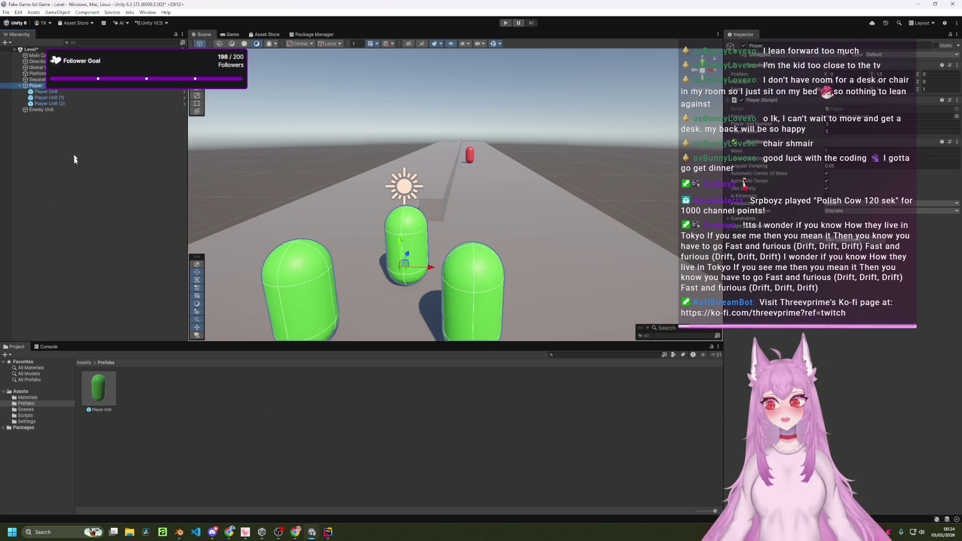
drag(854, 129, 854, 119)
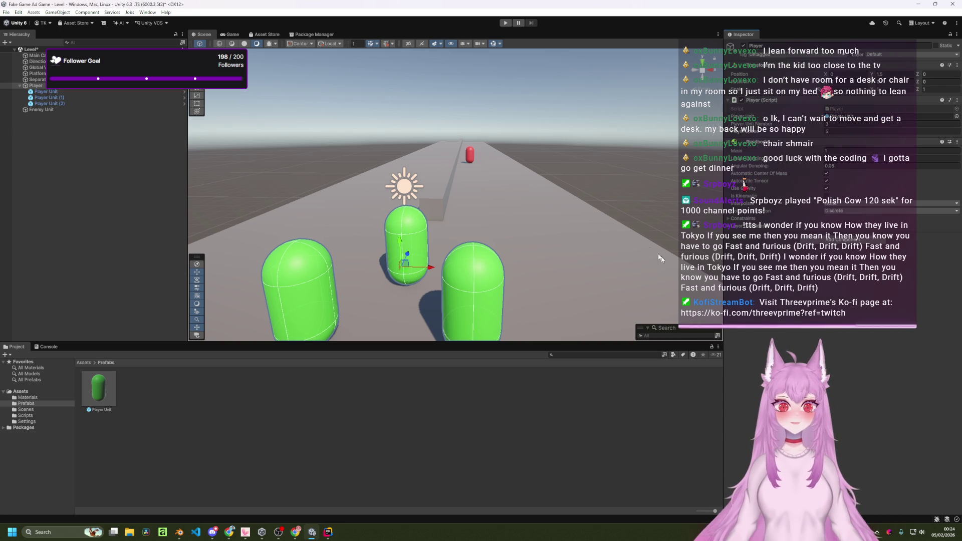
- Orbit and zoom the Scene view to inspect the three green units on the track
click(593, 185)
scroll(551, 222, down, 5)
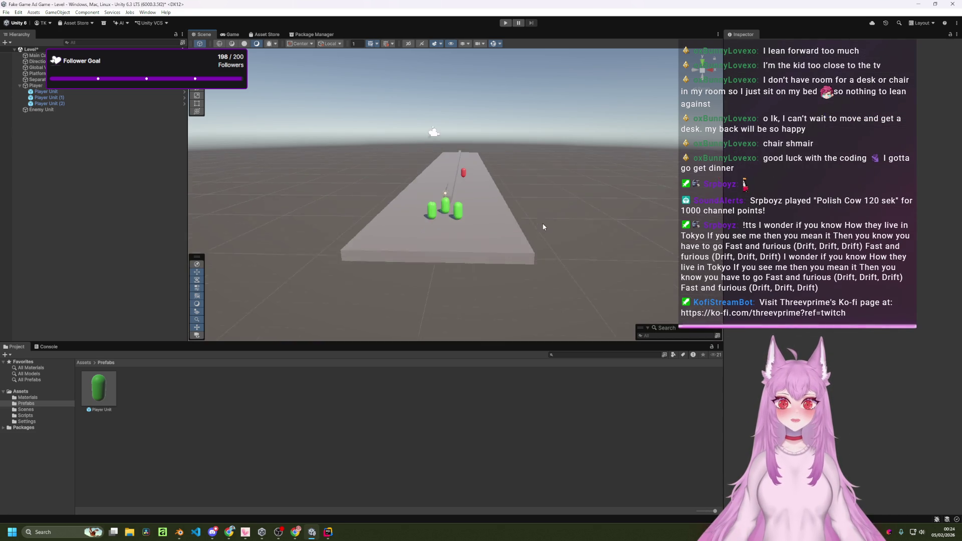
scroll(543, 223, up, 3)
scroll(536, 210, down, 5)
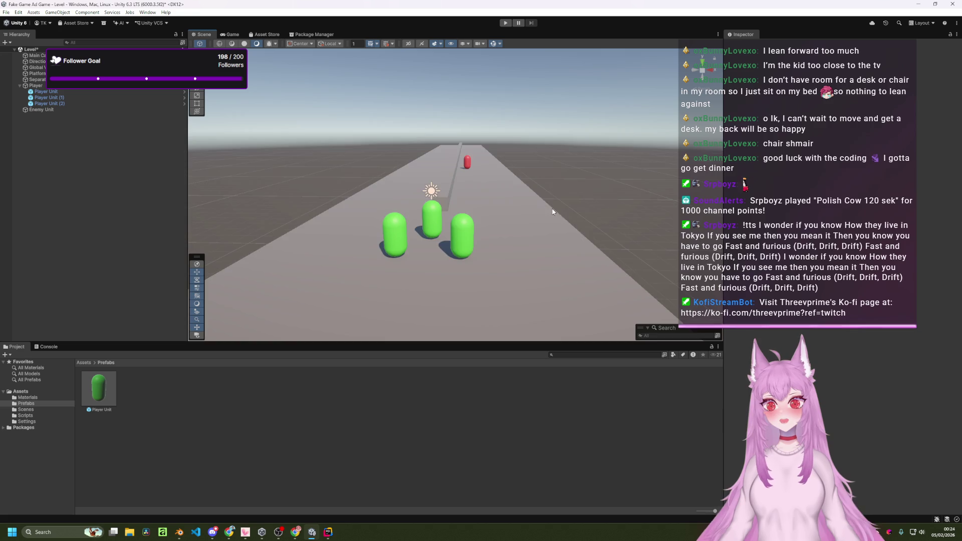
scroll(531, 193, up, 2)
scroll(531, 196, up, 5)
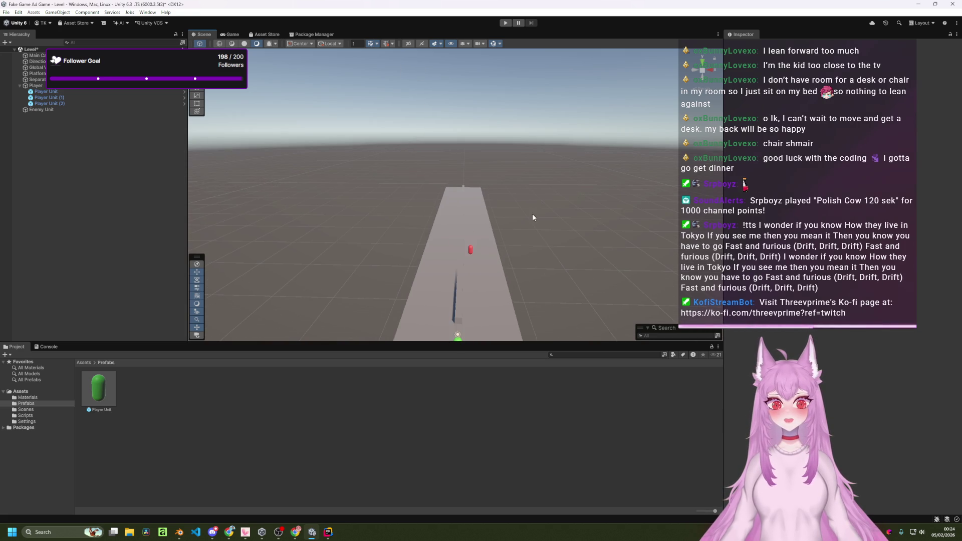
mouse_move(537, 200)
mouse_down()
mouse_move(542, 185)
mouse_move(559, 189)
mouse_move(511, 194)
mouse_move(533, 190)
mouse_move(547, 217)
mouse_up()
scroll(535, 220, up, 2)
scroll(536, 221, down, 2)
scroll(535, 221, down, 2)
scroll(535, 220, up, 2)
scroll(545, 232, up, 2)
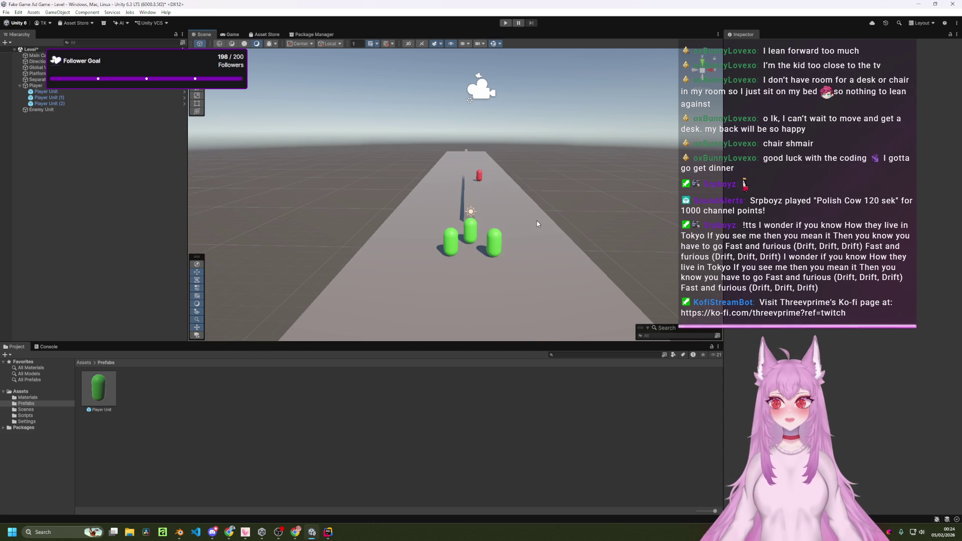
scroll(537, 220, up, 3)
alt+drag(536, 221, 537, 197)
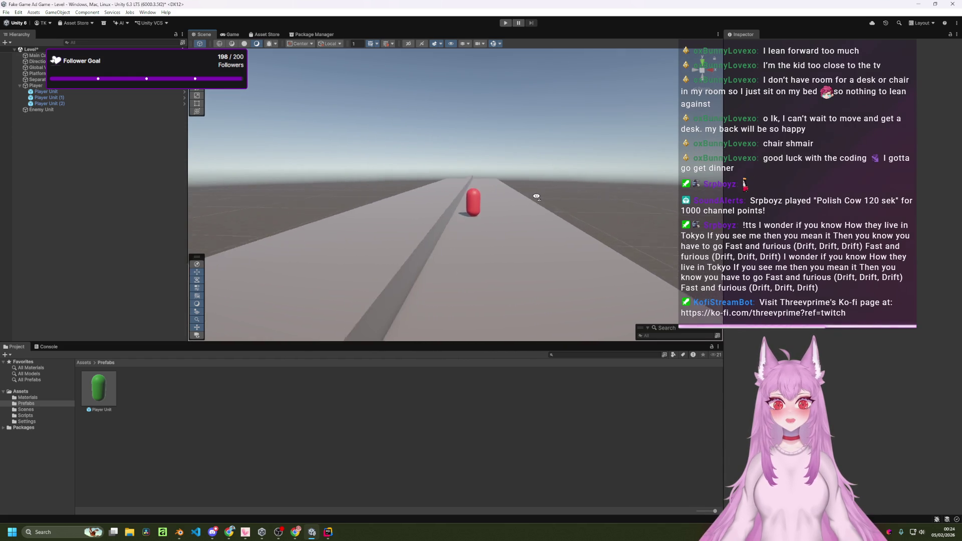
scroll(536, 196, up, 4)
scroll(536, 197, down, 5)
scroll(536, 197, down, 2)
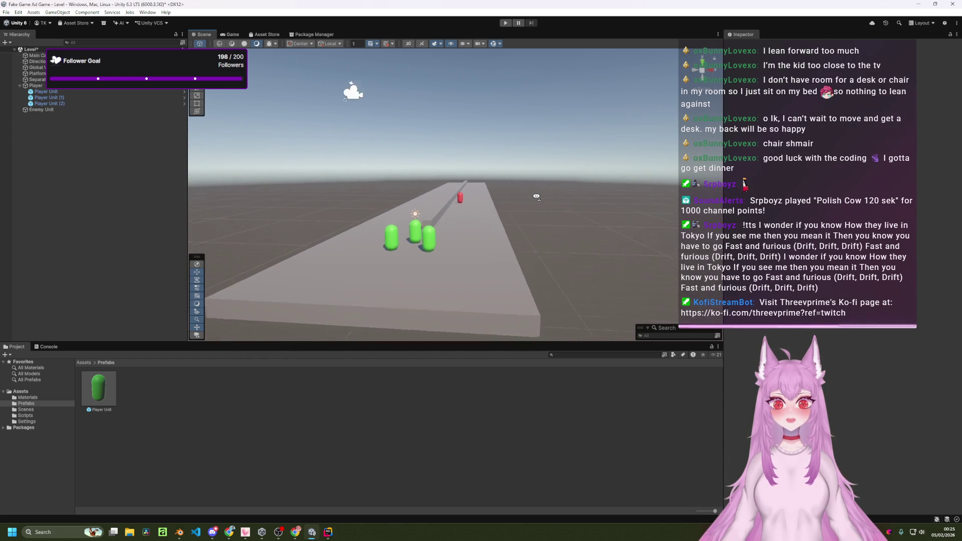
scroll(537, 193, up, 6)
scroll(537, 189, down, 3)
mouse_move(537, 189)
alt+mouse_down()
mouse_move(545, 303)
mouse_move(547, 244)
mouse_move(547, 259)
alt+mouse_up()
scroll(542, 254, up, 1)
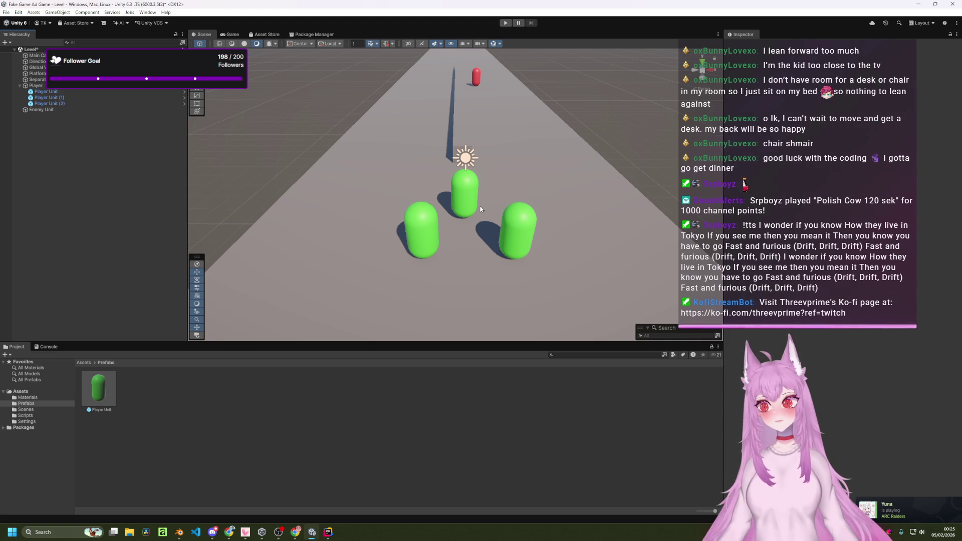
scroll(510, 194, down, 2)
scroll(510, 194, up, 5)
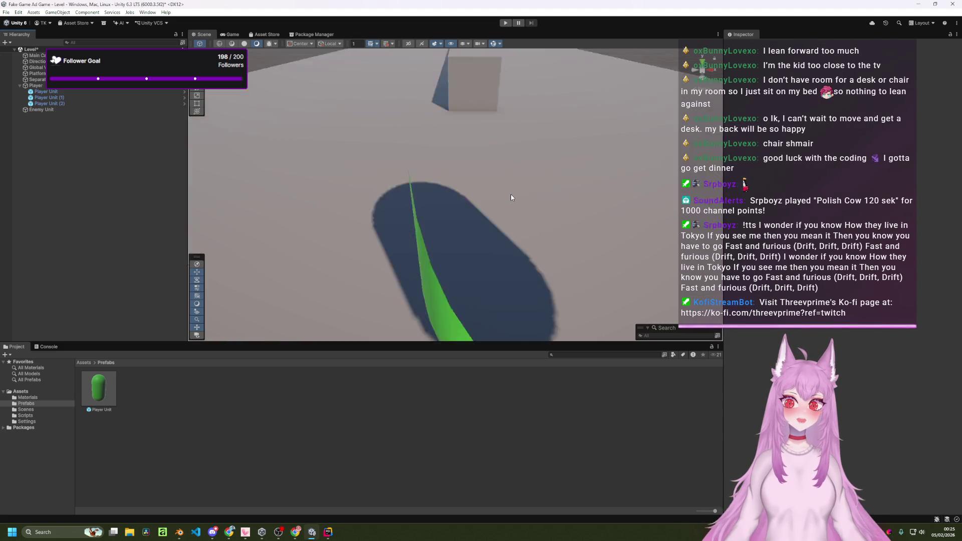
scroll(510, 194, down, 4)
mouse_move(510, 193)
mouse_down()
mouse_move(429, 176)
mouse_move(596, 180)
mouse_up()
- Delete the three Player Unit instances from the Hierarchy
right_click(120, 178)
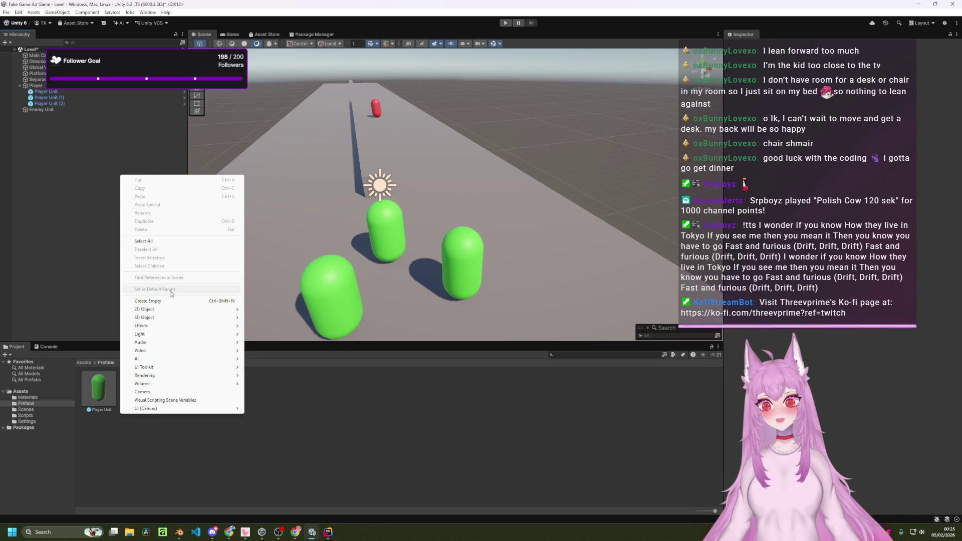
mouse_move(185, 318)
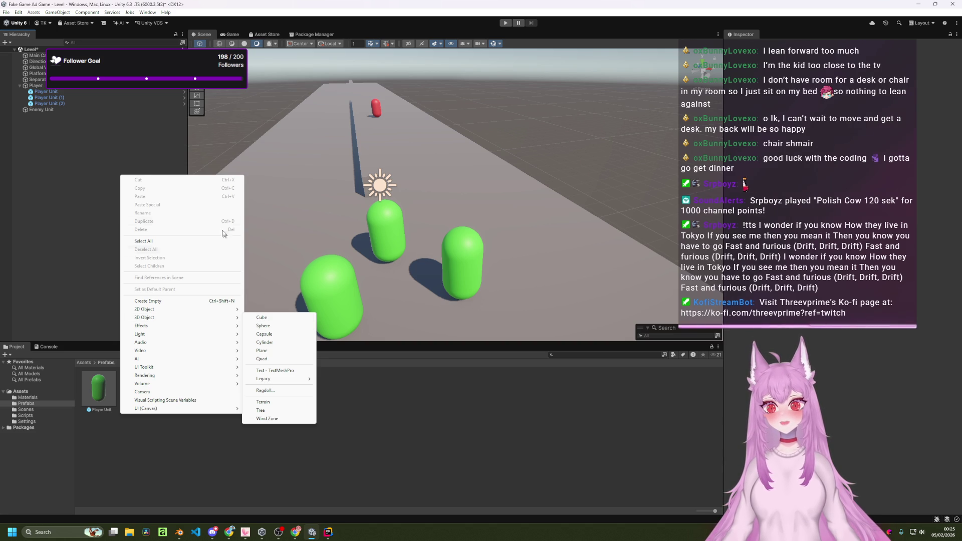
click(67, 150)
click(64, 92)
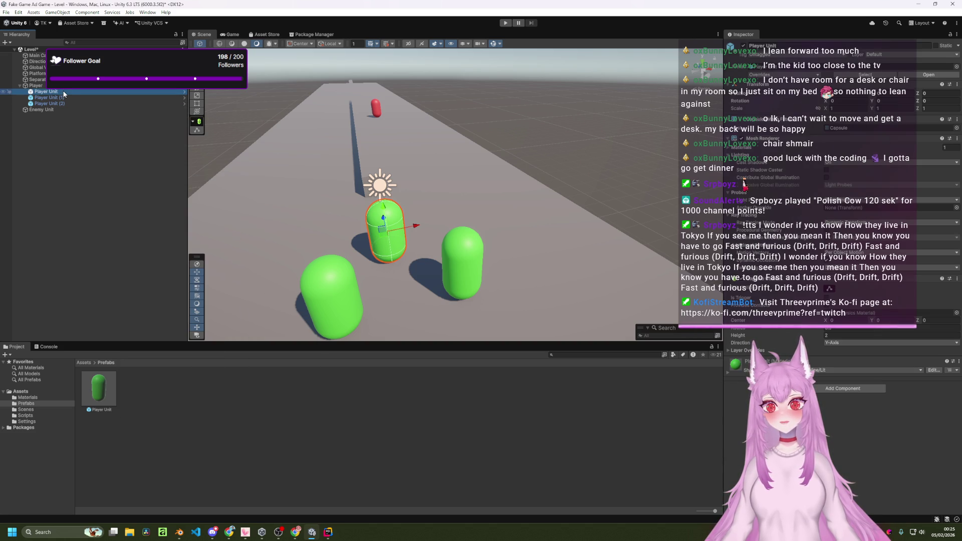
shift+click(67, 103)
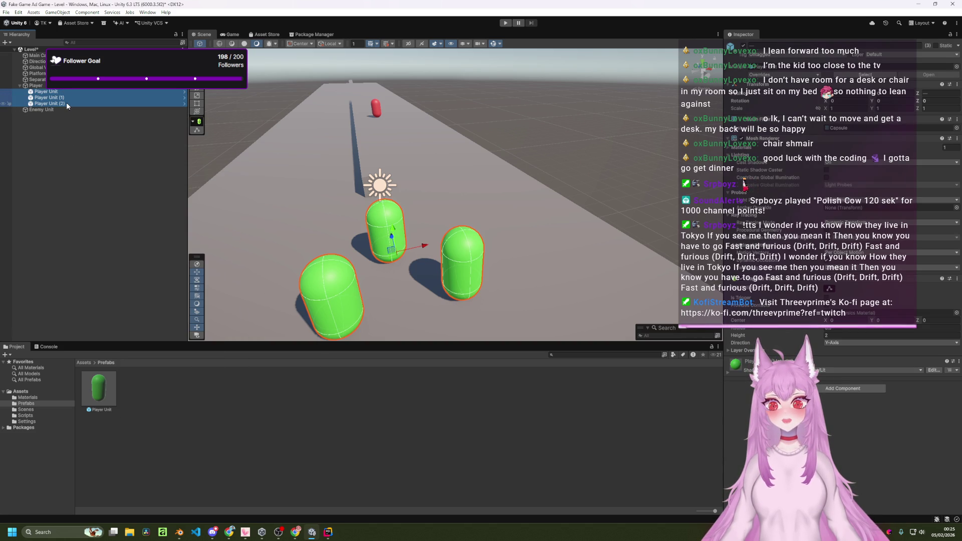
key(Delete)
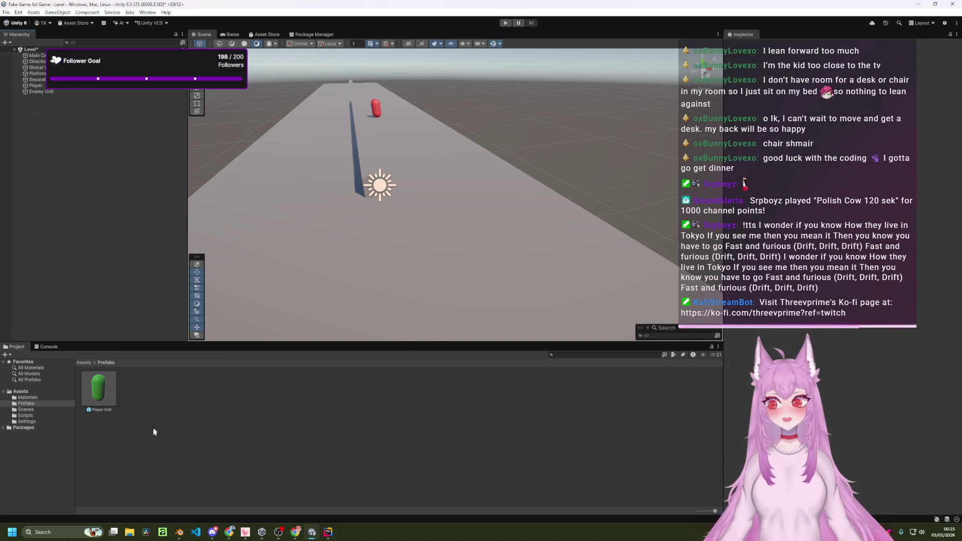
- Drag the Player Unit prefab into the Hierarchy as a single new instance
click(106, 389)
right_click(106, 389)
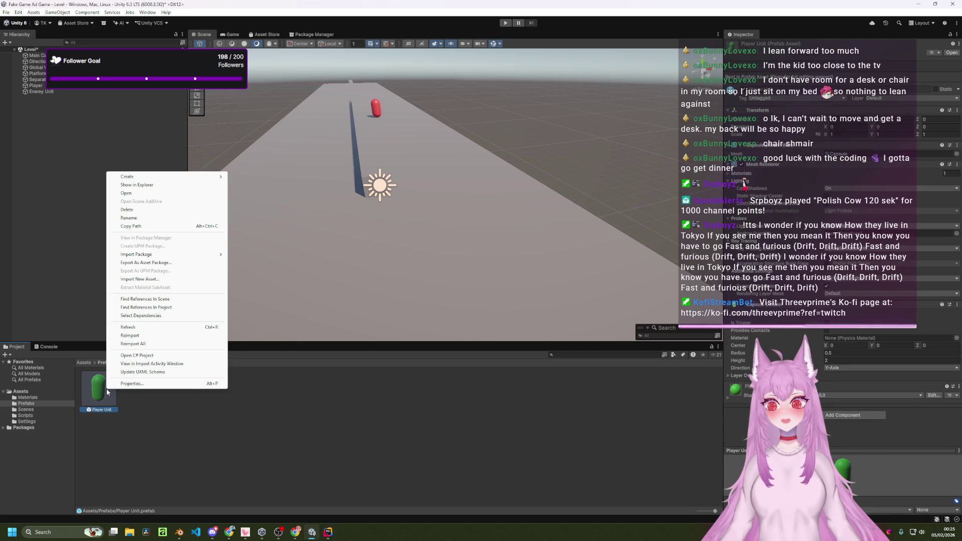
click(103, 390)
mouse_move(106, 329)
mouse_down()
mouse_move(80, 168)
mouse_move(108, 300)
mouse_up()
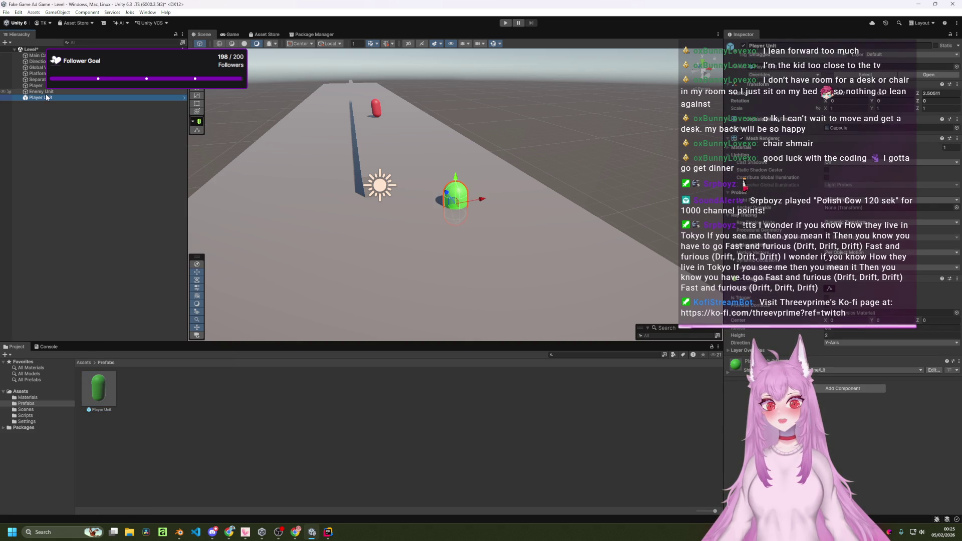
- Copy the Player's Transform position and paste it onto the new Player Unit
click(61, 86)
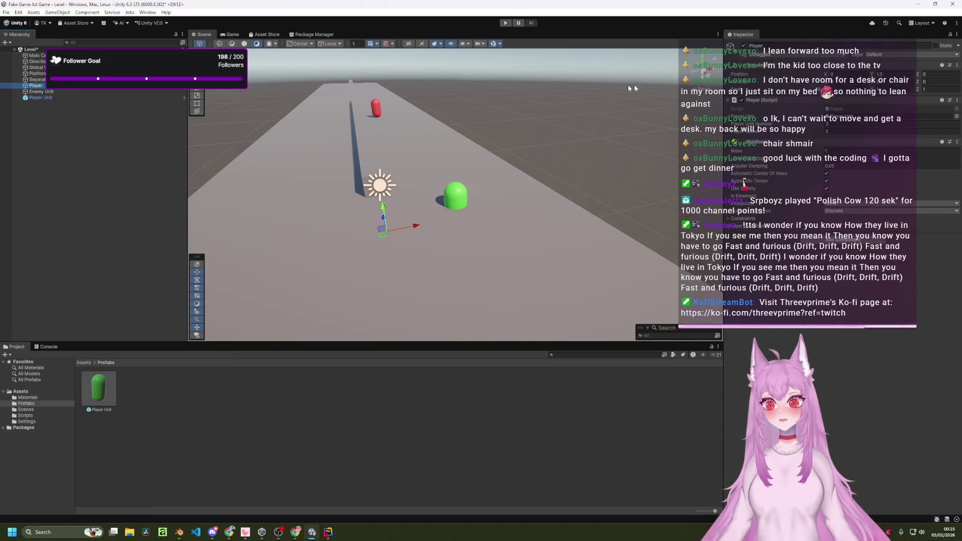
click(957, 65)
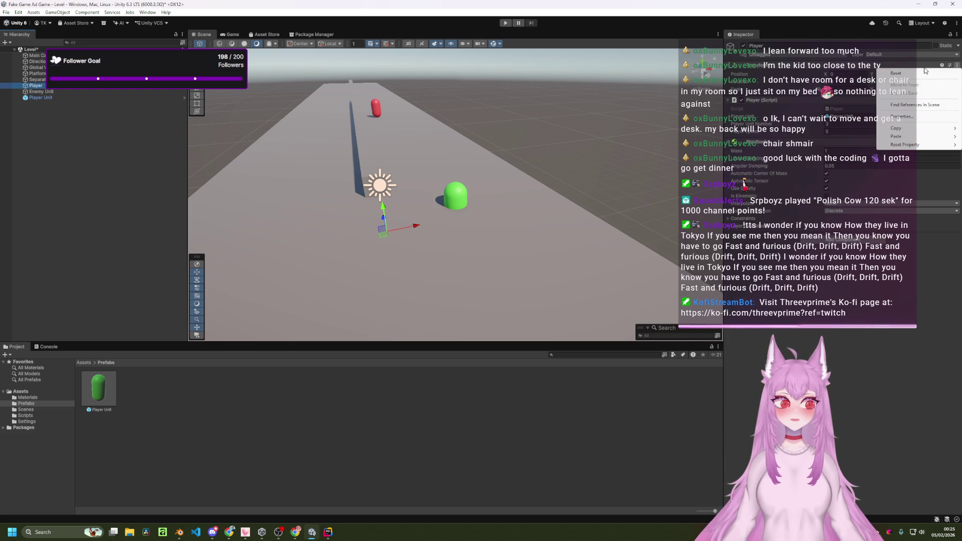
mouse_move(885, 128)
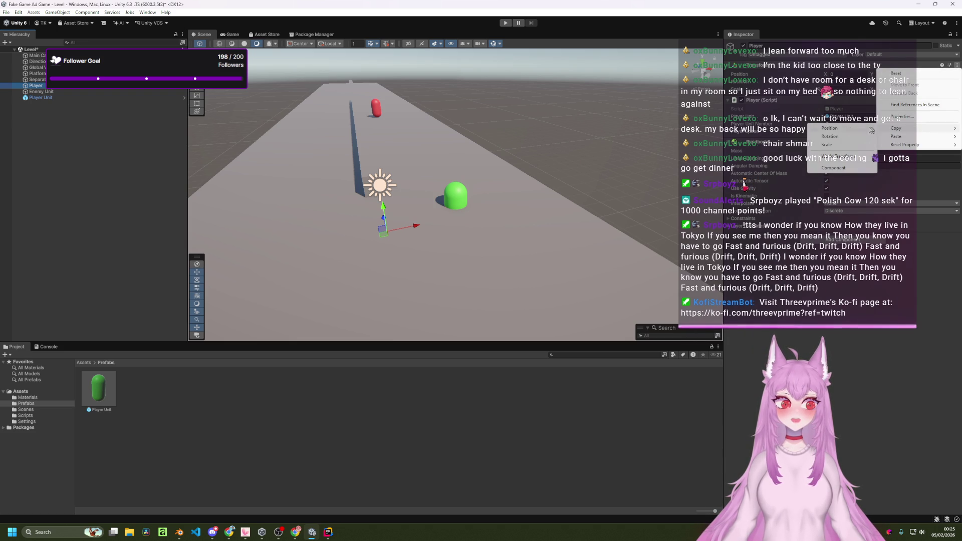
click(830, 129)
click(40, 97)
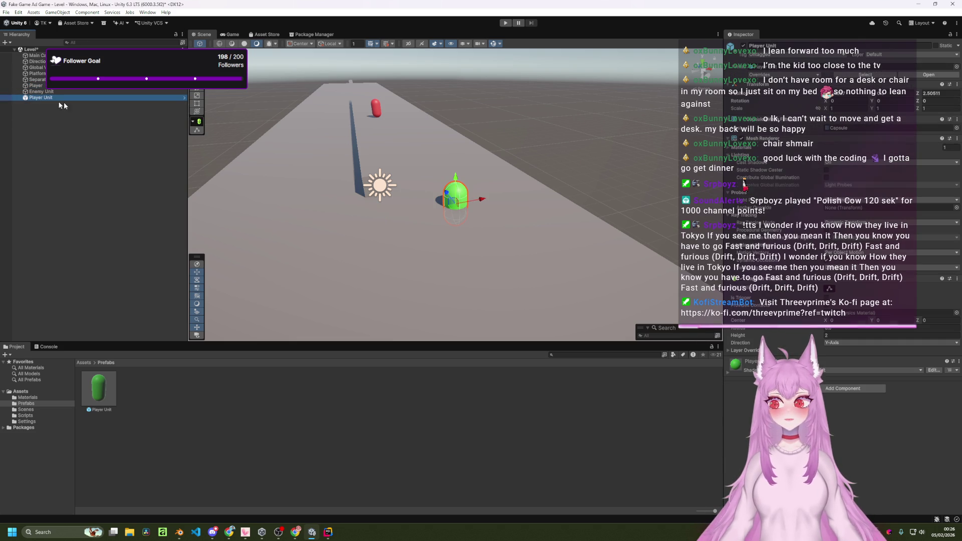
click(956, 85)
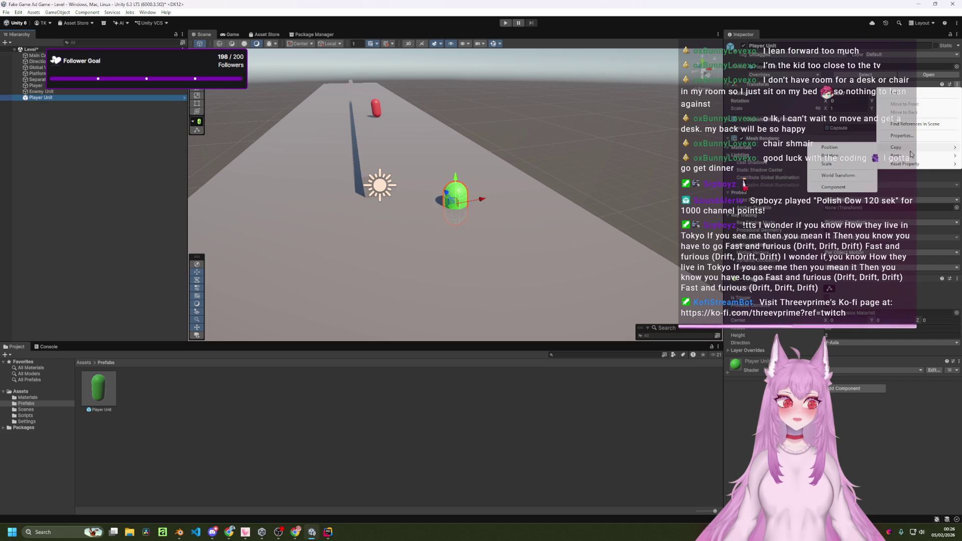
mouse_move(912, 155)
click(837, 159)
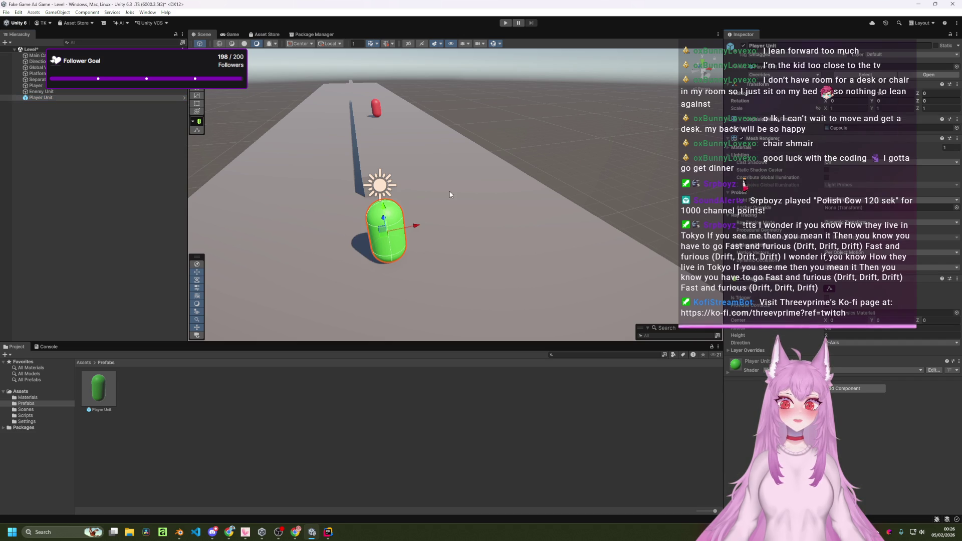
- Inspect the Player Unit instance, turning on its capsule collider editing in the scene
click(570, 142)
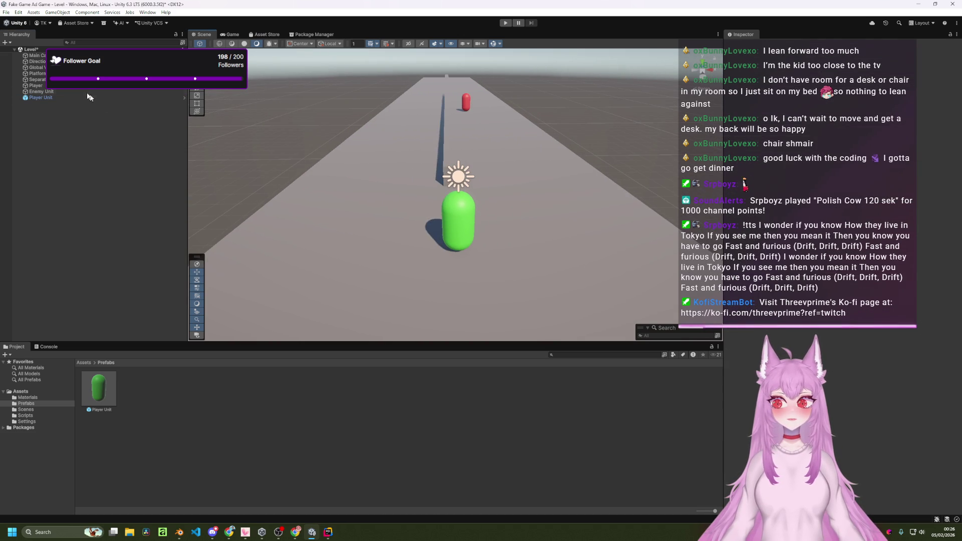
click(72, 98)
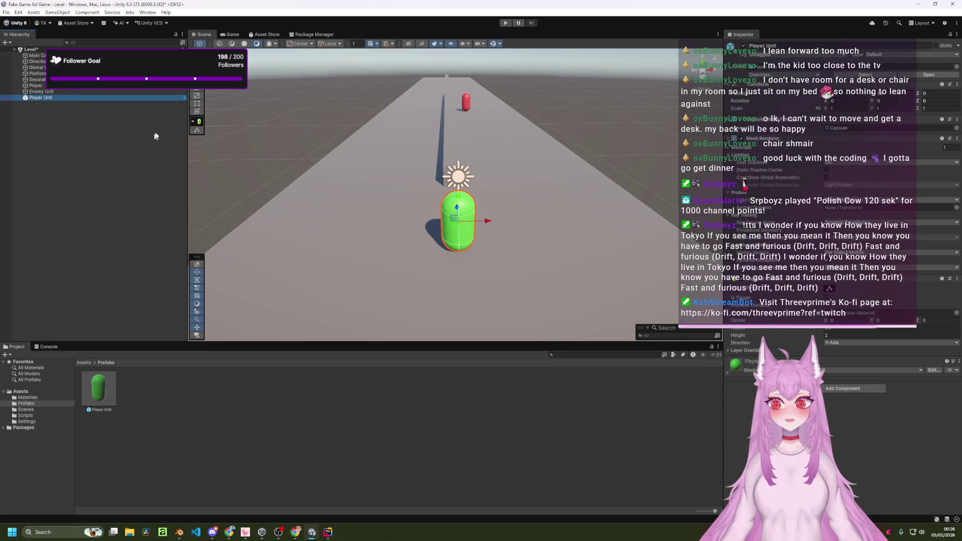
click(198, 121)
right_click(53, 98)
click(27, 154)
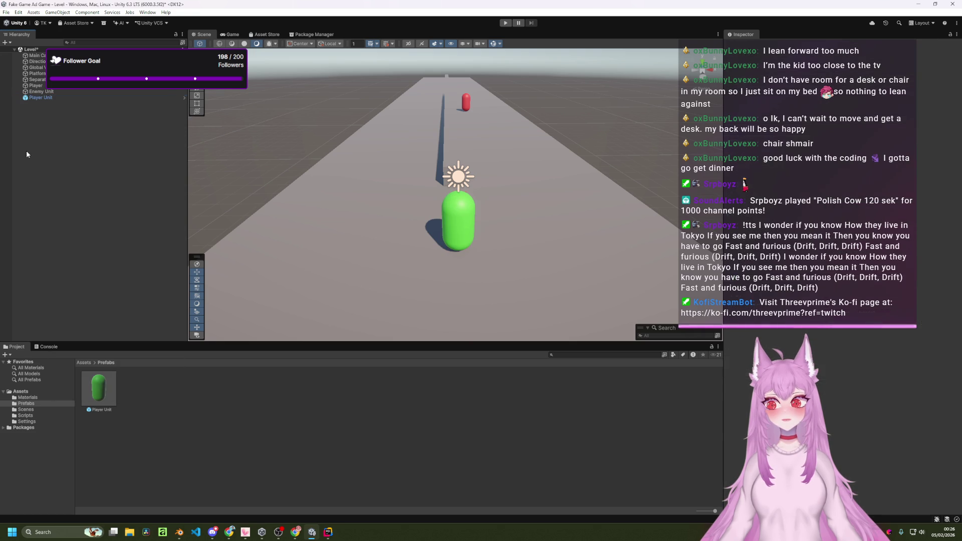
right_click(111, 392)
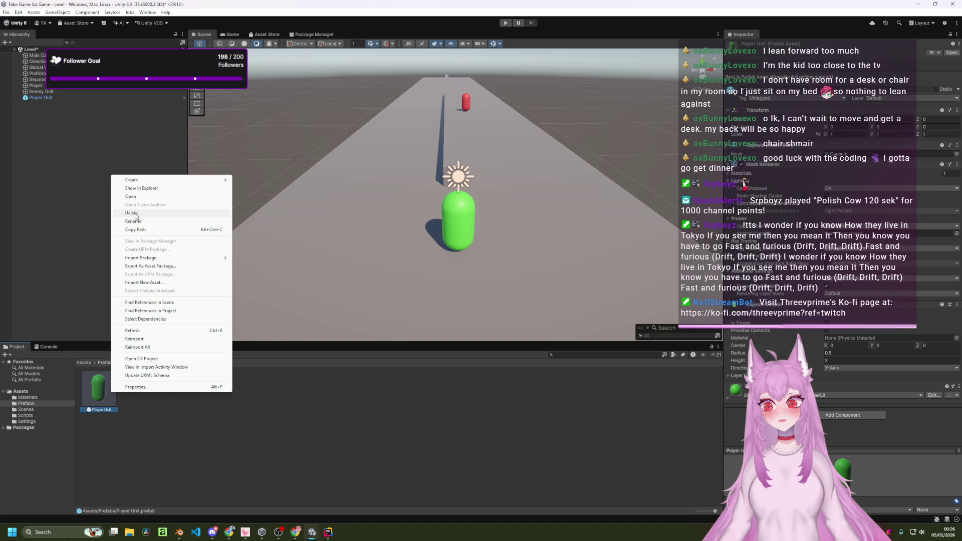
click(73, 178)
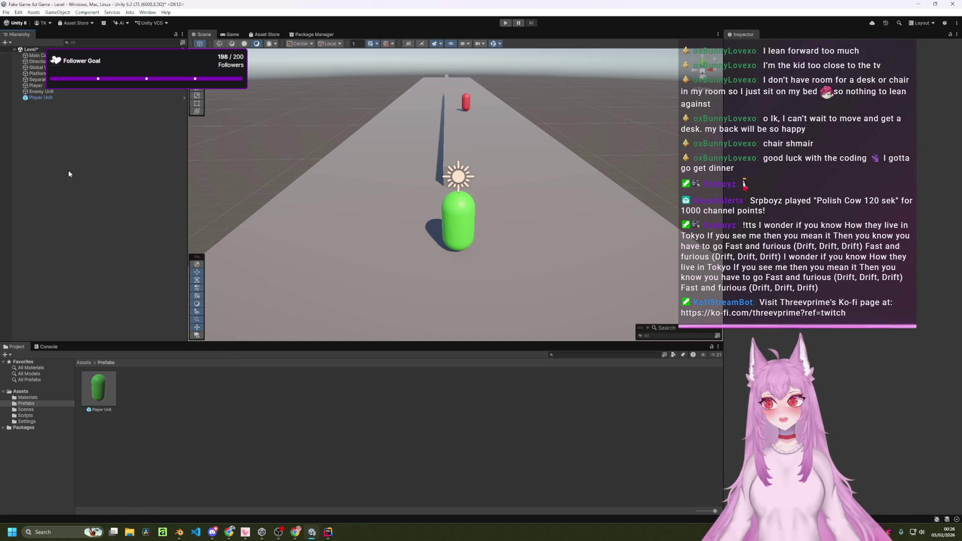
click(58, 97)
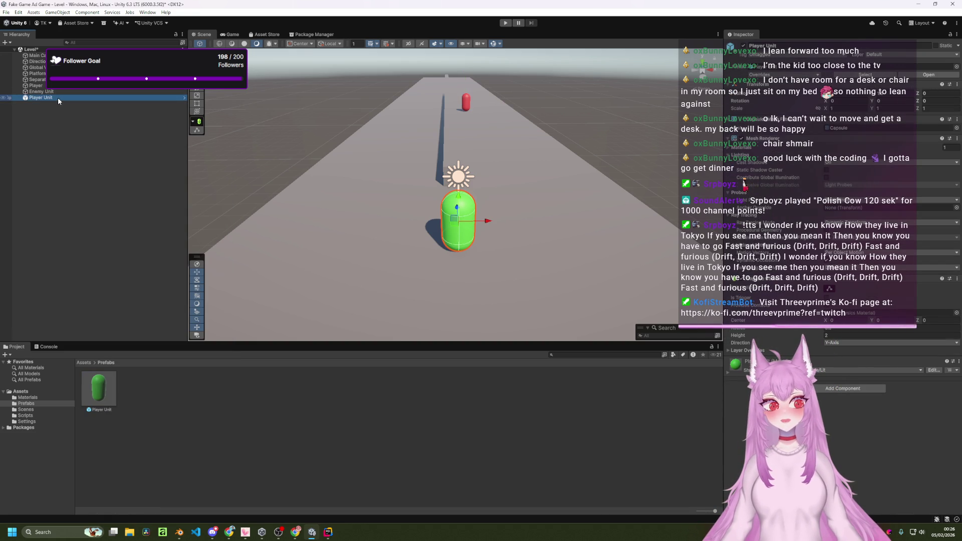
scroll(399, 233, down, 3)
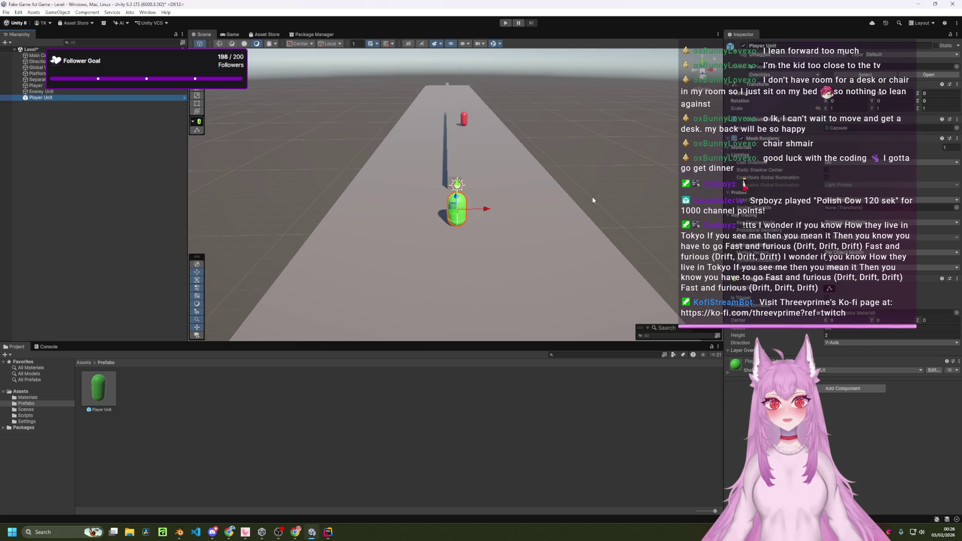
click(593, 200)
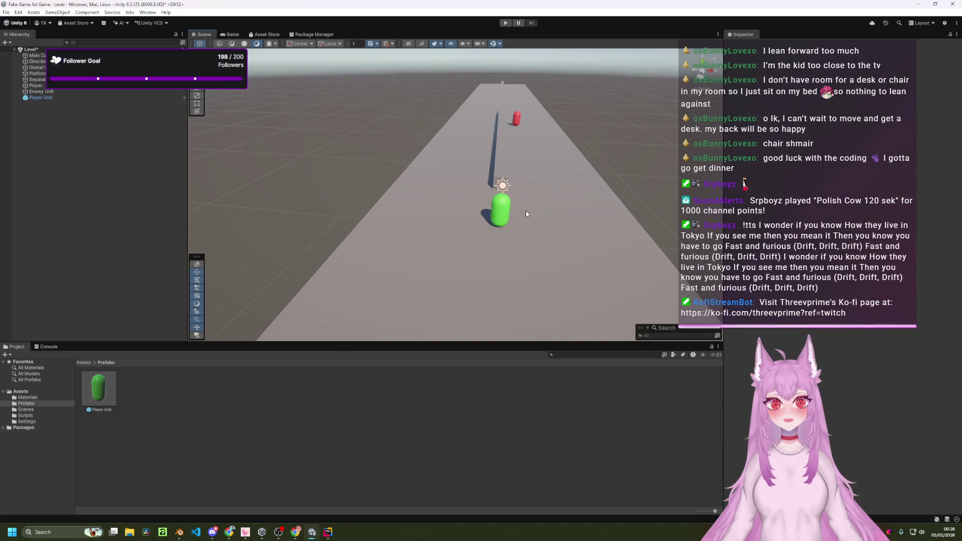
scroll(570, 211, up, 5)
scroll(569, 211, down, 3)
mouse_move(569, 211)
mouse_down()
mouse_move(446, 194)
mouse_move(429, 176)
mouse_move(507, 180)
mouse_move(416, 171)
mouse_up()
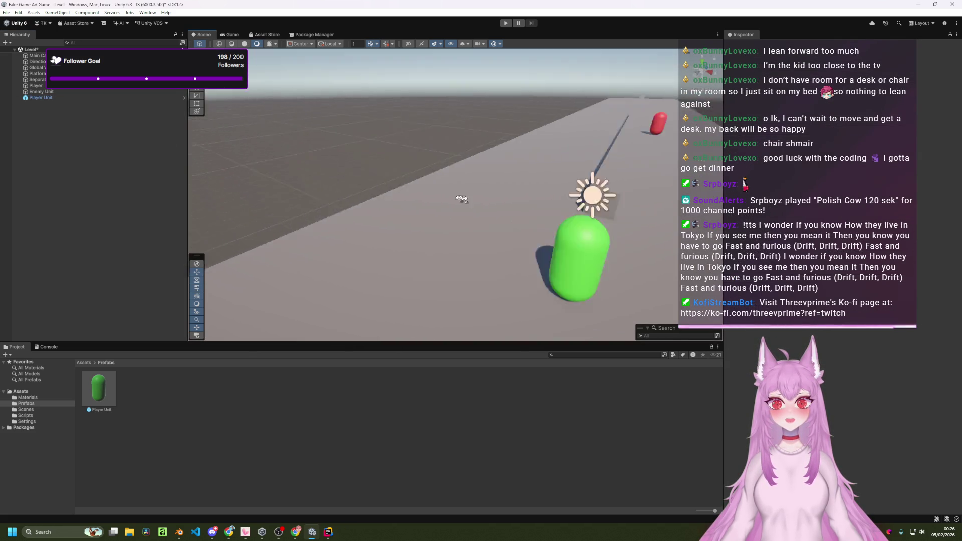
scroll(450, 195, up, 2)
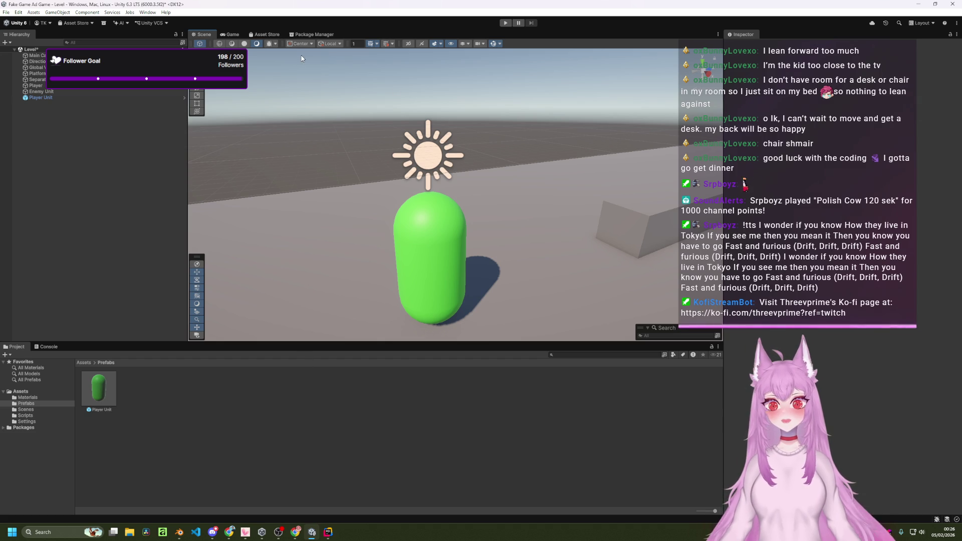
mouse_move(338, 98)
mouse_down()
mouse_move(482, 108)
mouse_move(325, 36)
mouse_up()
- In Package Manager's My Assets, browse Low Poly: Woods Lifestyle, Free Trees and Fantasy landscape
click(308, 32)
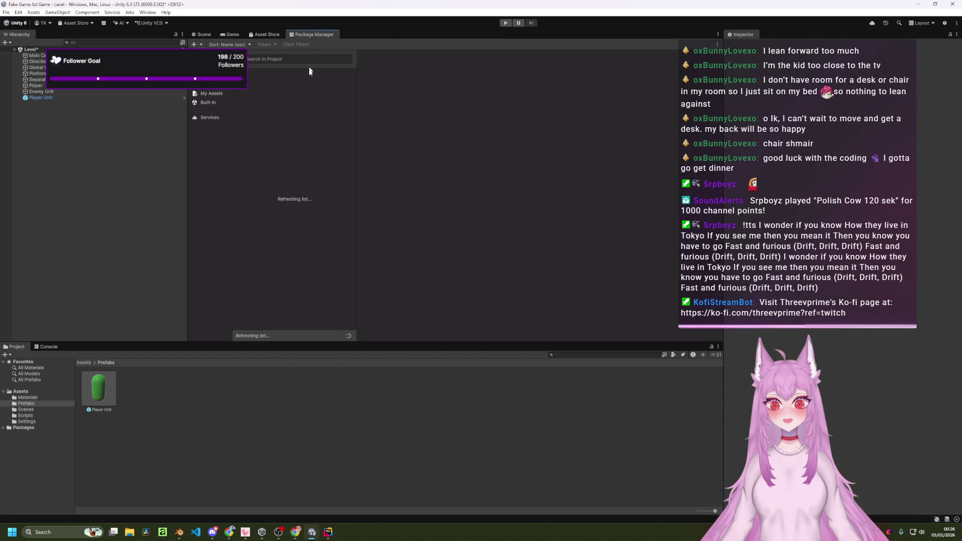
click(206, 94)
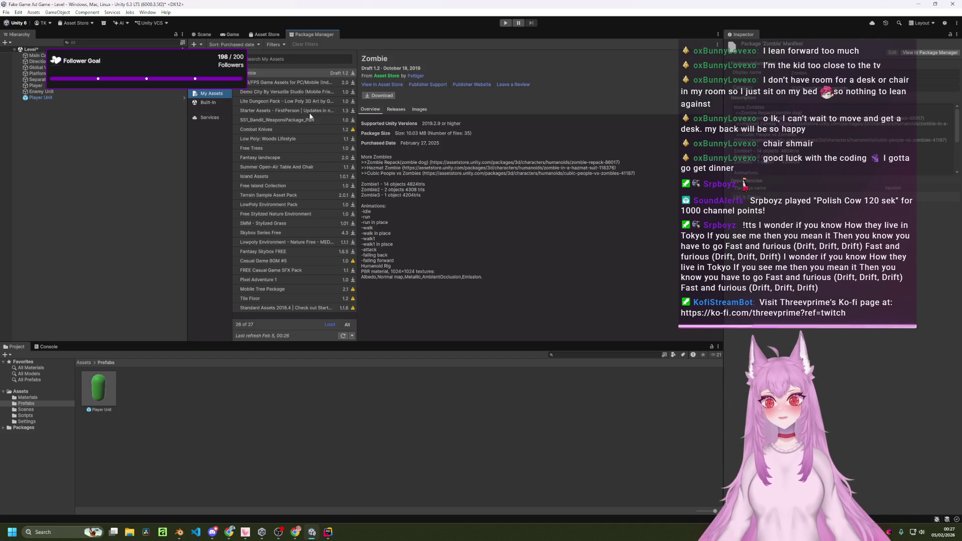
click(280, 139)
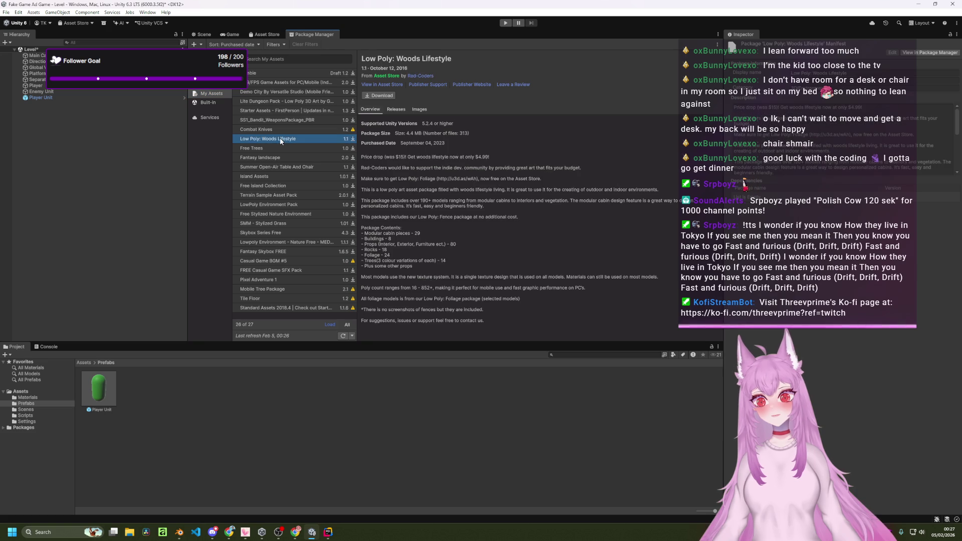
click(280, 147)
click(281, 158)
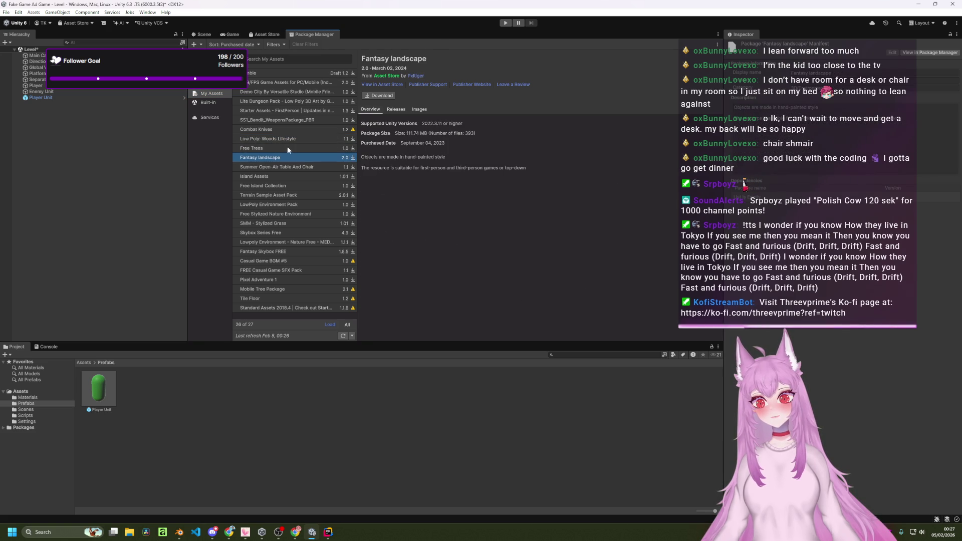
- Show the RPG/FPS Game Assets (Industrial Set v2.0) details and scroll through its Overview
click(282, 84)
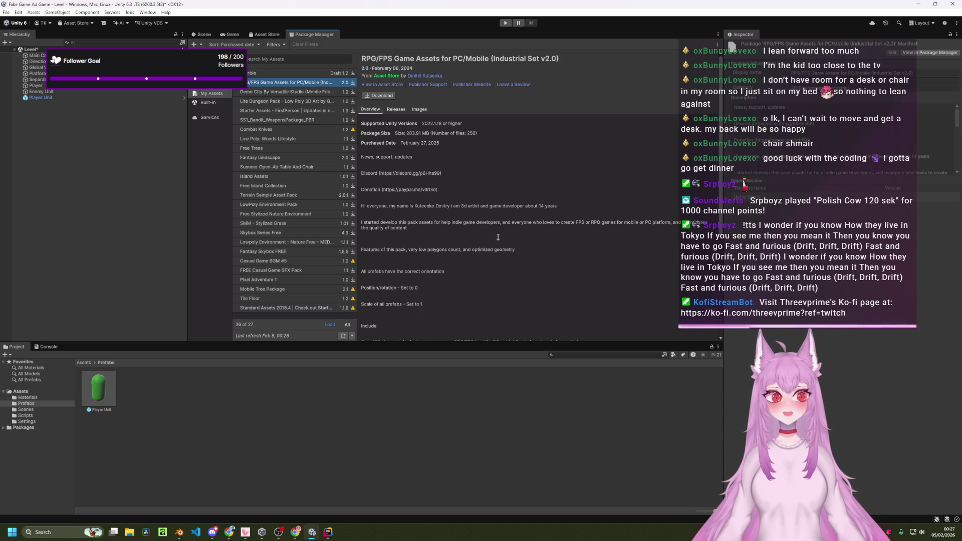
scroll(497, 237, down, 2)
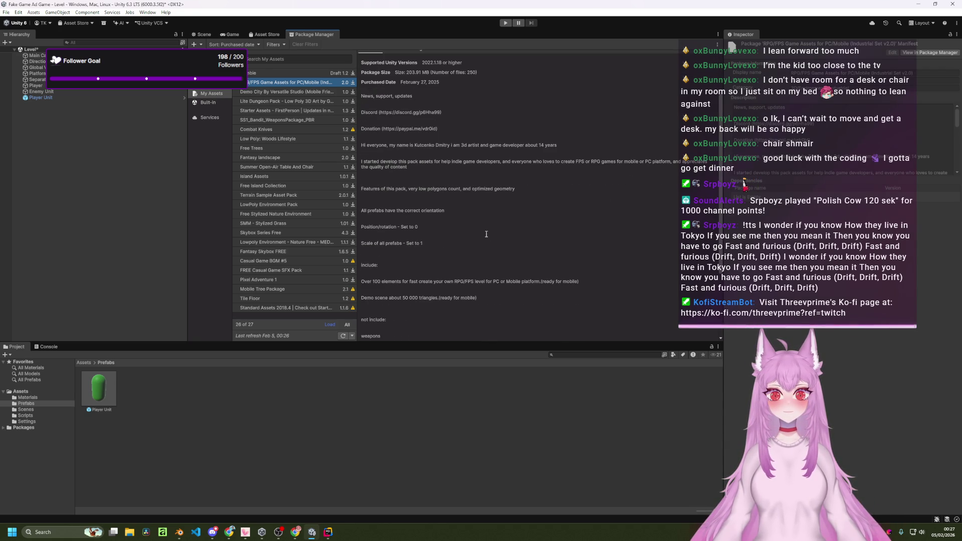
scroll(466, 198, down, 1)
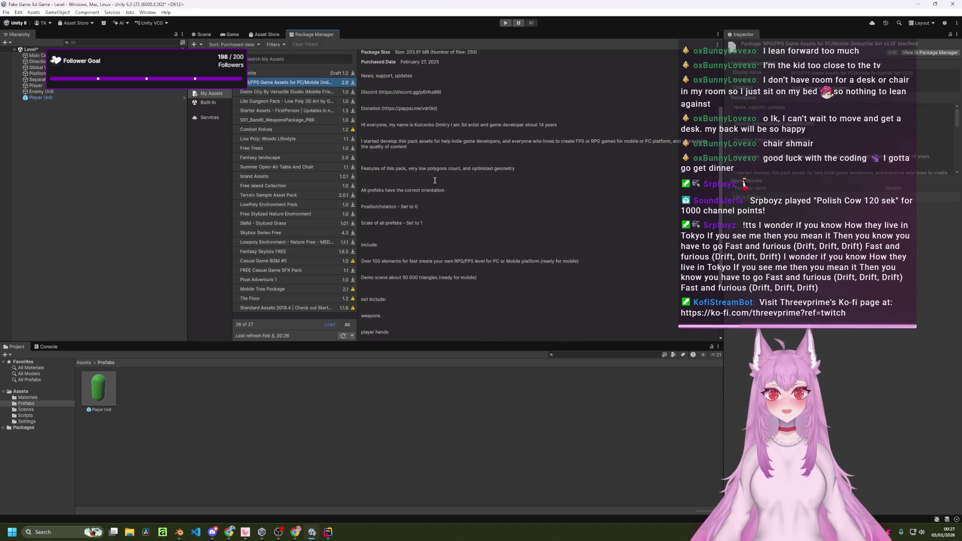
scroll(424, 187, down, 2)
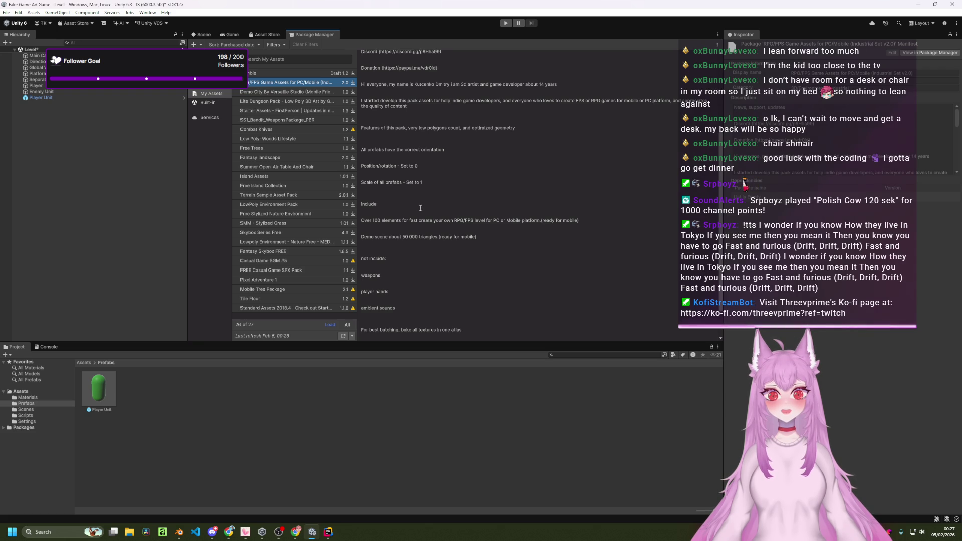
scroll(420, 208, down, 2)
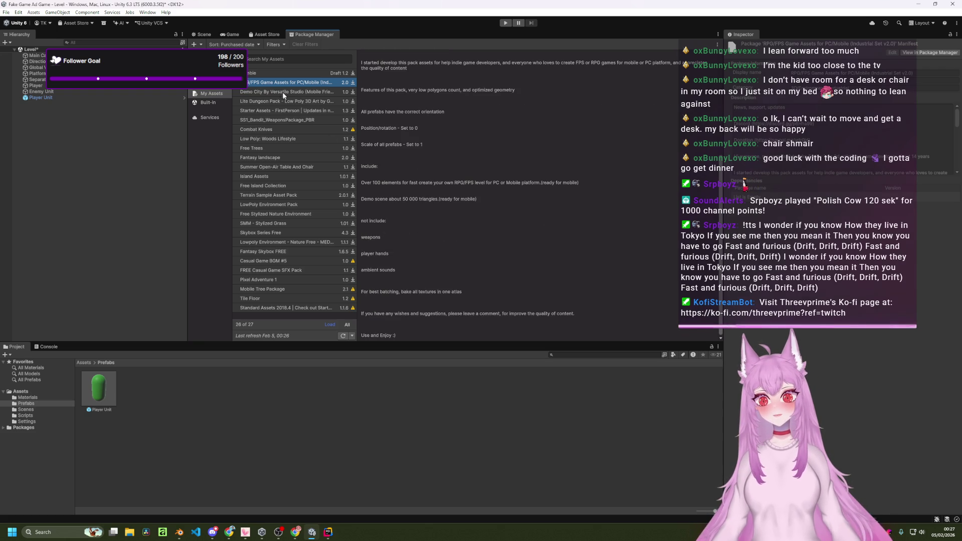
click(274, 82)
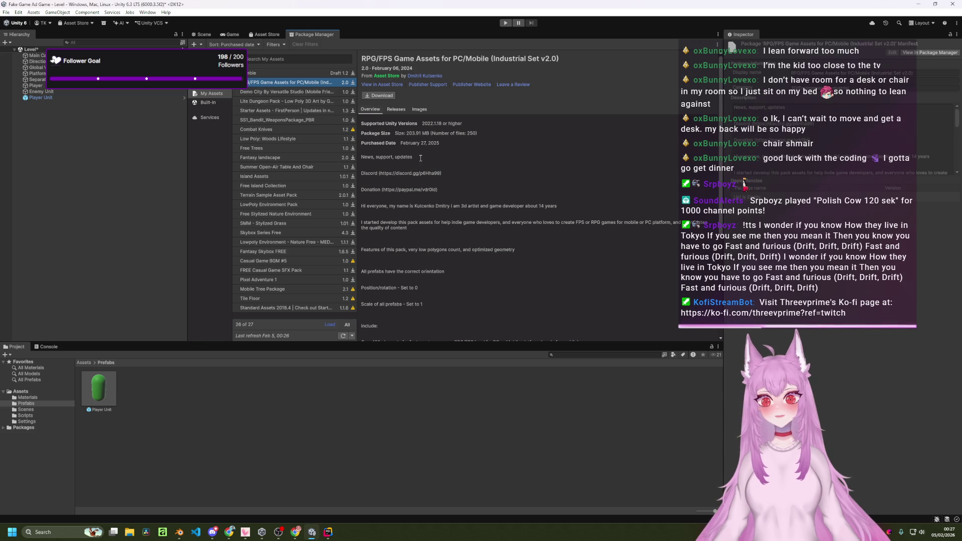
- Browse the images and details of Demo City, Lite Dungeon Pack and Starter Assets
click(412, 110)
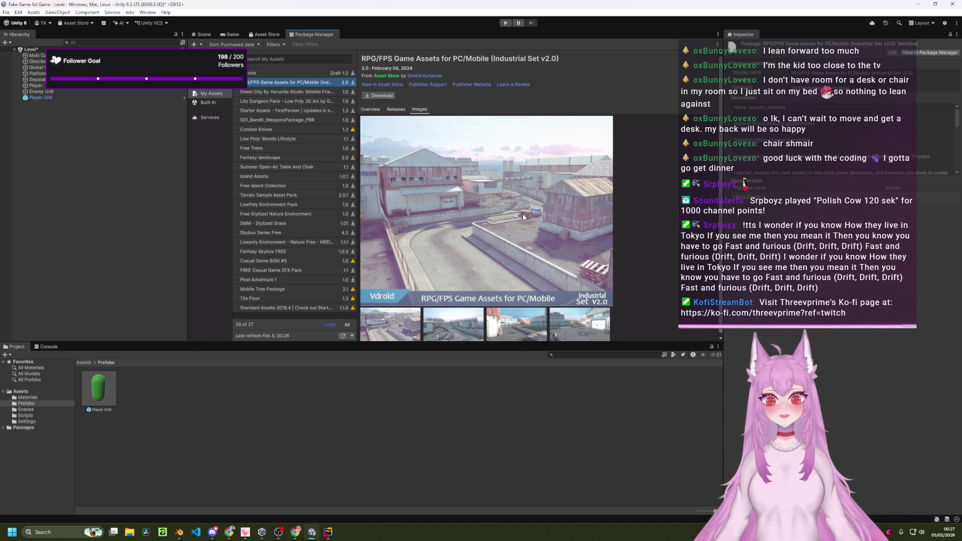
click(280, 92)
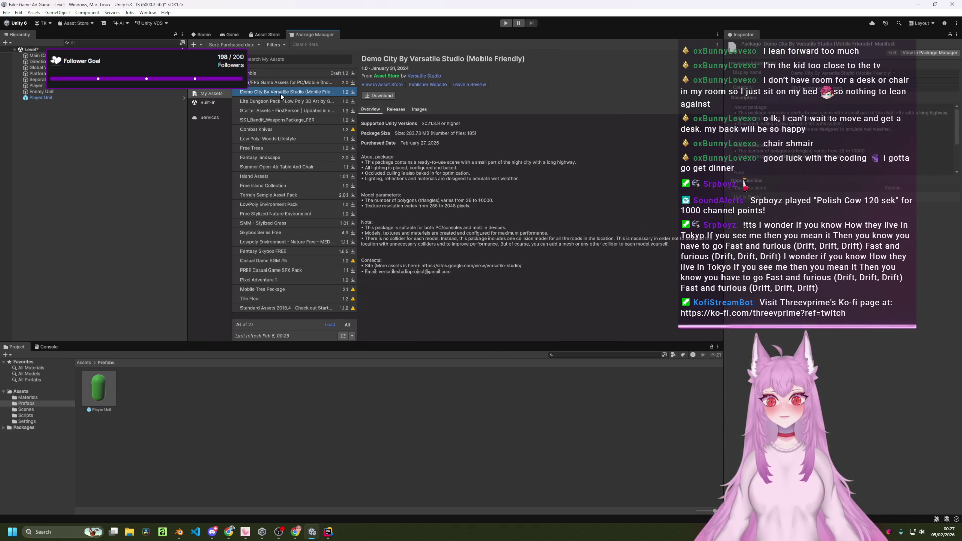
click(423, 110)
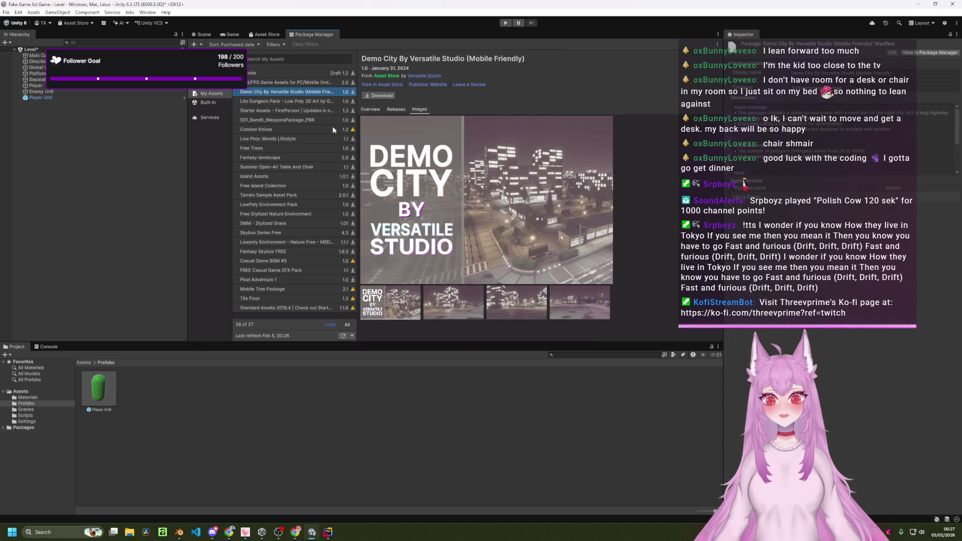
click(284, 103)
click(281, 112)
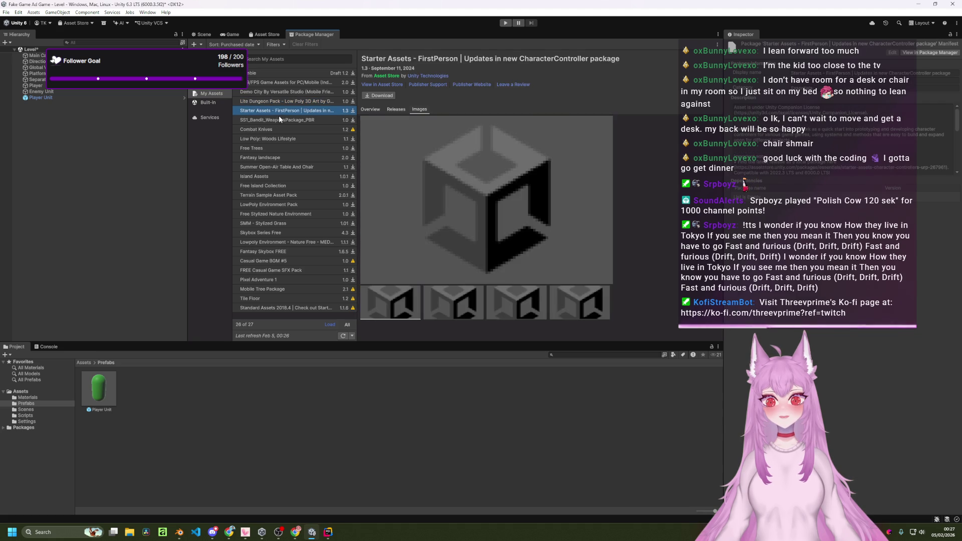
- Select SS1_Bandit_WeaponsPackage_PBR and view it in the Asset Store
click(278, 120)
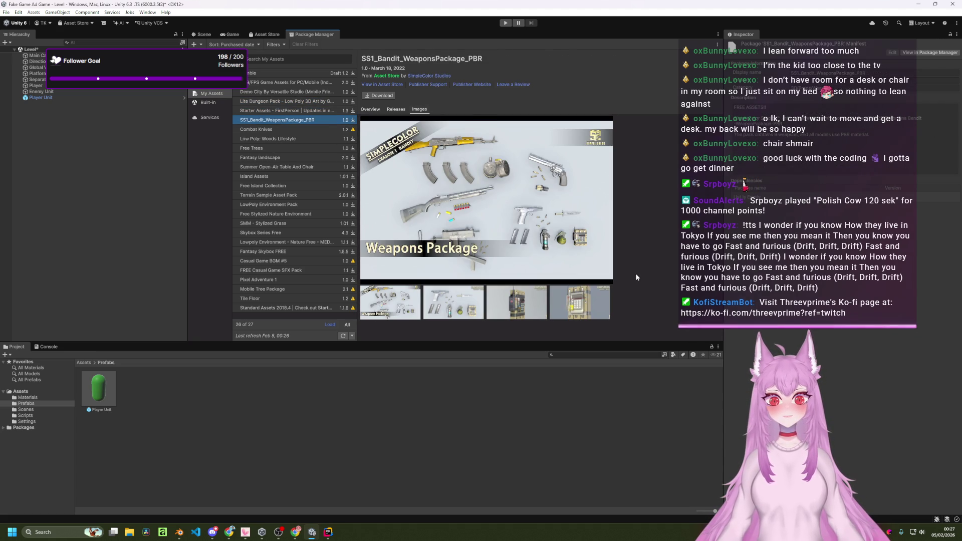
click(272, 130)
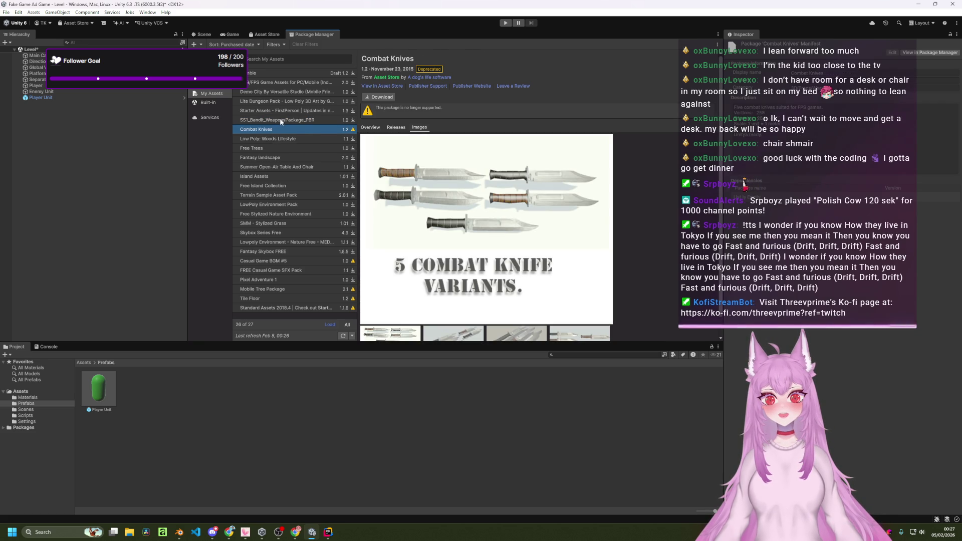
click(280, 120)
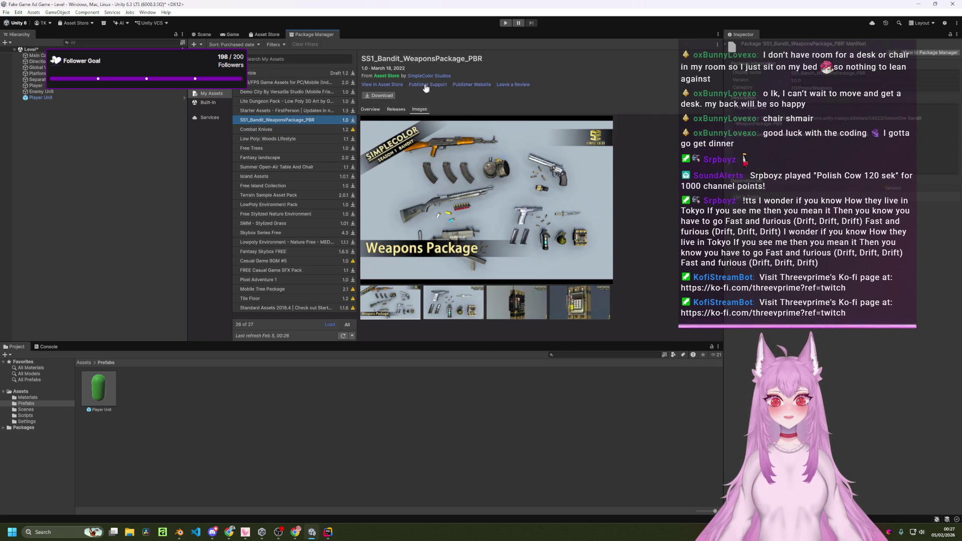
click(392, 84)
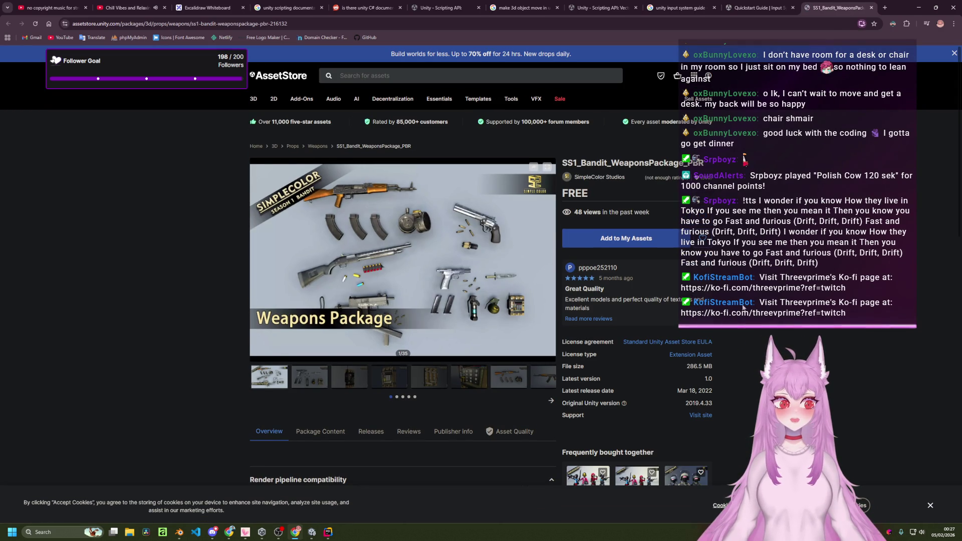
- Scroll through the SS1_Bandit_WeaponsPackage_PBR store page
scroll(741, 375, down, 3)
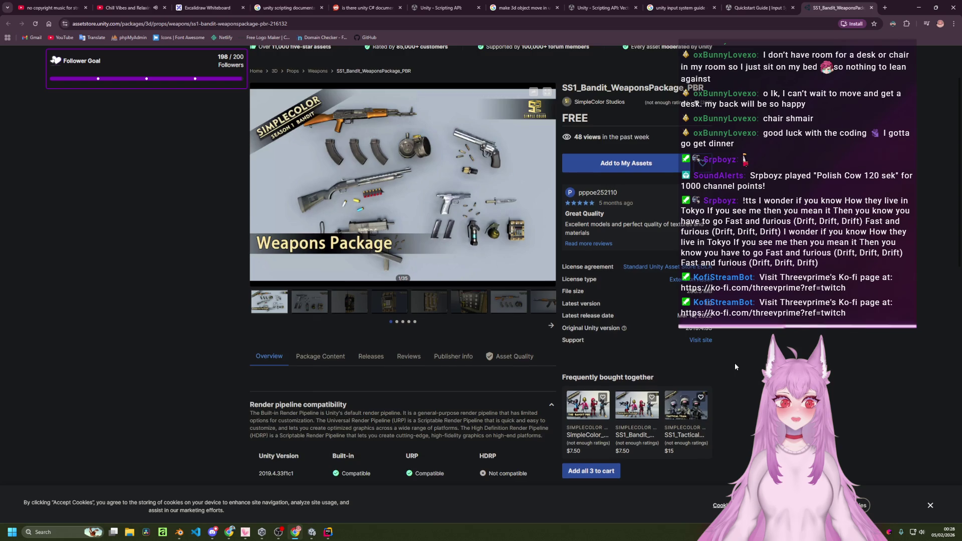
scroll(735, 367, down, 4)
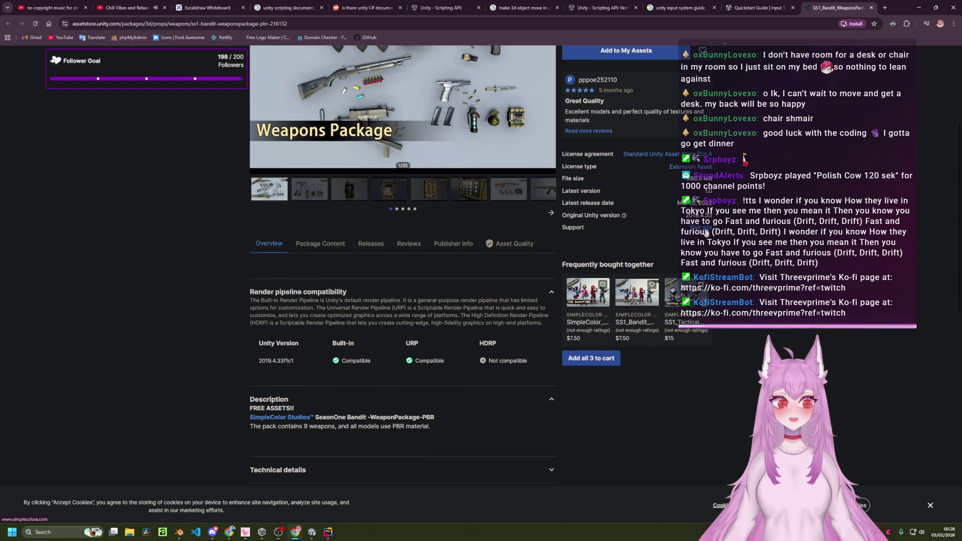
scroll(446, 348, down, 1)
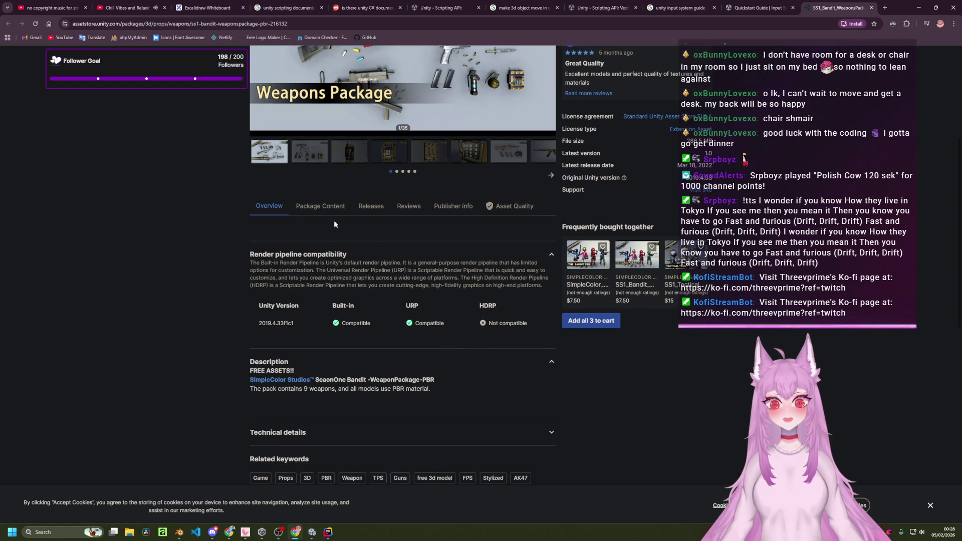
scroll(452, 323, down, 5)
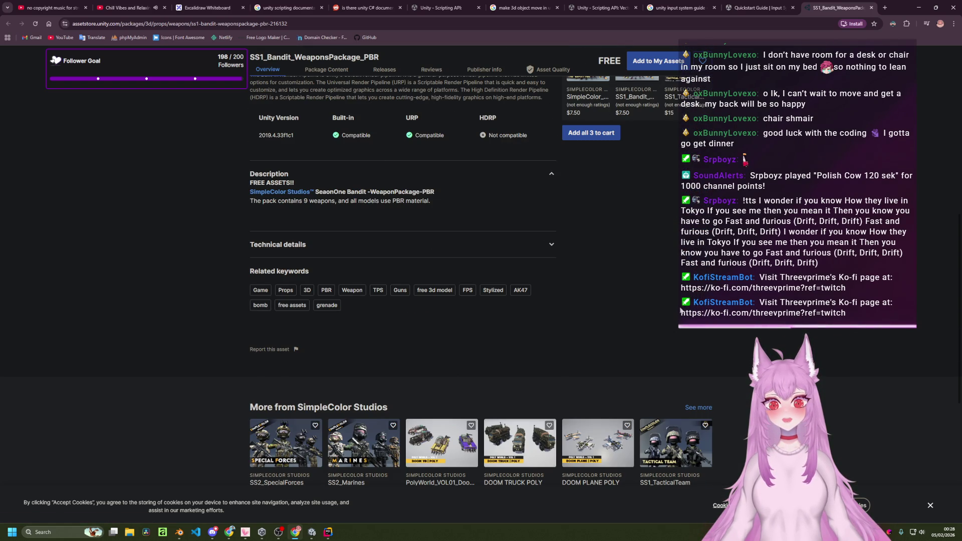
scroll(680, 310, up, 10)
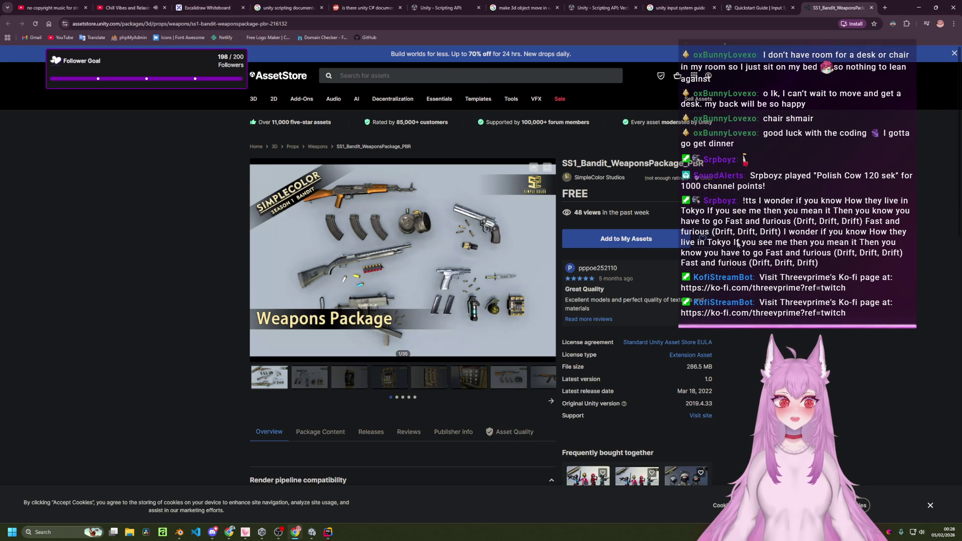
scroll(737, 244, down, 2)
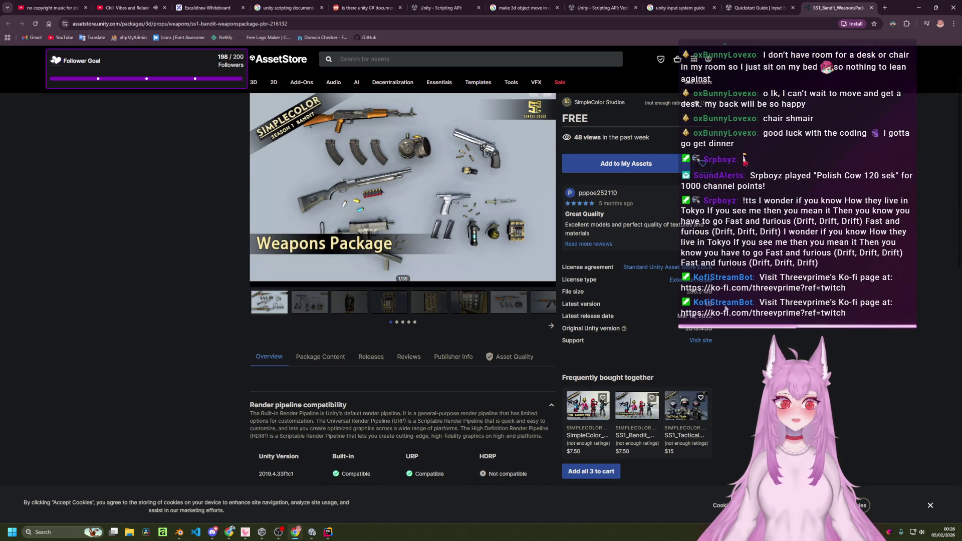
scroll(703, 344, down, 1)
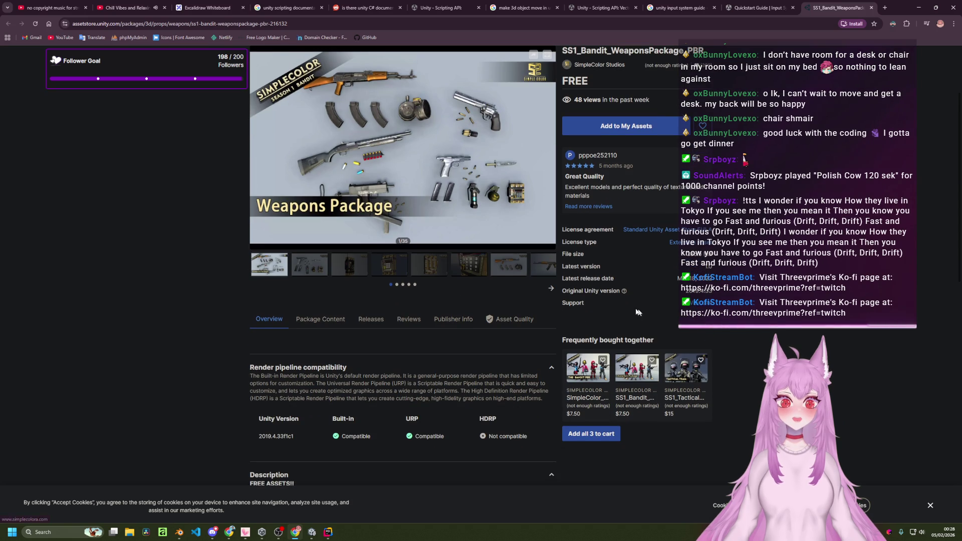
- Check the Package Content, Releases, Reviews, Publisher Info and Asset Quality tabs, then return to Unity
click(320, 319)
scroll(386, 306, down, 3)
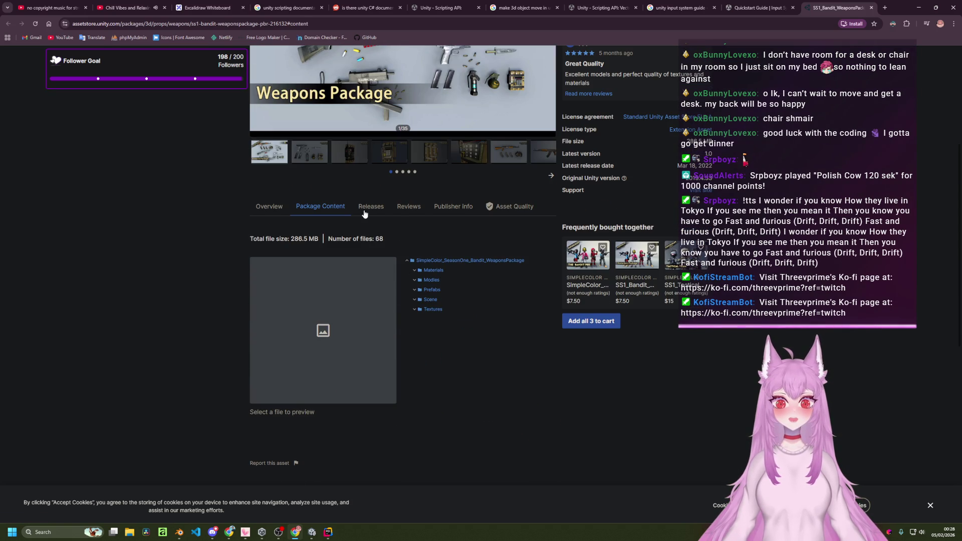
click(363, 210)
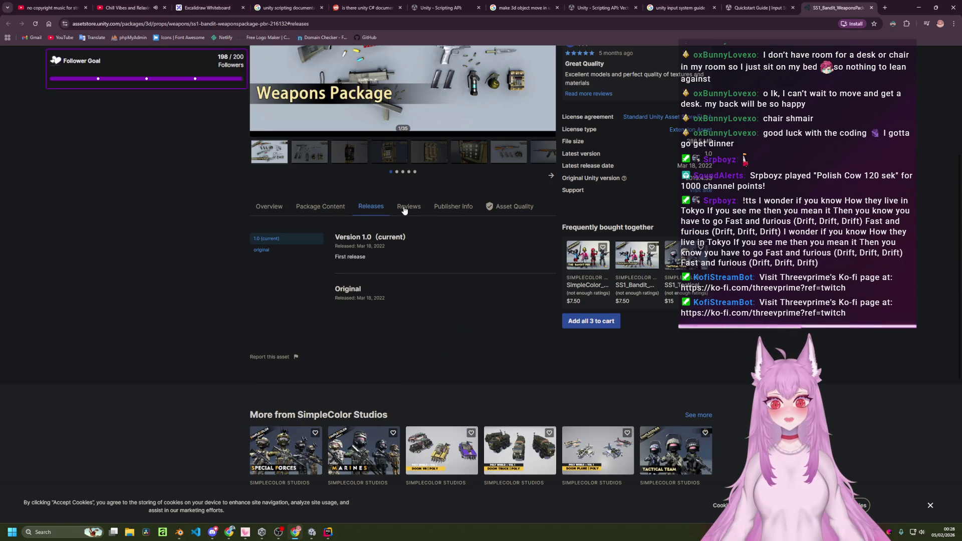
click(406, 208)
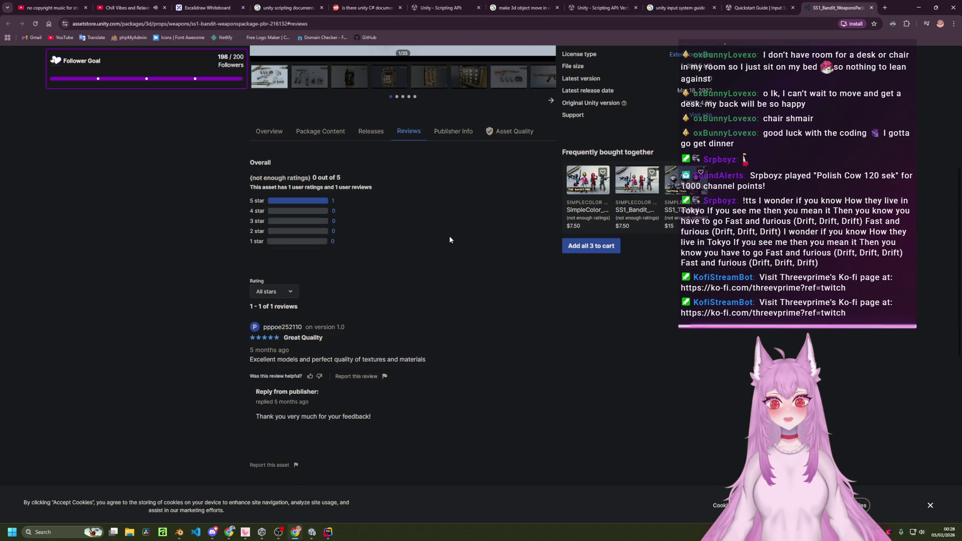
click(451, 208)
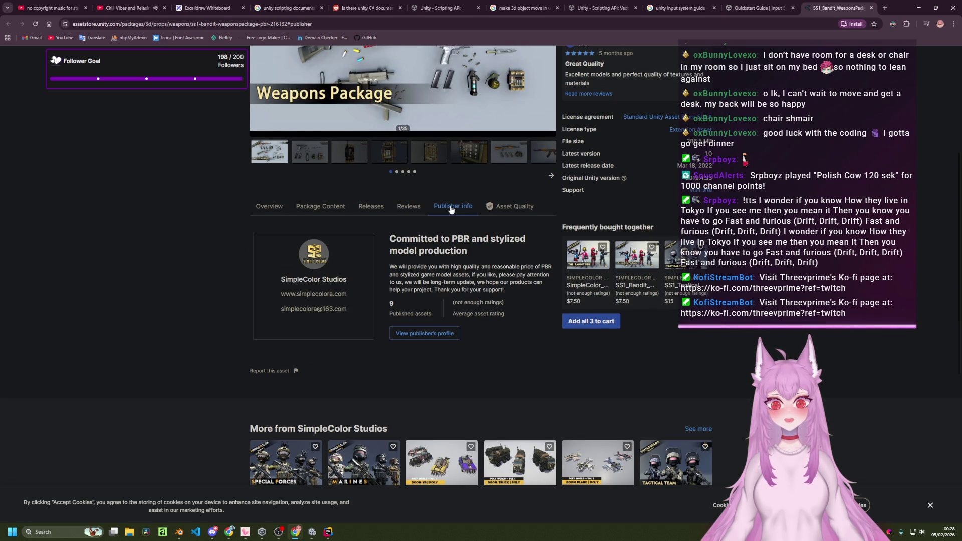
click(500, 209)
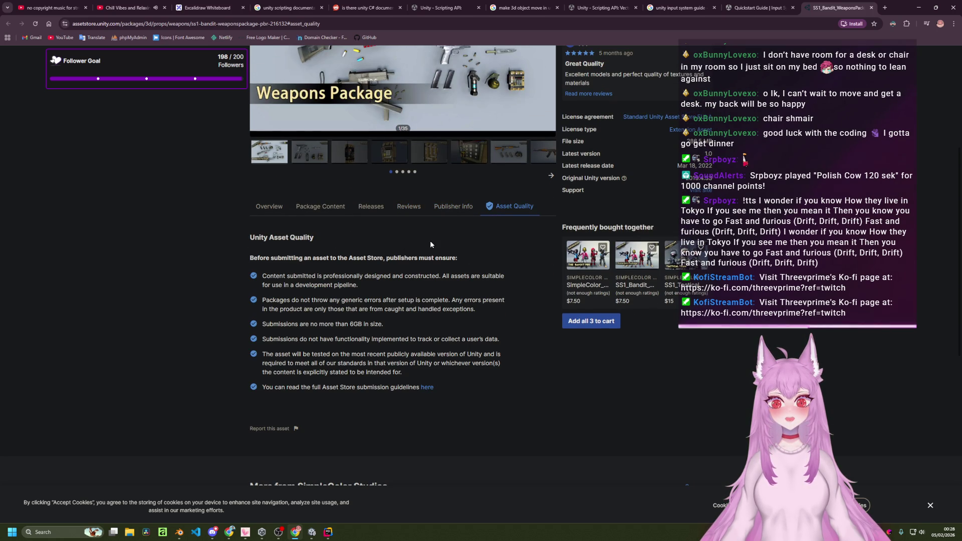
click(269, 206)
scroll(400, 225, up, 3)
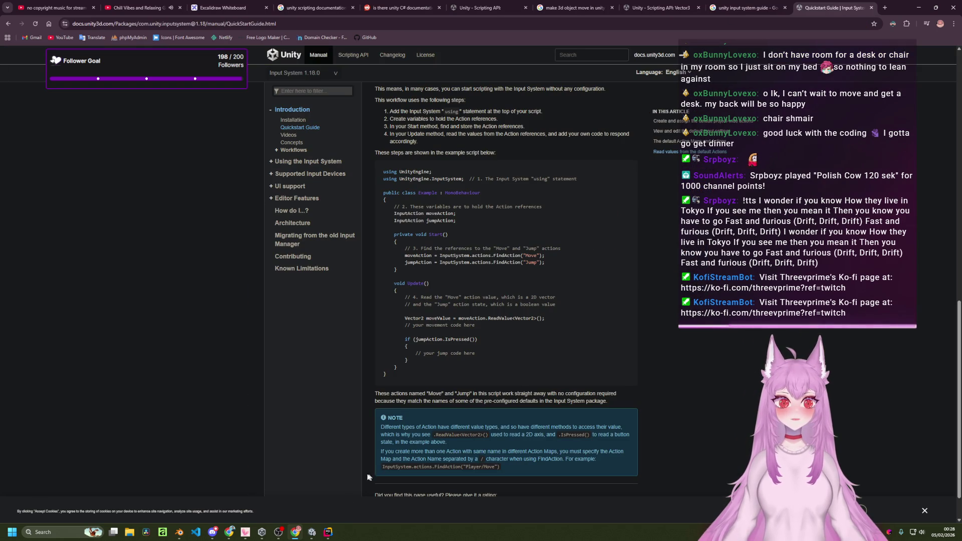
click(311, 532)
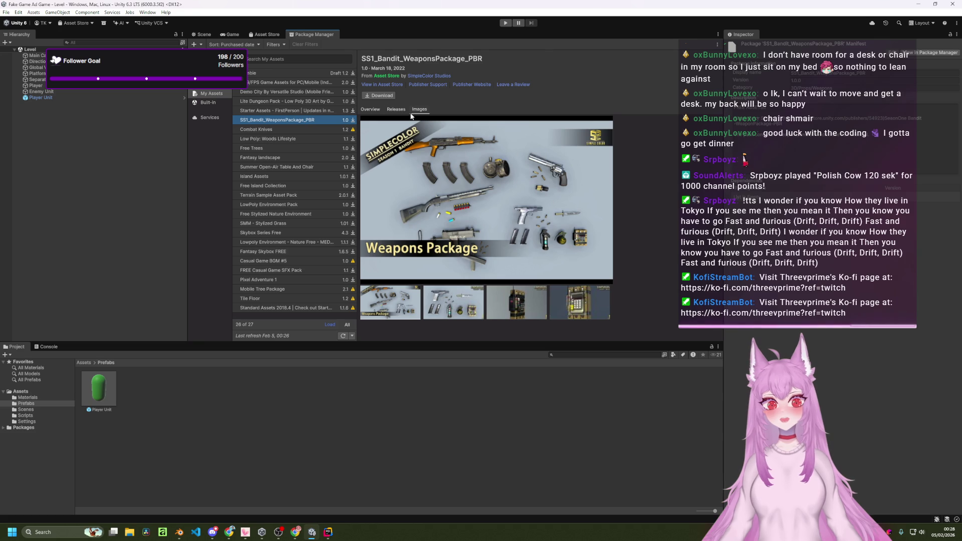
- Download SS1_Bandit_WeaponsPackage_PBR and switch to the Game view of the track
click(376, 95)
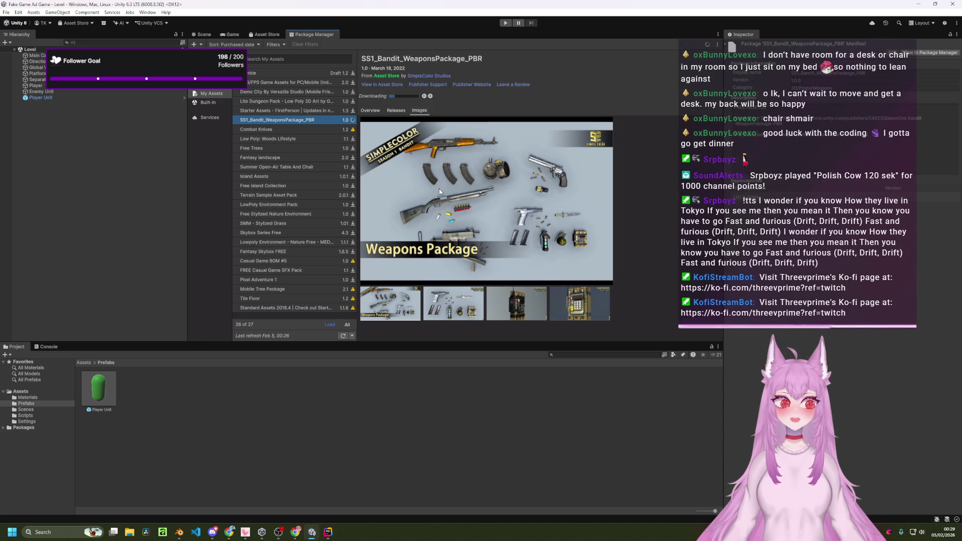
click(236, 35)
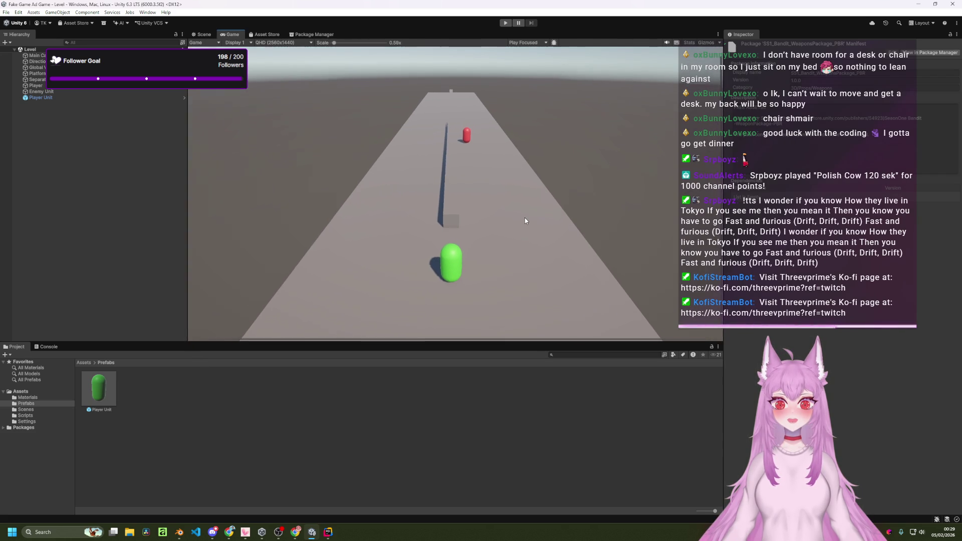
- Zoom the Game view scale onto the track, then select the Main Camera in the Scene view
click(194, 34)
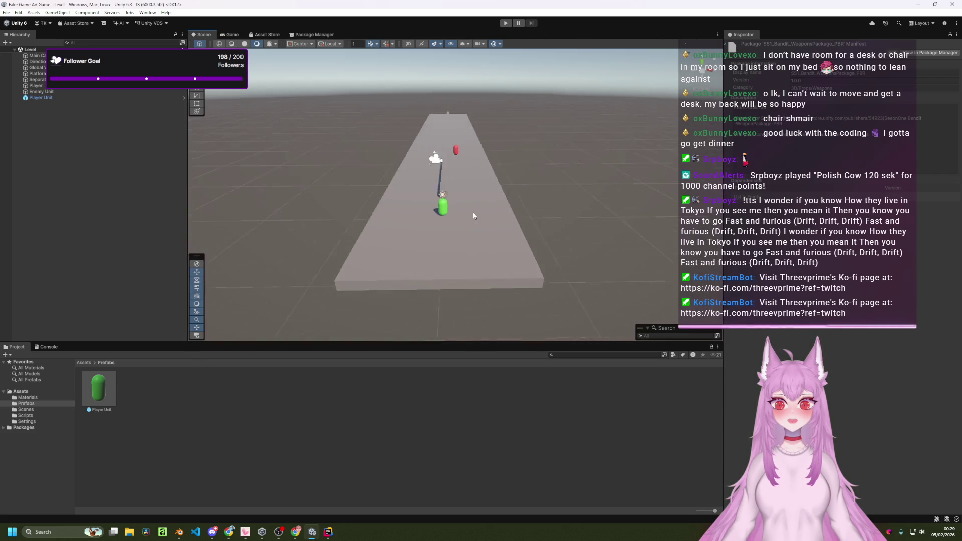
click(232, 34)
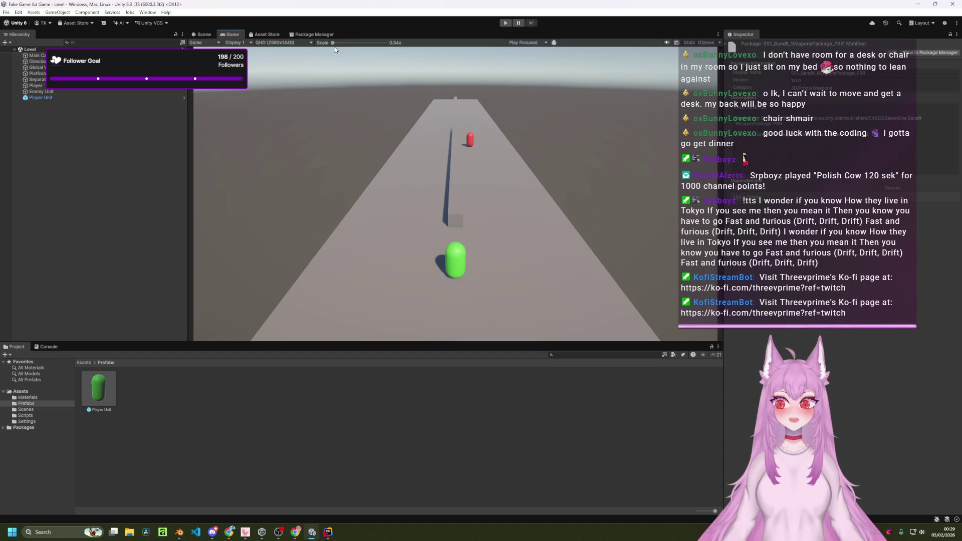
mouse_move(332, 43)
mouse_down()
mouse_move(353, 46)
mouse_move(332, 46)
mouse_up()
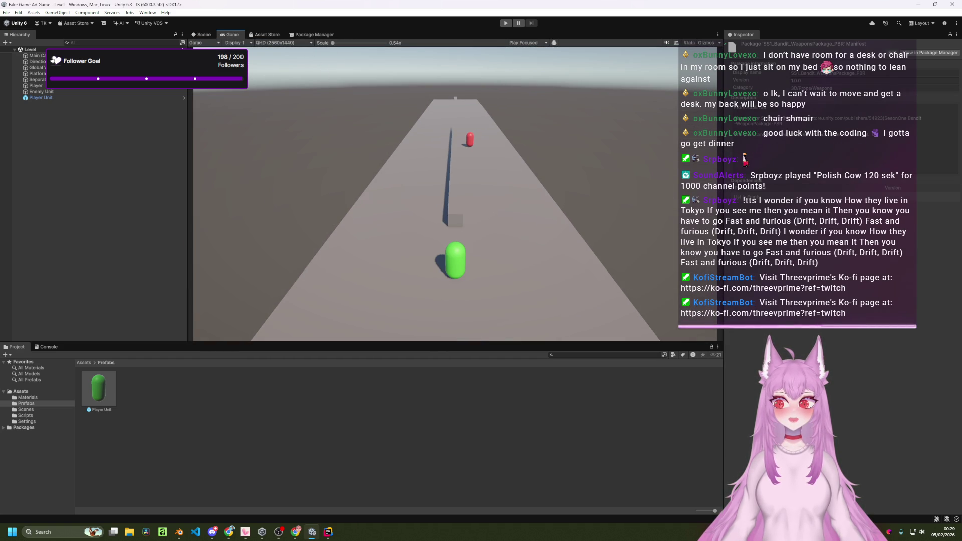
click(212, 35)
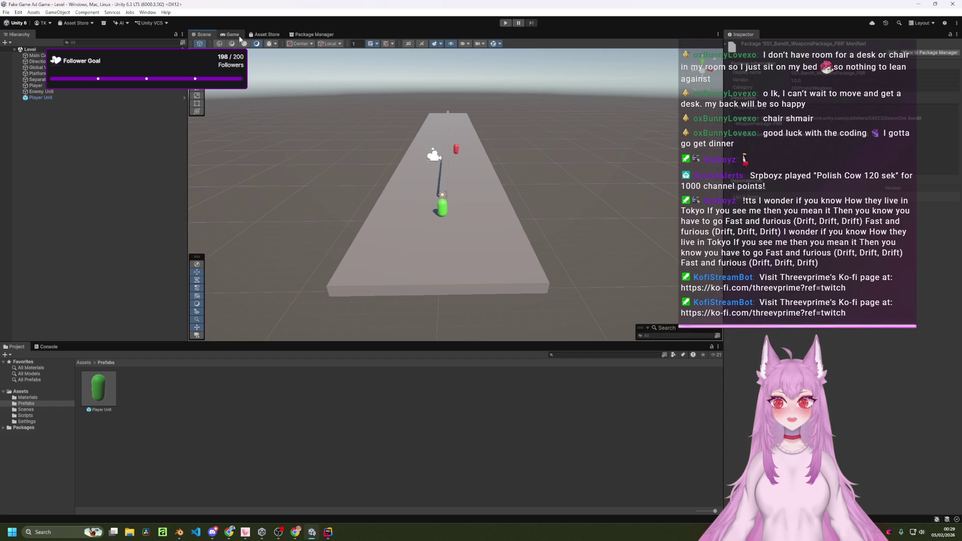
scroll(447, 180, up, 5)
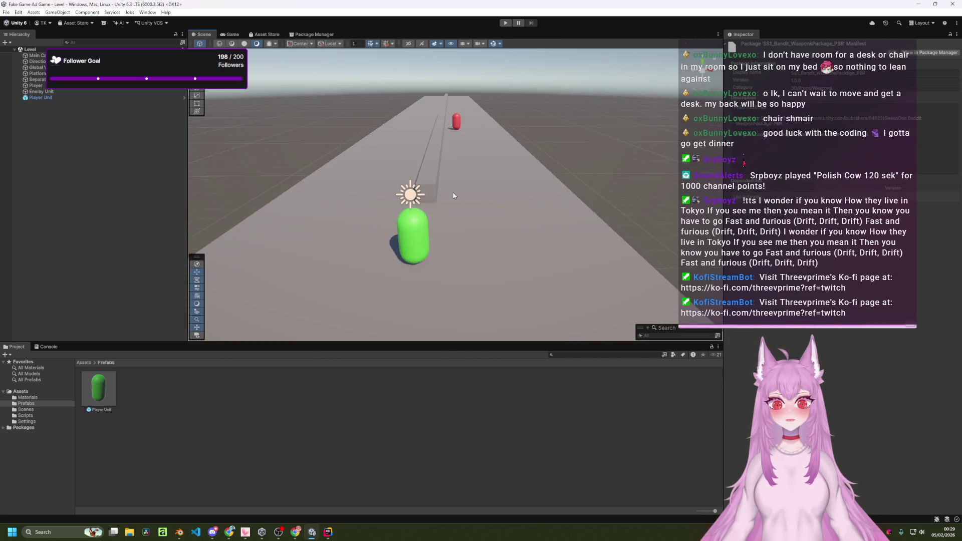
scroll(453, 195, down, 5)
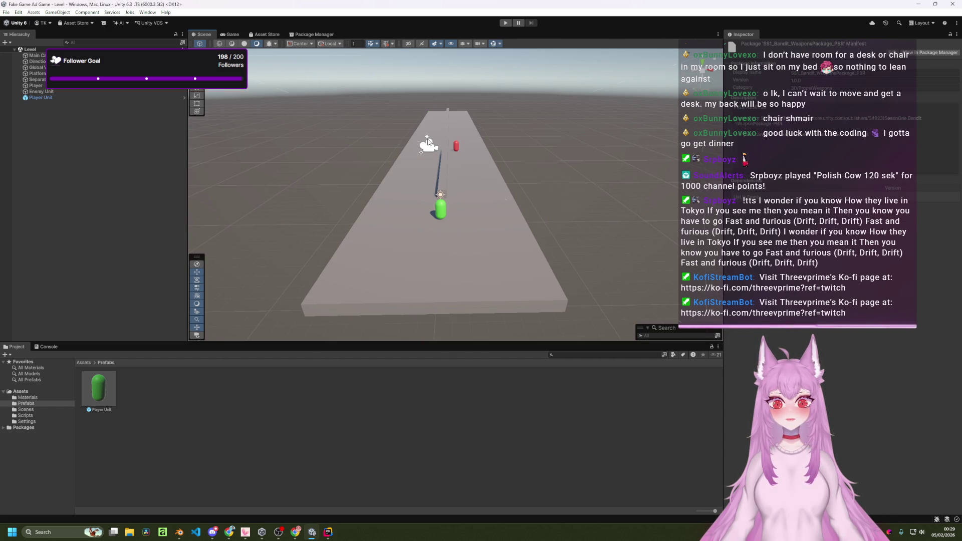
click(427, 142)
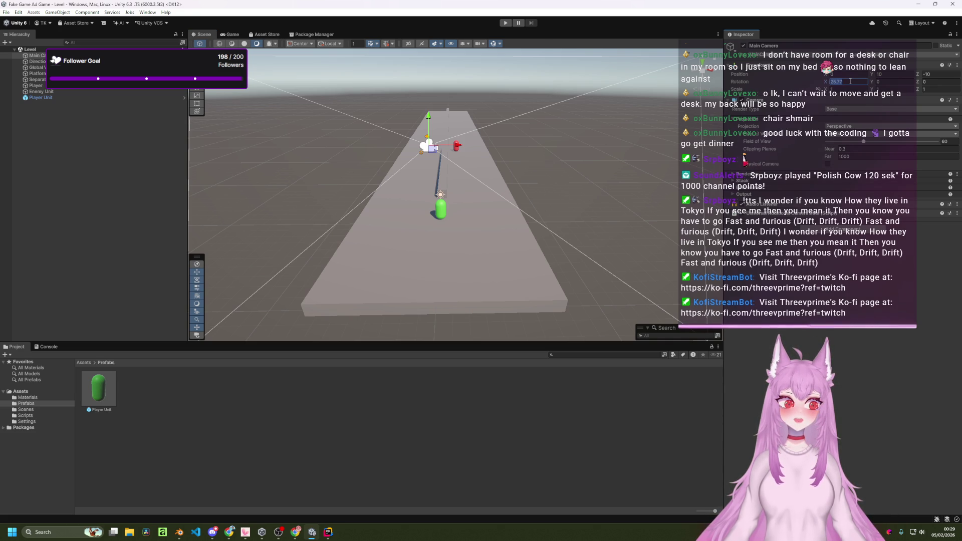
- Try a 27° camera tilt and a height of 7, previewing the framing in the Game view
text(27)
click(232, 35)
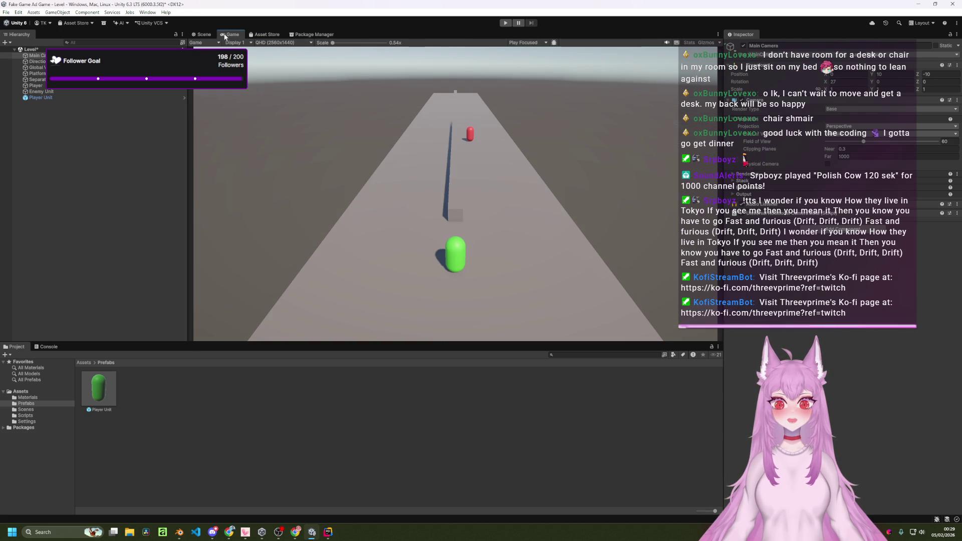
click(210, 36)
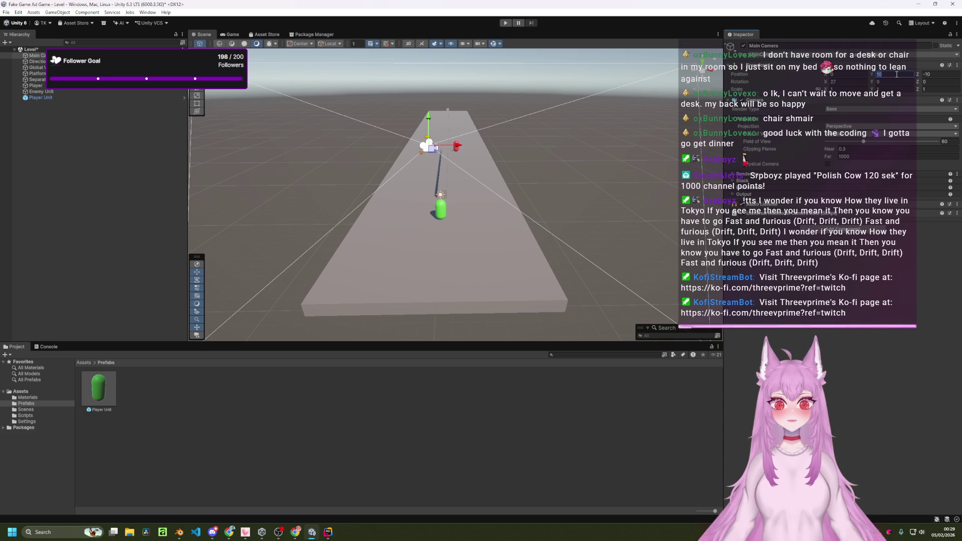
text(7)
key(Return)
click(227, 34)
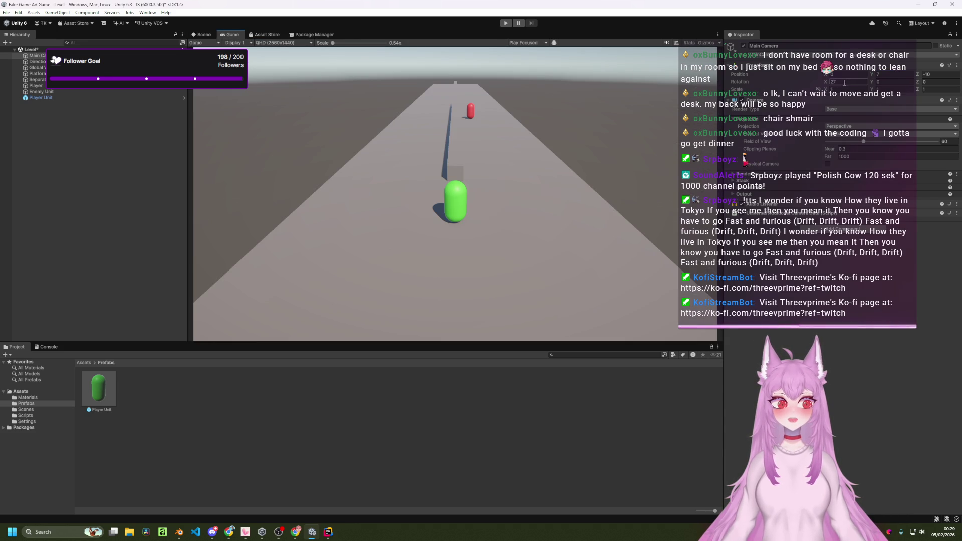
- Adjust the camera to about 8.5 height and 31.5° tilt, with depth -8
text(30)
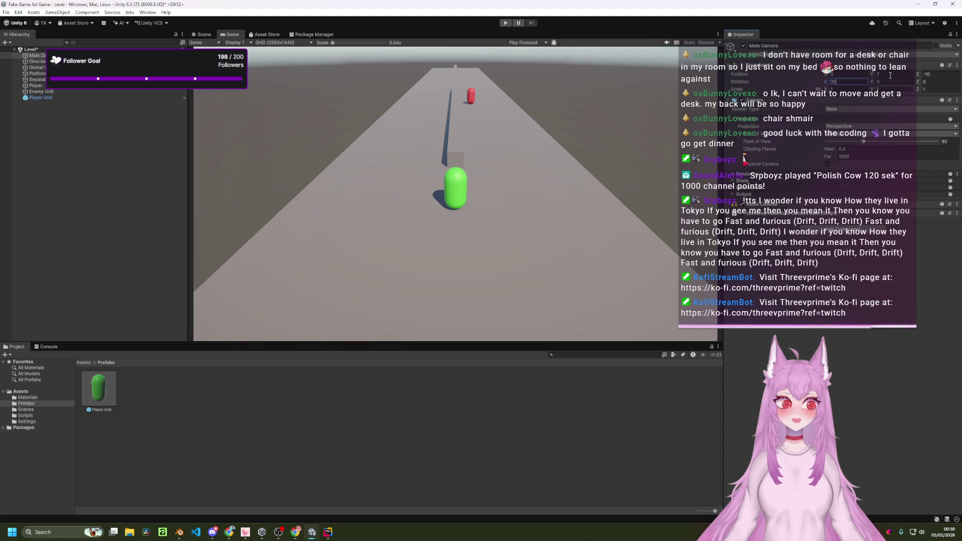
mouse_move(872, 74)
mouse_down()
mouse_move(919, 74)
mouse_move(911, 80)
mouse_up()
drag(826, 82, 848, 85)
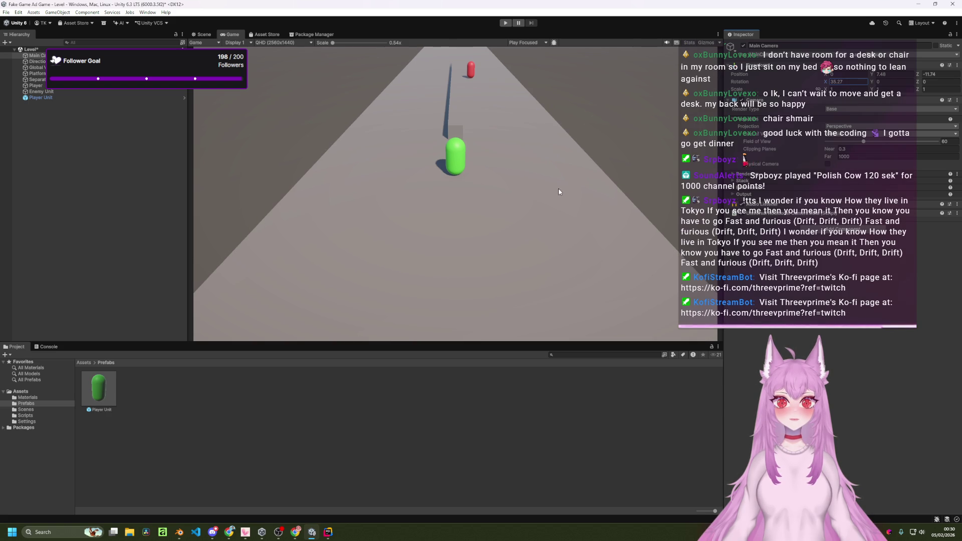
click(923, 75)
text(-9.4)
mouse_move(923, 77)
mouse_down()
mouse_move(939, 78)
mouse_move(928, 74)
mouse_up()
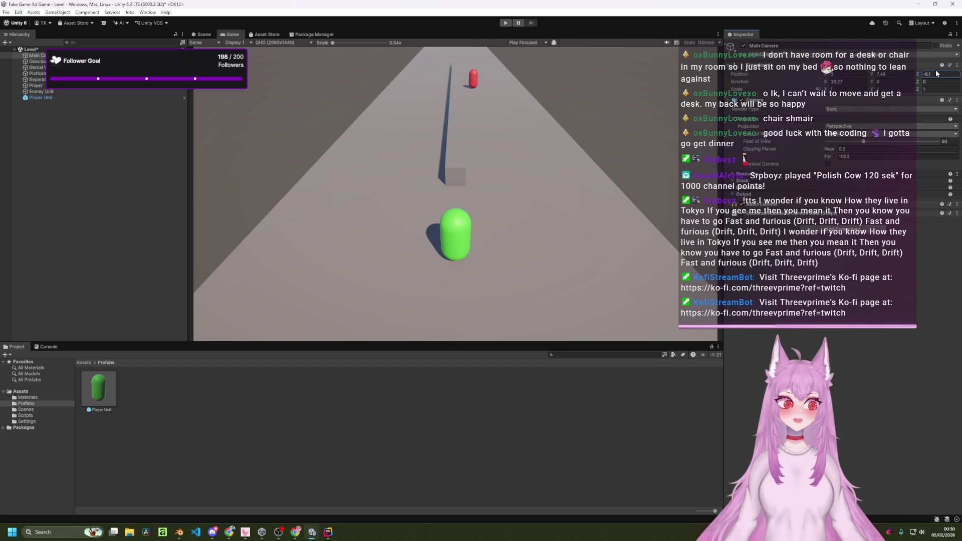
text(-8)
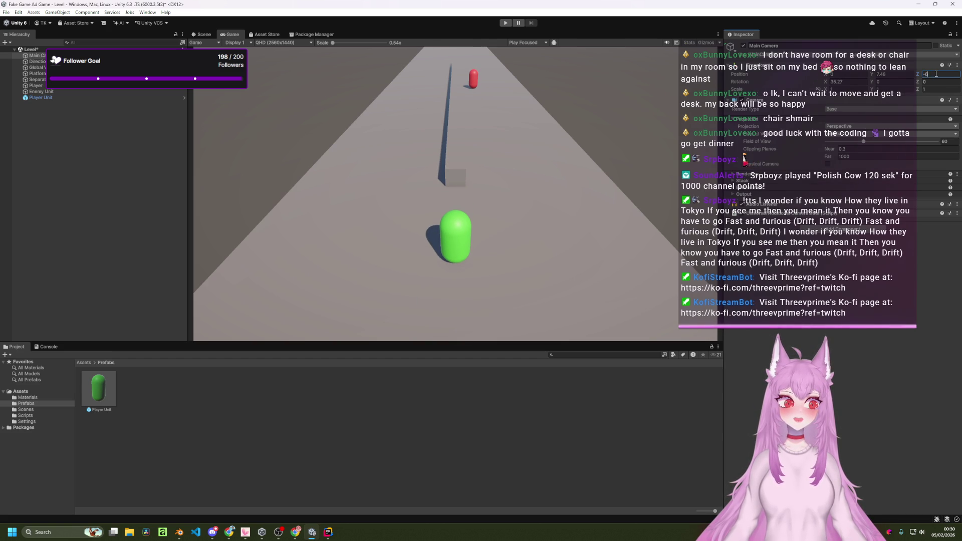
- Fix the camera height at 8 and tilt at 35°, then save the Level scene
click(903, 74)
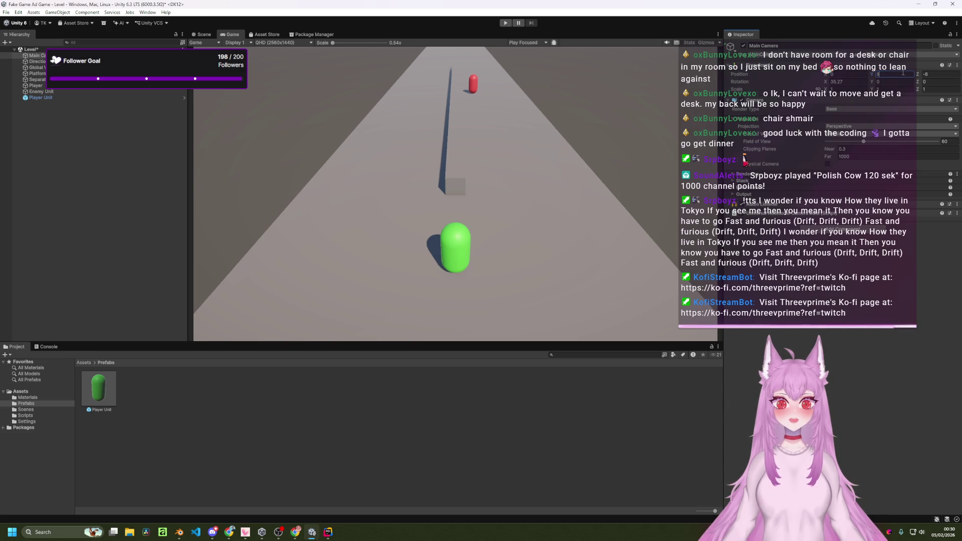
text(10)
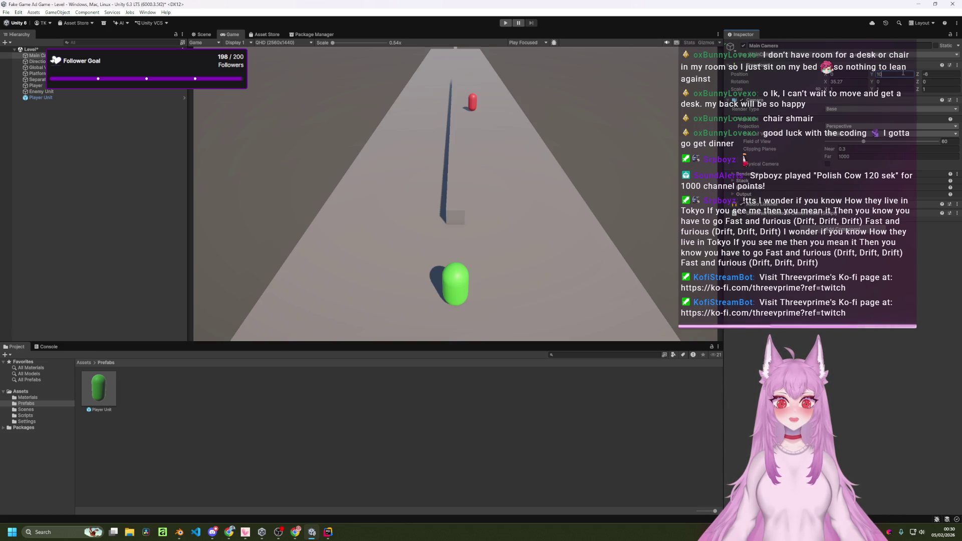
key(BackSpace)
key(BackSpace)
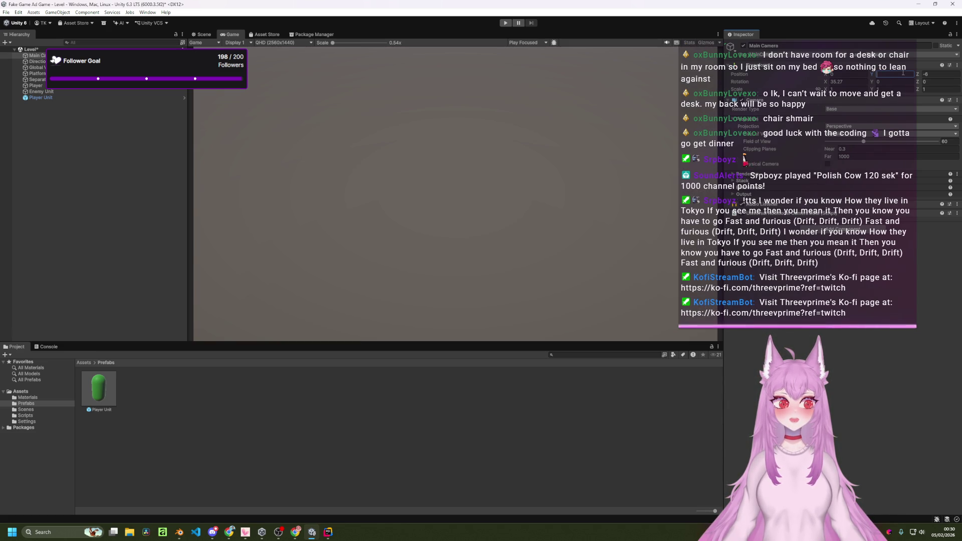
text(8)
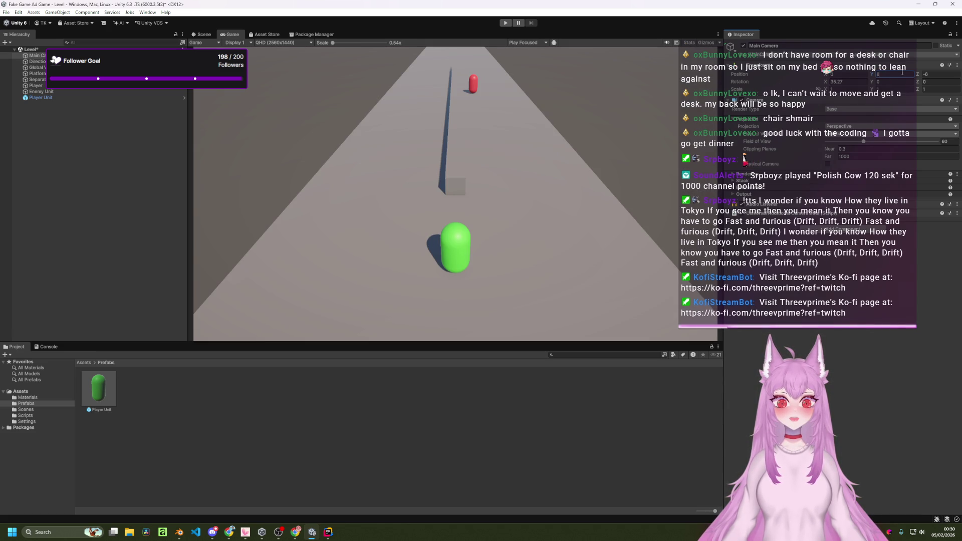
click(854, 81)
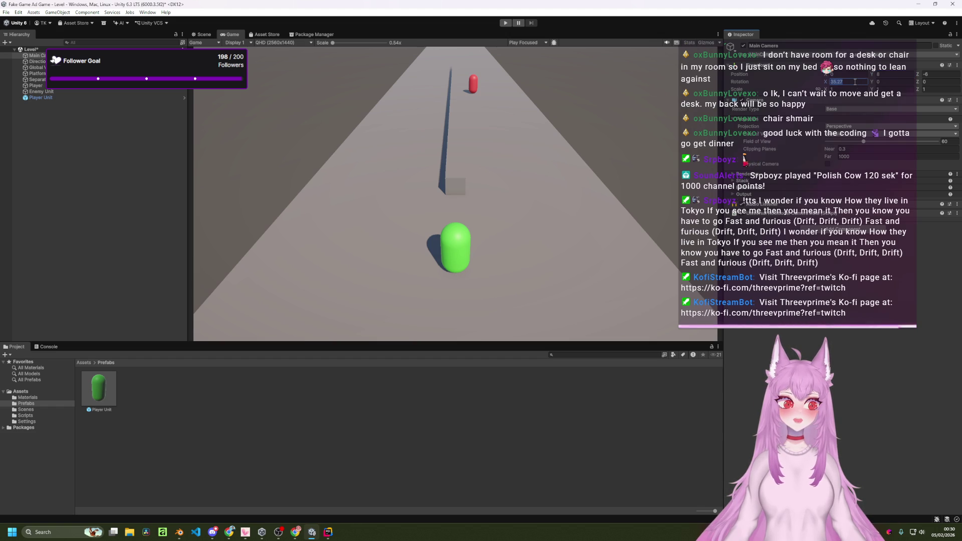
text(35)
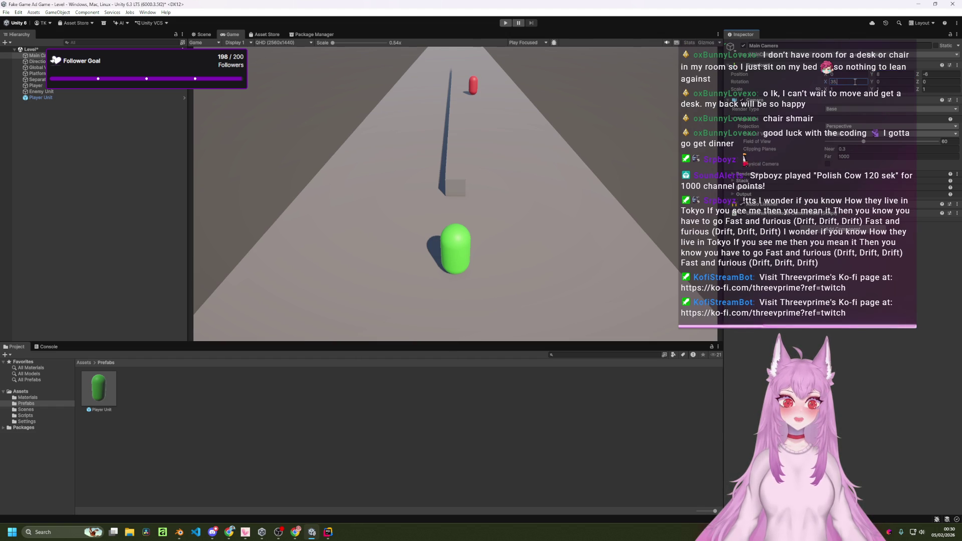
click(649, 100)
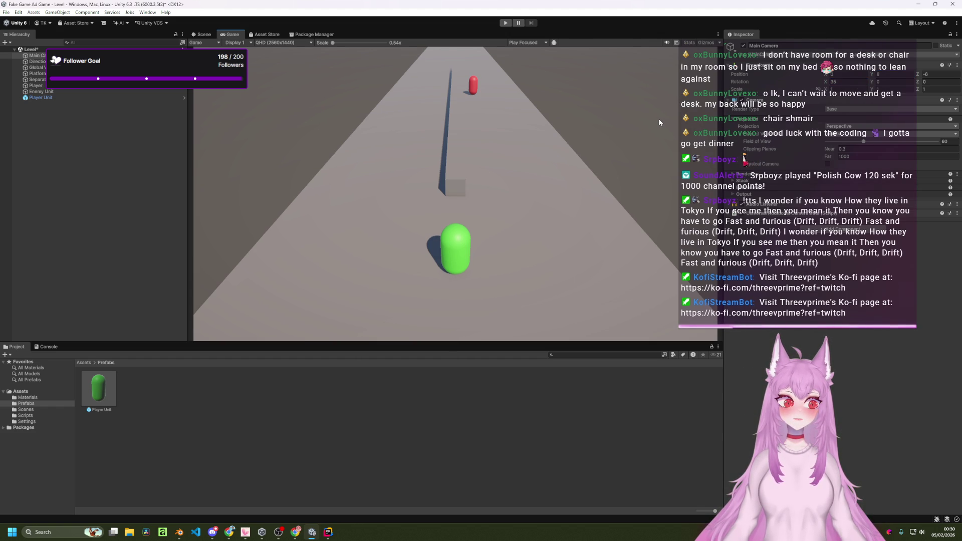
key(ctrl+s)
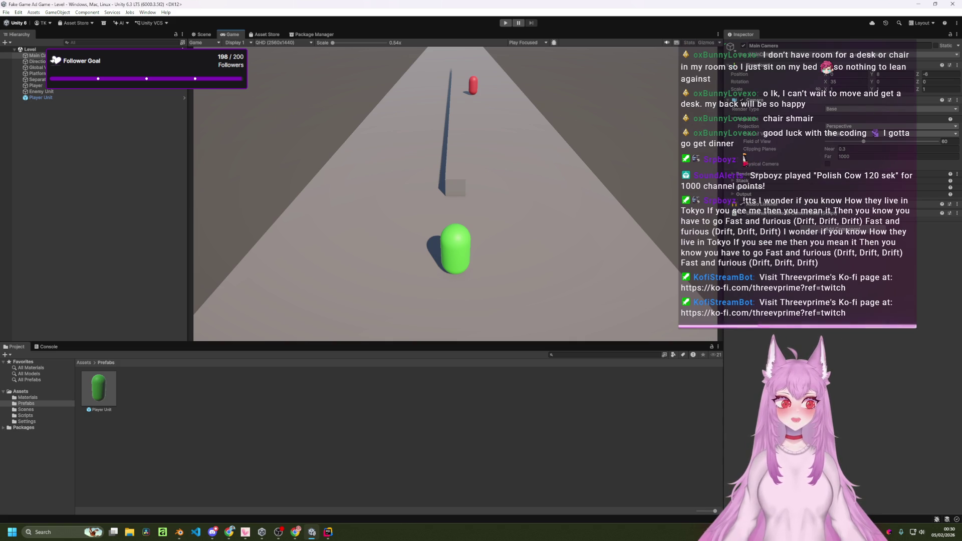
click(201, 34)
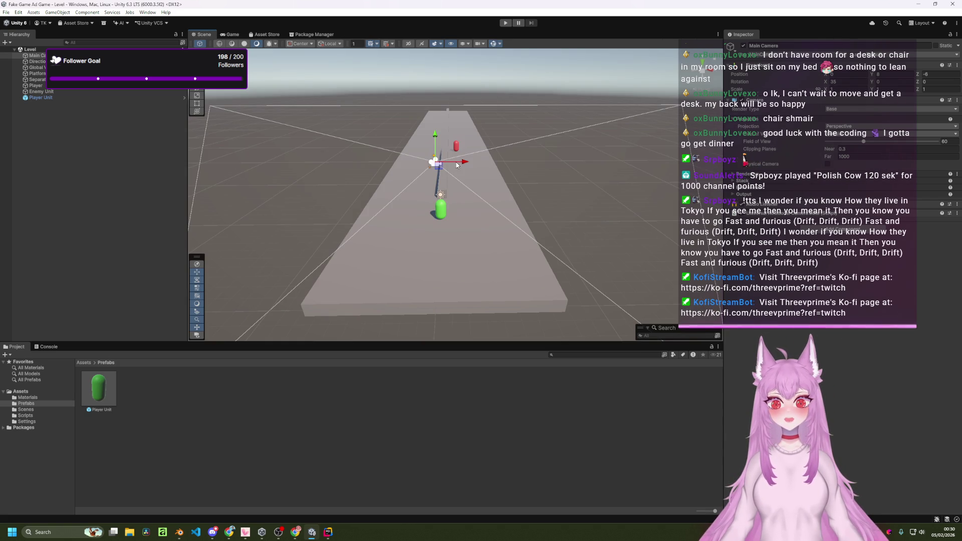
- Test-play the runner, then begin importing SS1_Bandit_WeaponsPackage_PBR from the Package Manager
key(ctrl+shift+f)
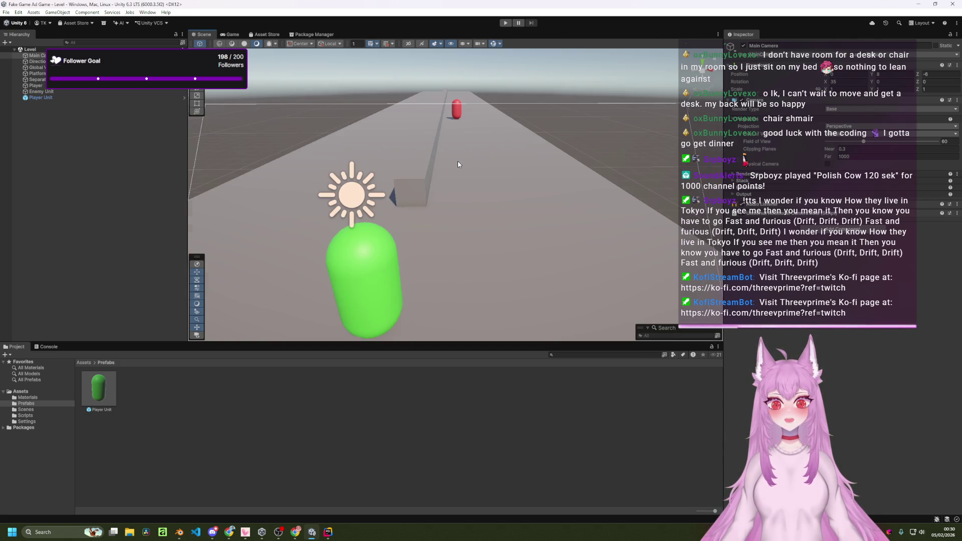
key(f)
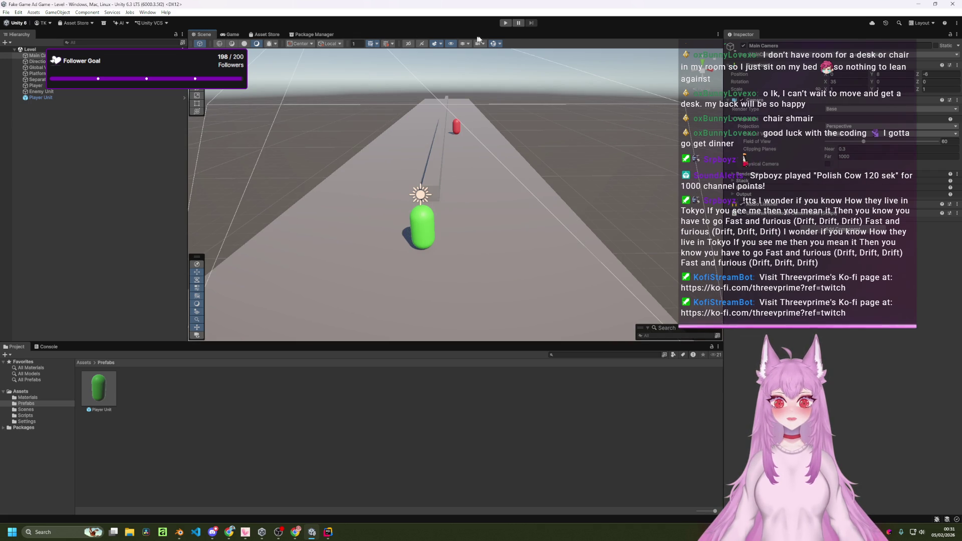
click(505, 24)
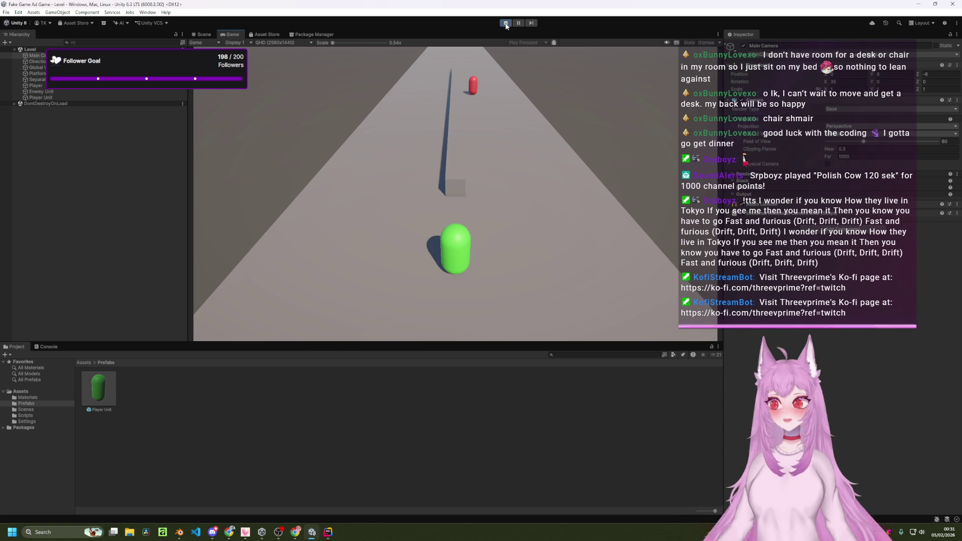
click(506, 24)
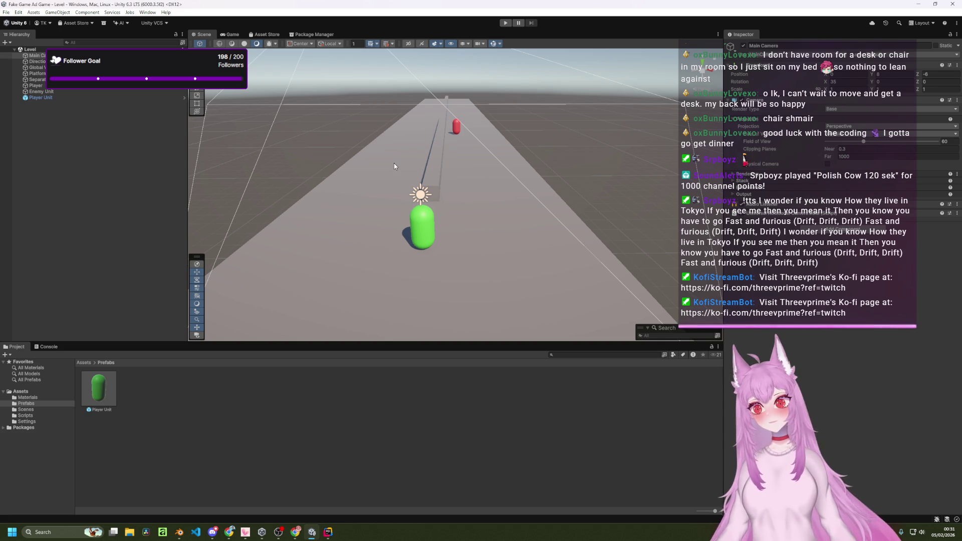
click(313, 35)
click(397, 95)
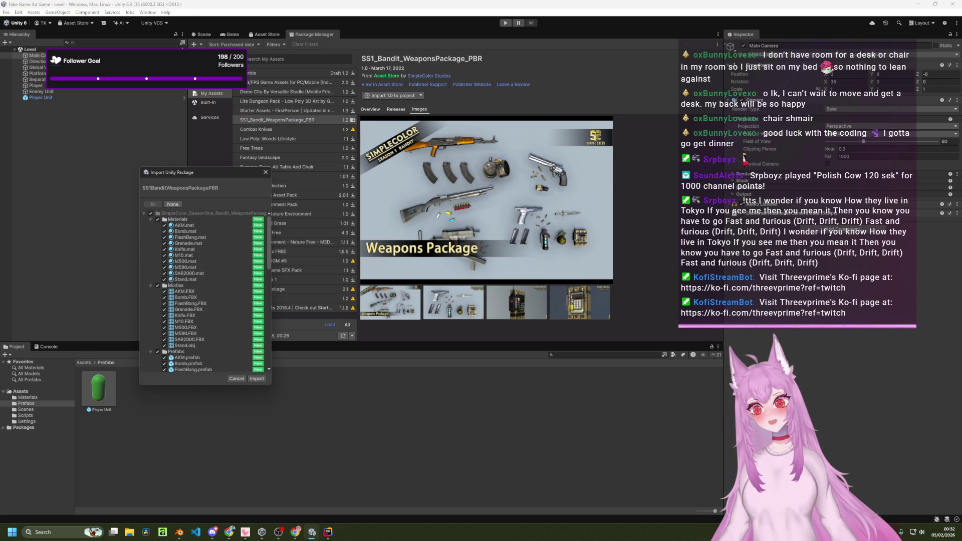
- Import every item of the SS1_Bandit_WeaponsPackage_PBR package
click(257, 379)
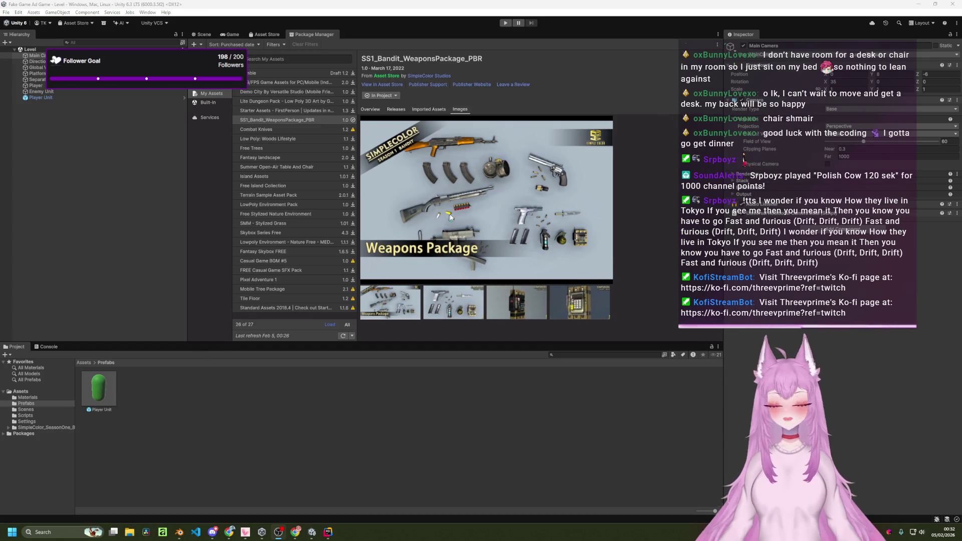
- Browse into the imported weapons package's prefabs and inspect the M500 prefab
click(210, 34)
scroll(410, 296, down, 5)
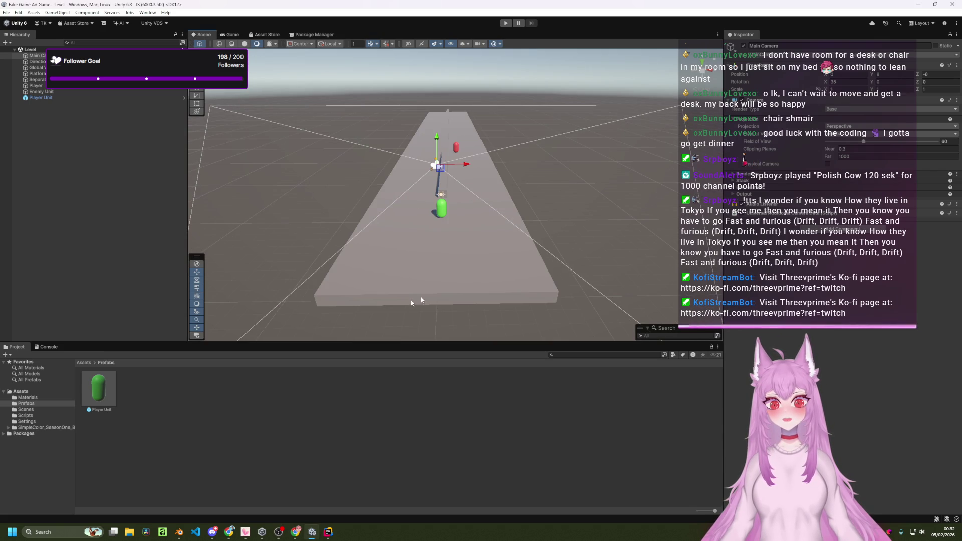
click(83, 362)
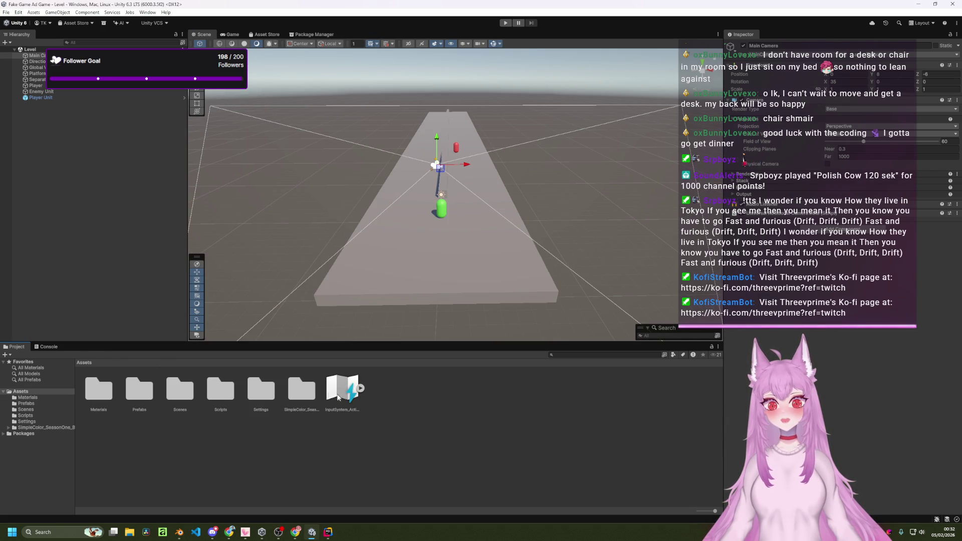
click(309, 394)
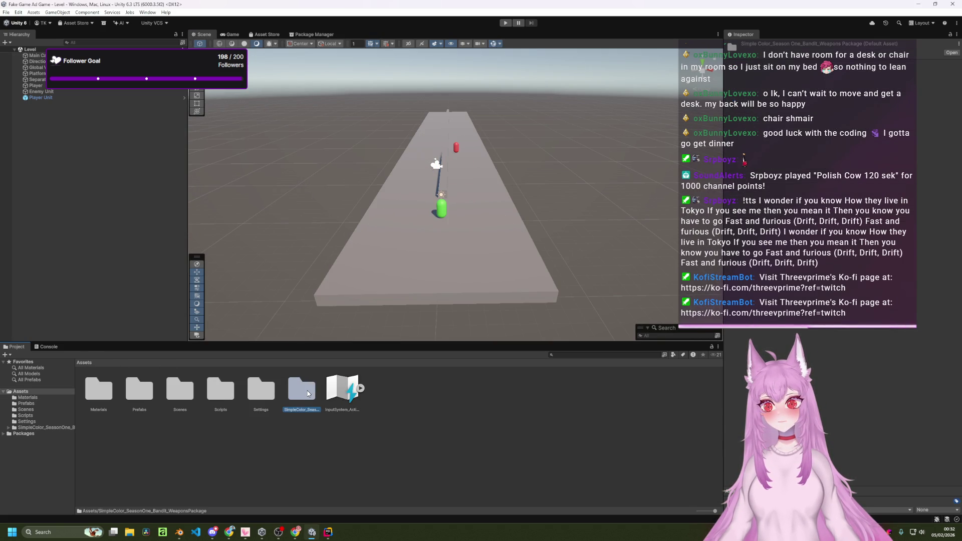
double_click(307, 394)
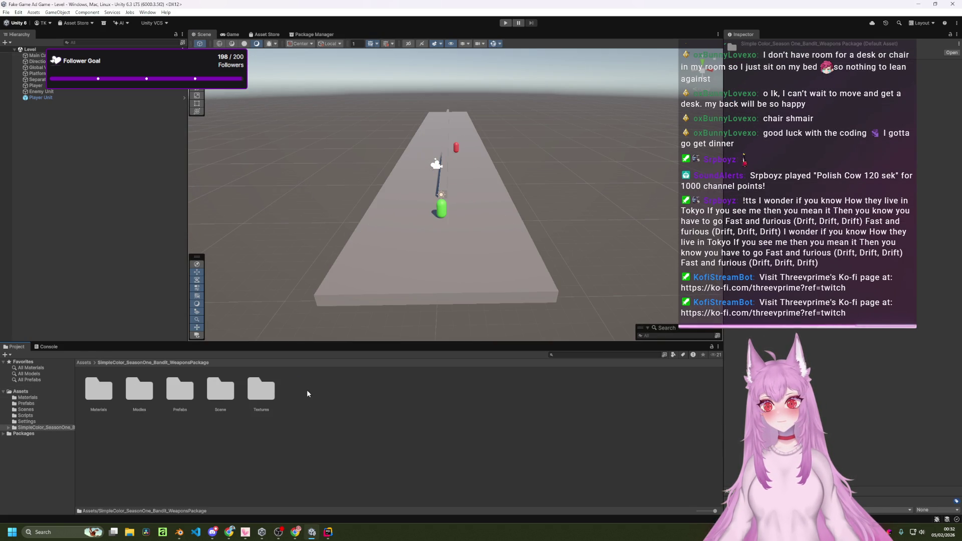
double_click(179, 390)
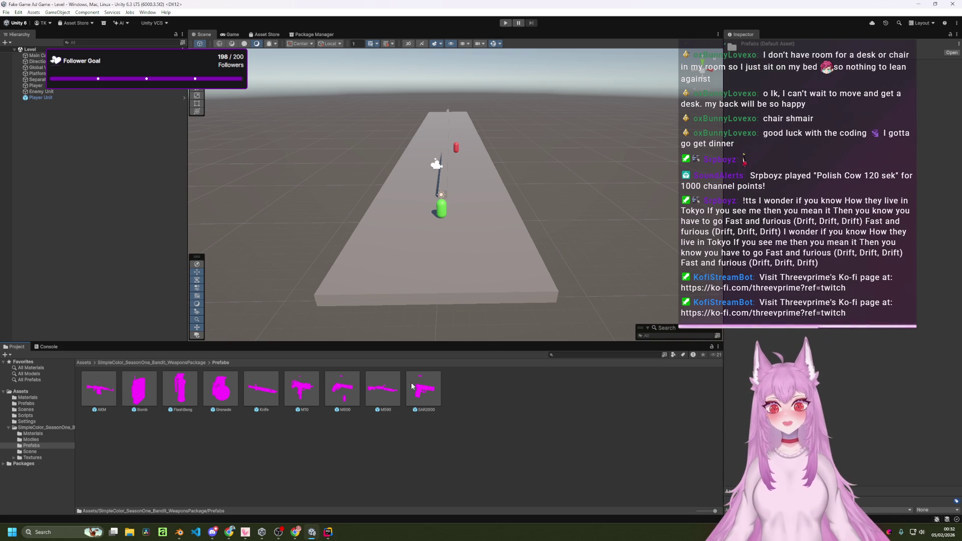
click(355, 389)
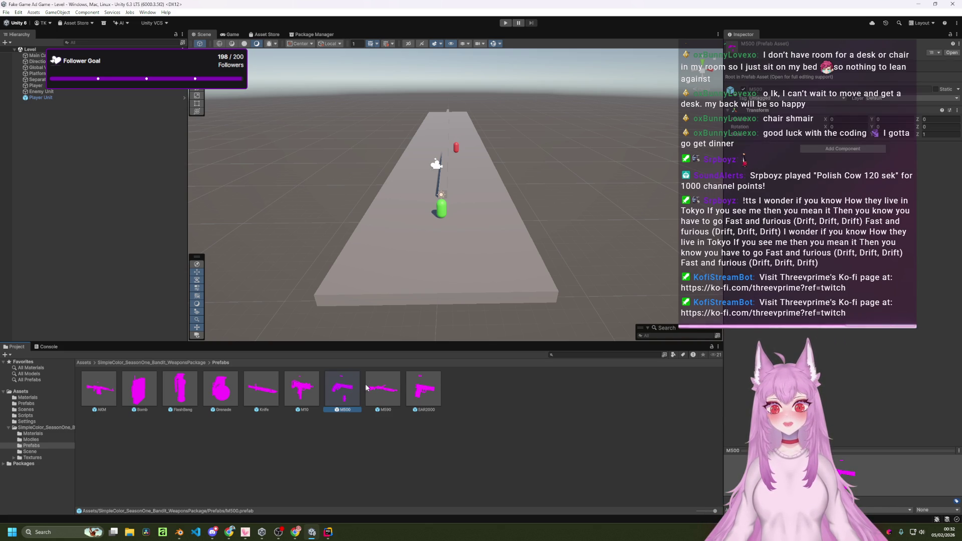
- Open the package's Materials folder and inspect the Bomb, Stand and AKM materials
click(183, 360)
double_click(96, 384)
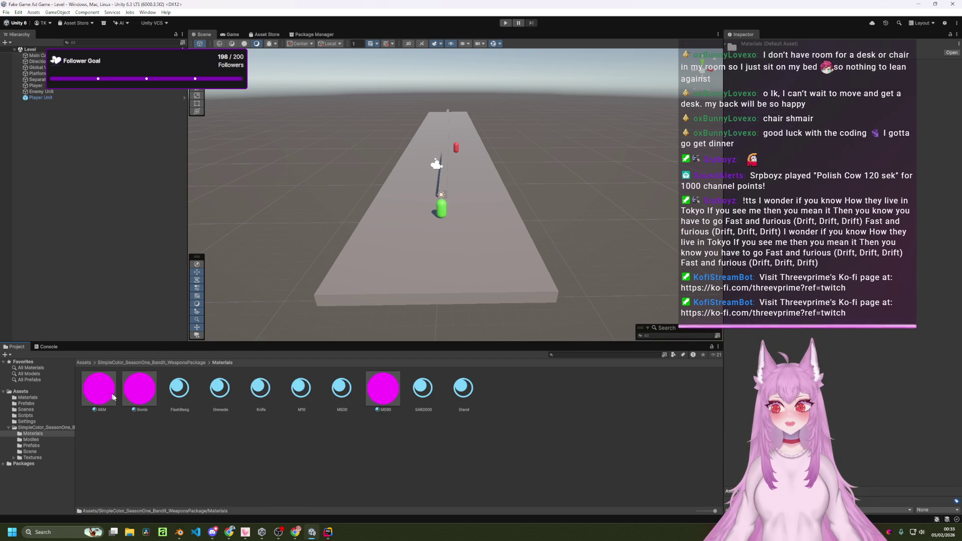
click(142, 390)
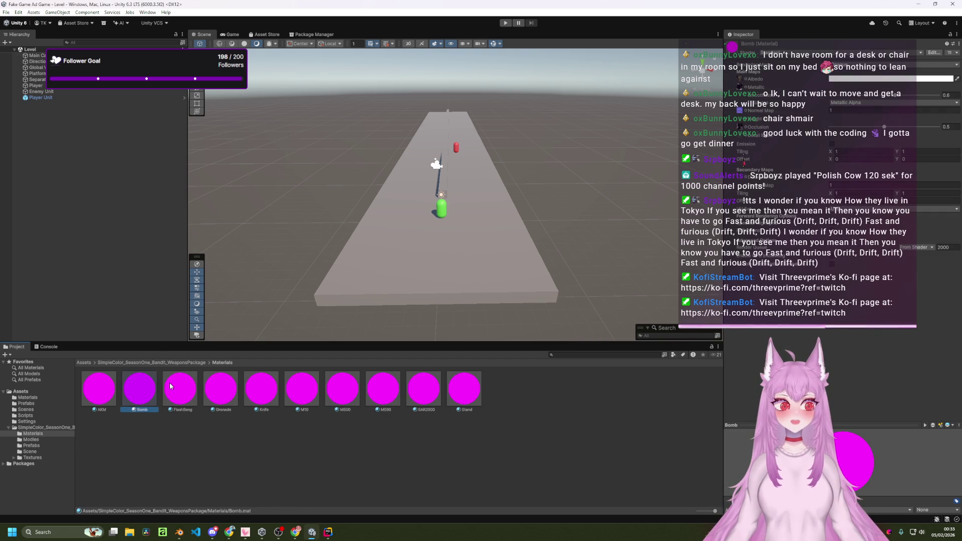
click(473, 389)
click(383, 388)
click(323, 386)
click(93, 388)
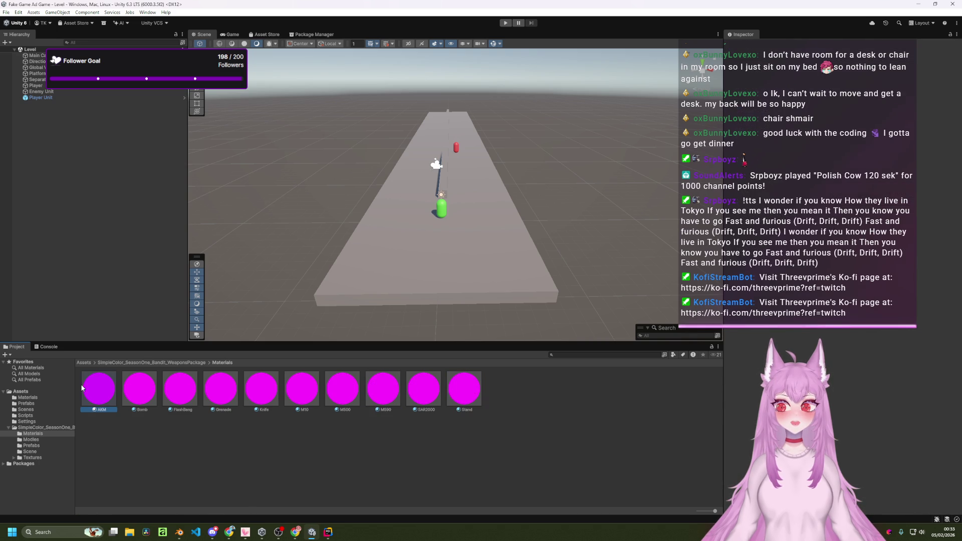
- Switch the AKM material to the Standard shader and reopen the weapons package details
click(847, 55)
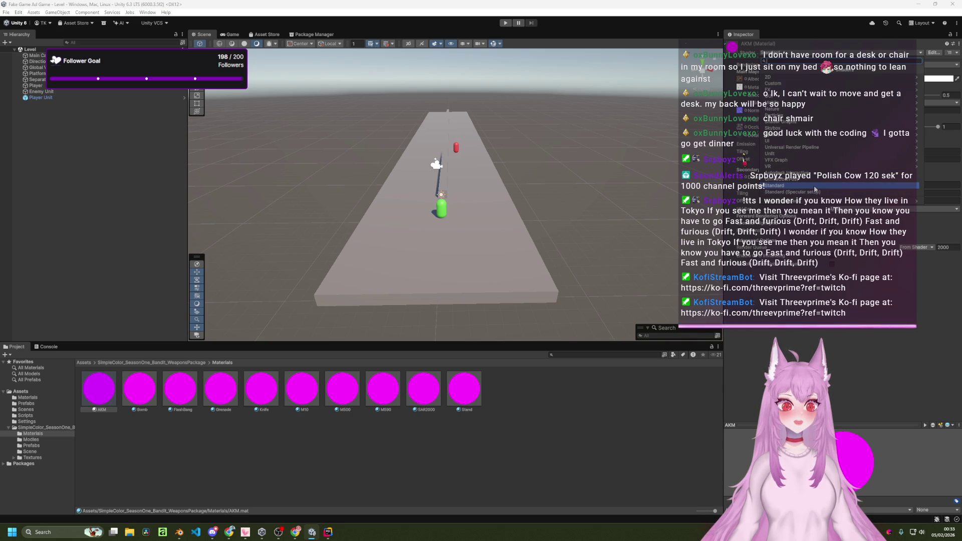
click(814, 186)
click(314, 34)
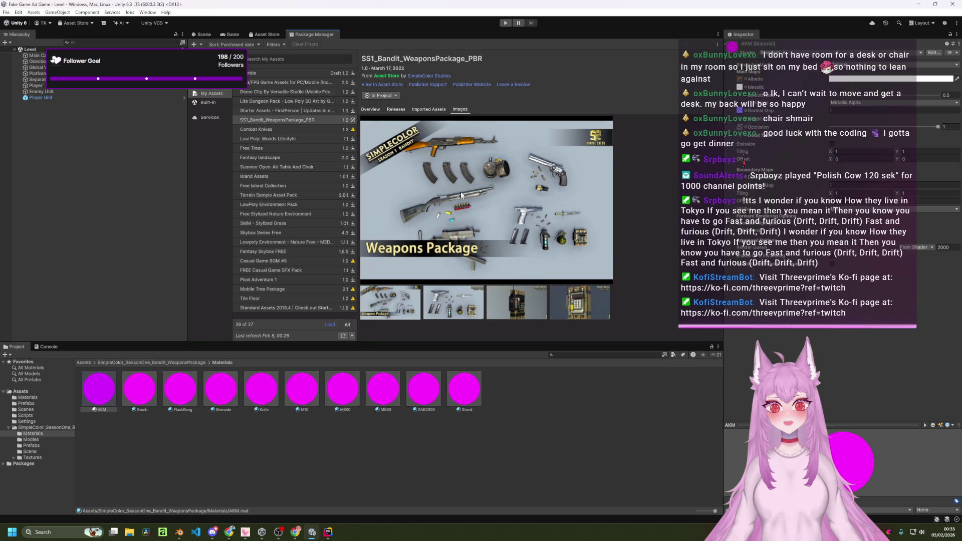
- Review the weapons package's Releases and Overview, then return to the Scene and select AKM
click(427, 109)
click(399, 112)
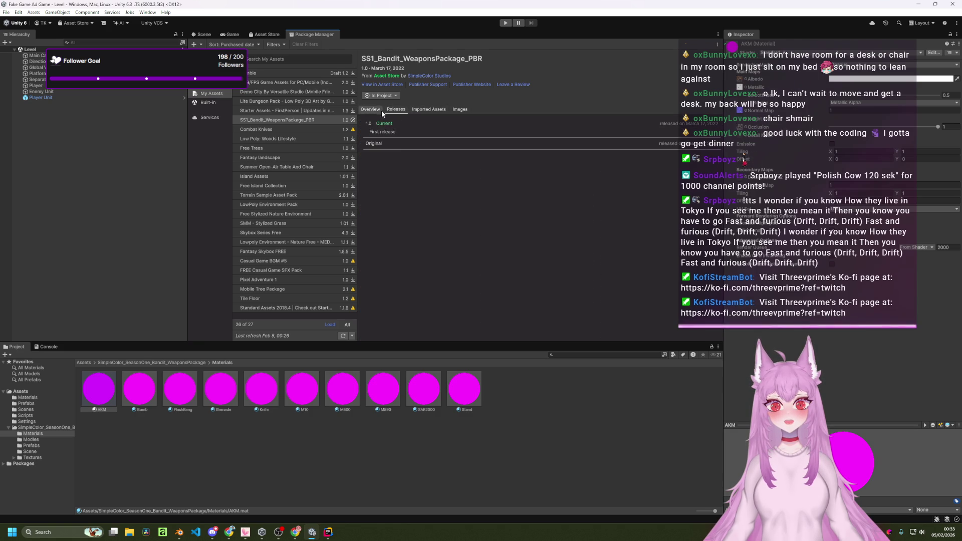
click(376, 110)
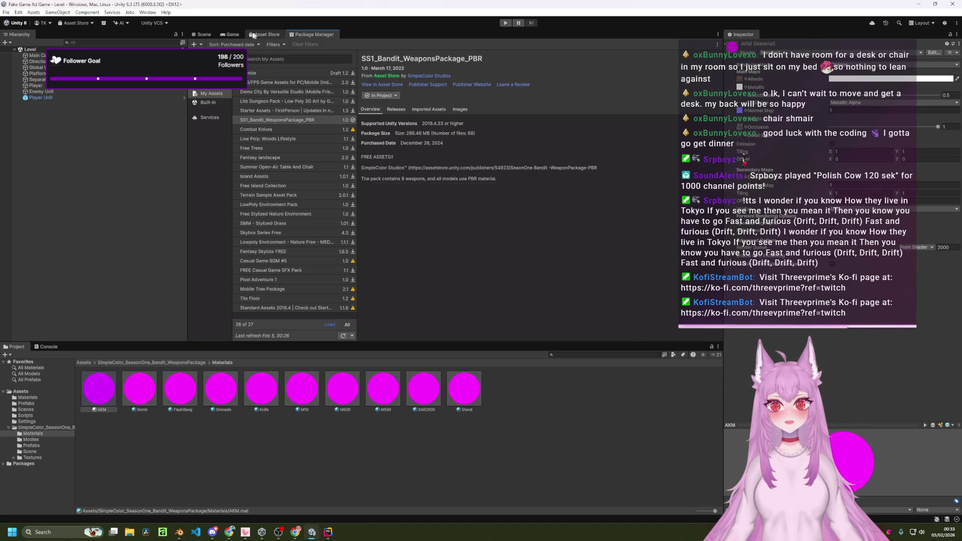
click(201, 34)
click(111, 390)
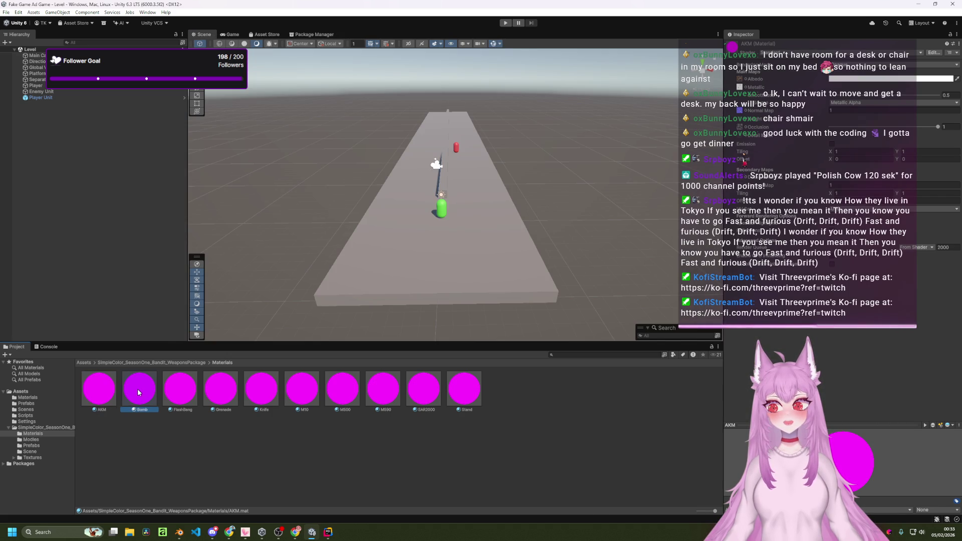
click(184, 396)
click(220, 393)
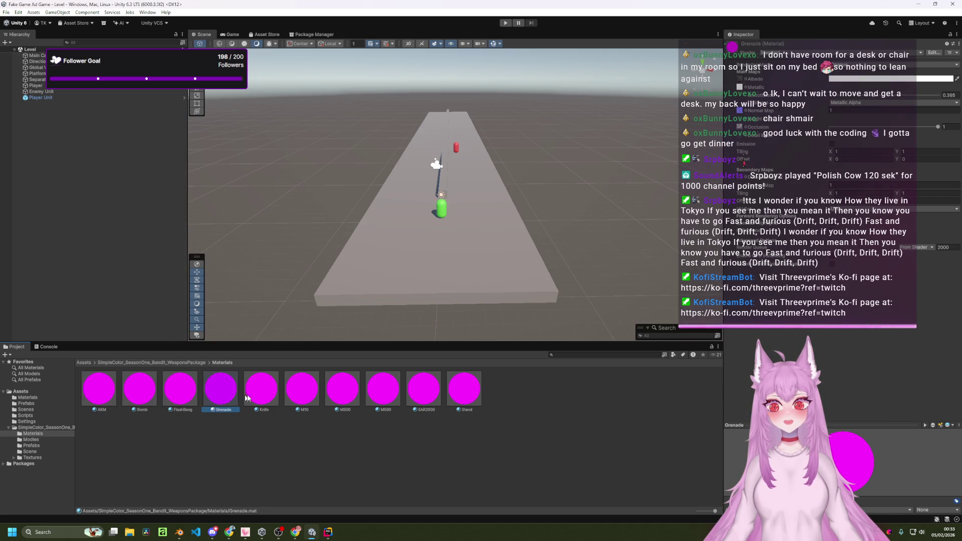
click(383, 393)
click(424, 394)
click(477, 394)
click(98, 390)
click(880, 67)
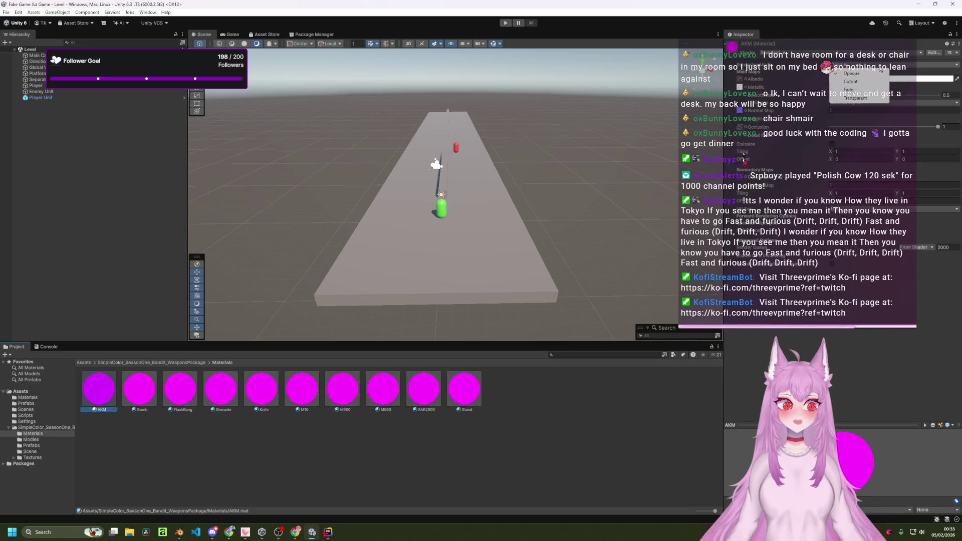
click(880, 67)
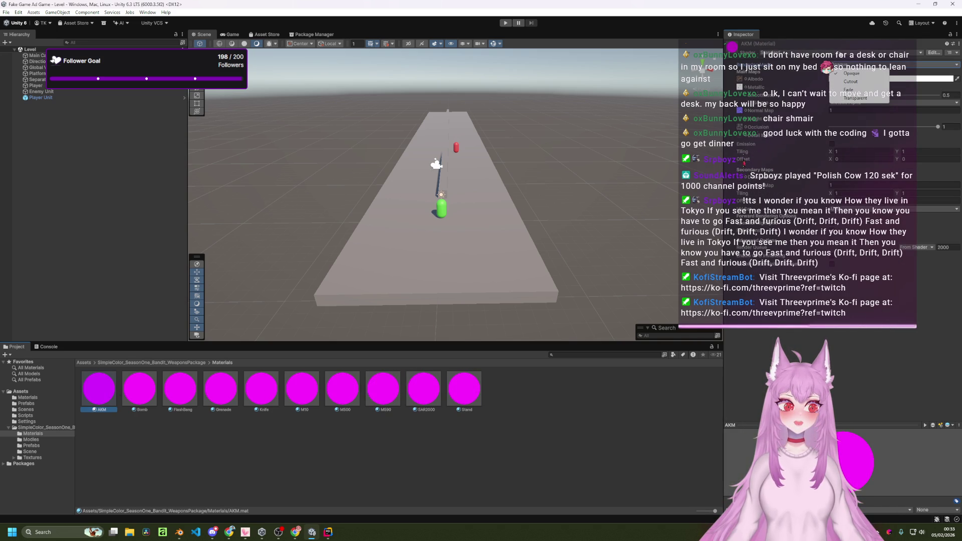
click(837, 53)
text(test)
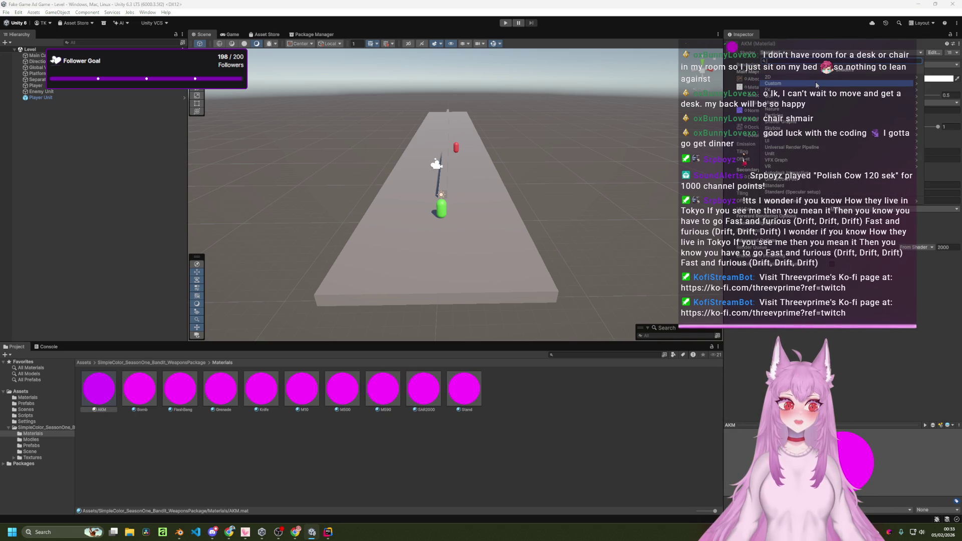
key(BackSpace)
key(BackSpace)
key(BackSpace)
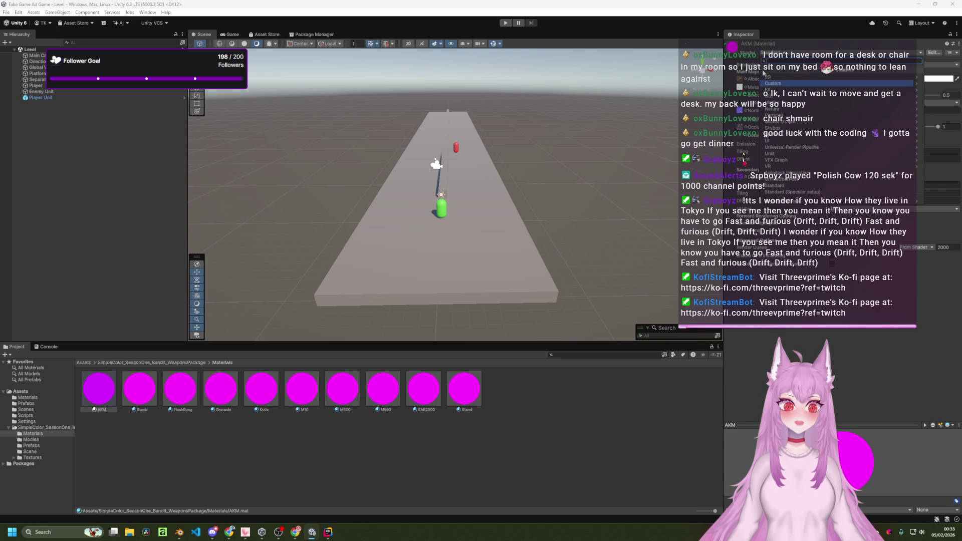
click(781, 185)
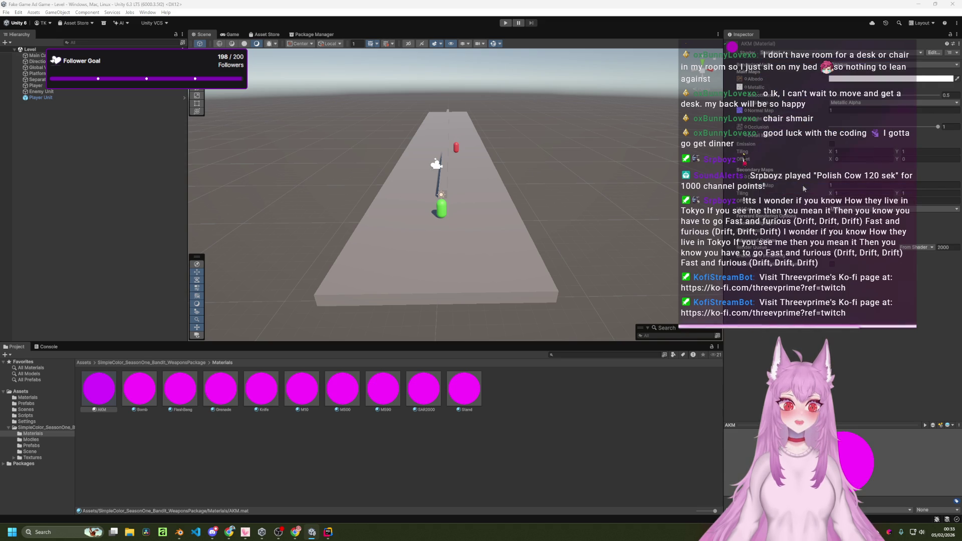
click(778, 55)
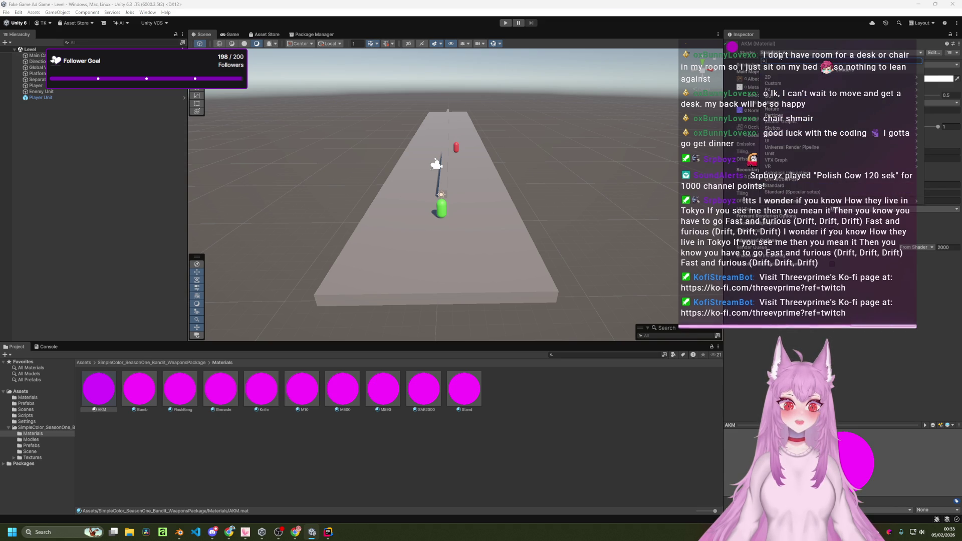
click(793, 104)
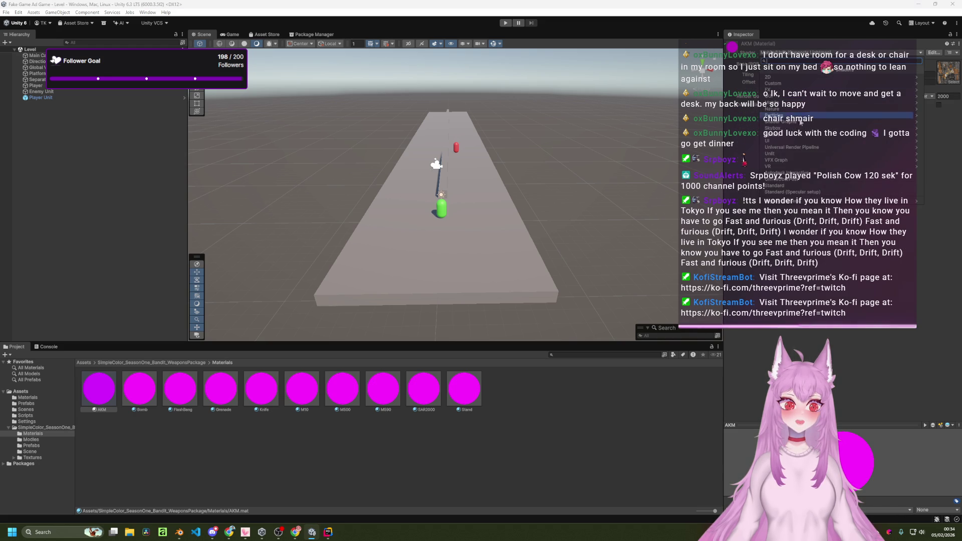
scroll(798, 184, up, 5)
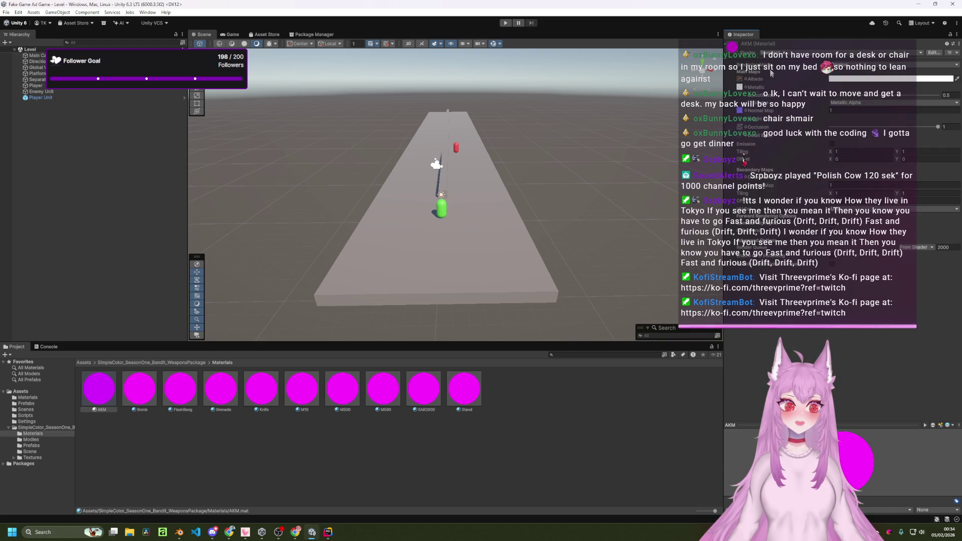
click(784, 56)
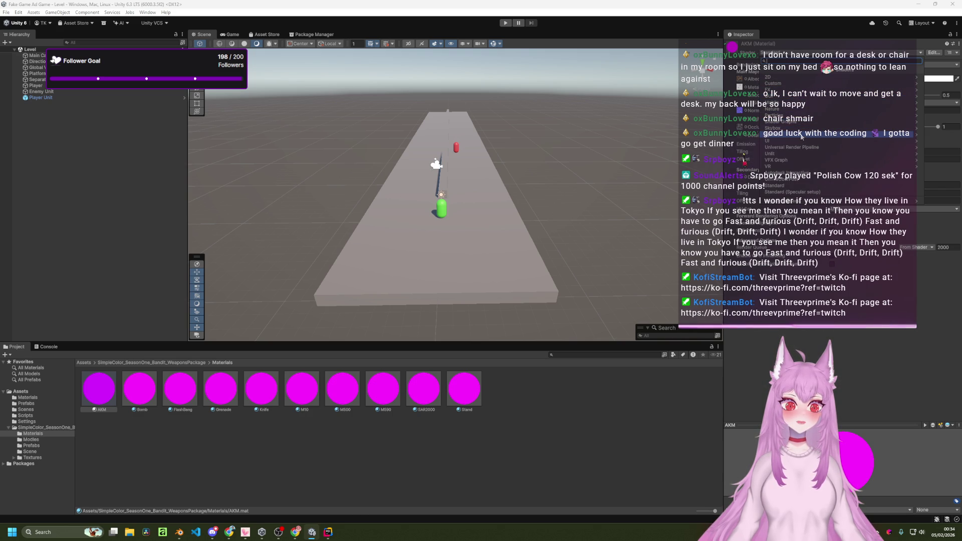
click(801, 134)
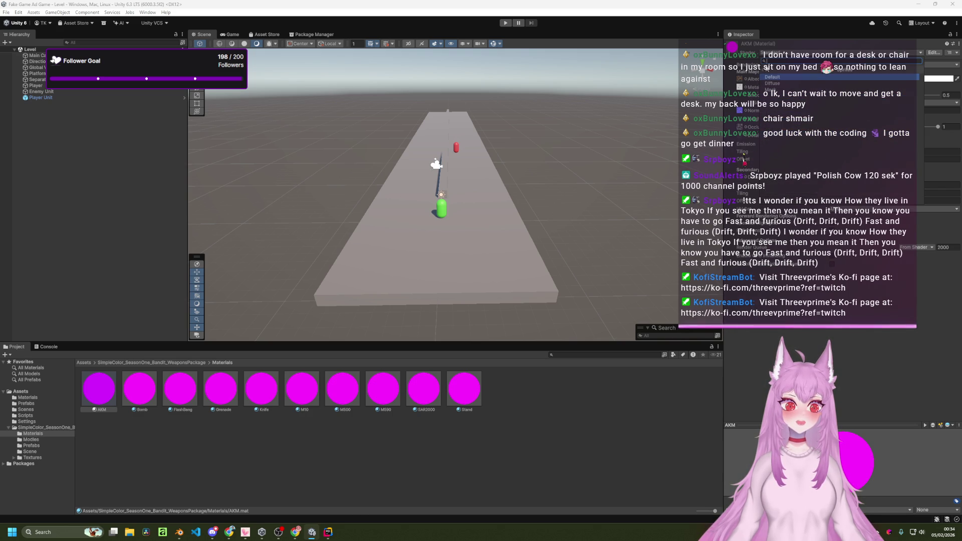
click(760, 68)
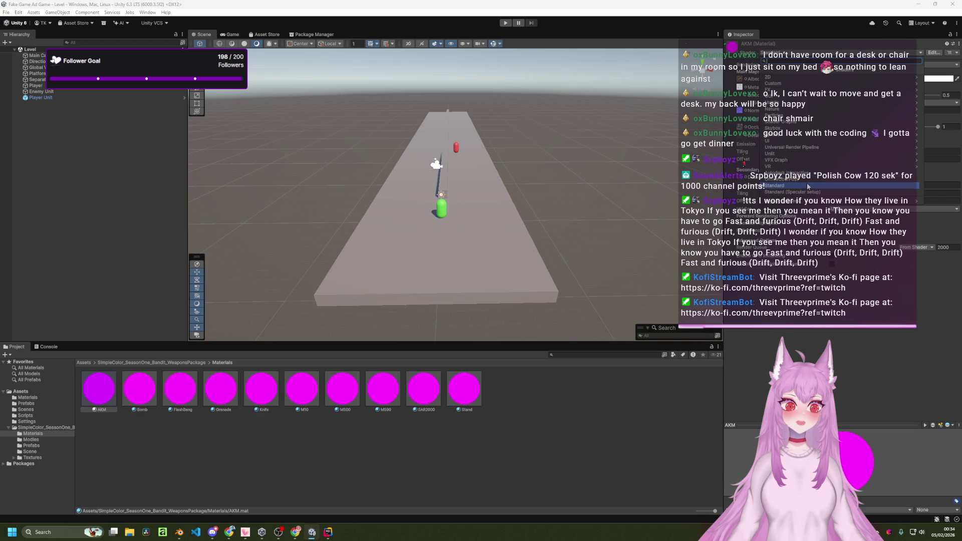
click(815, 193)
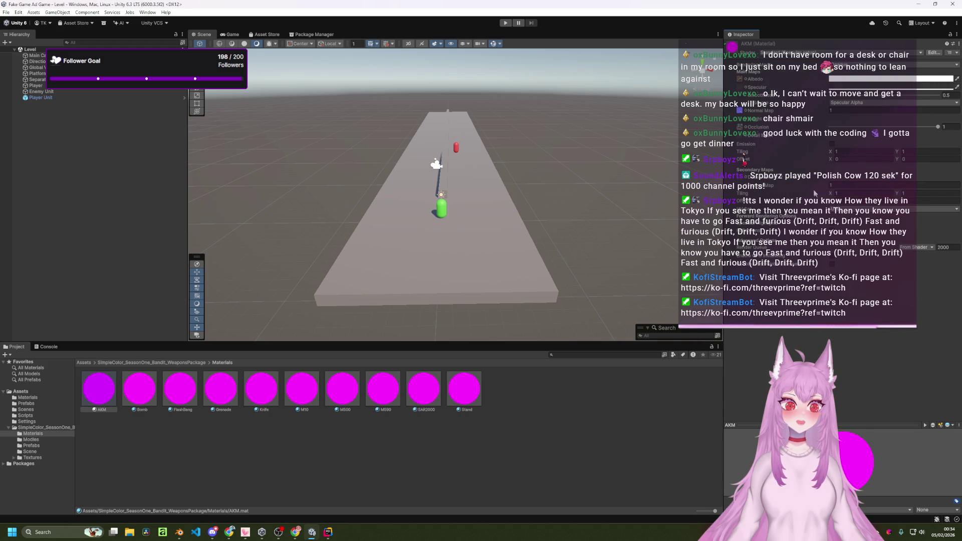
click(802, 56)
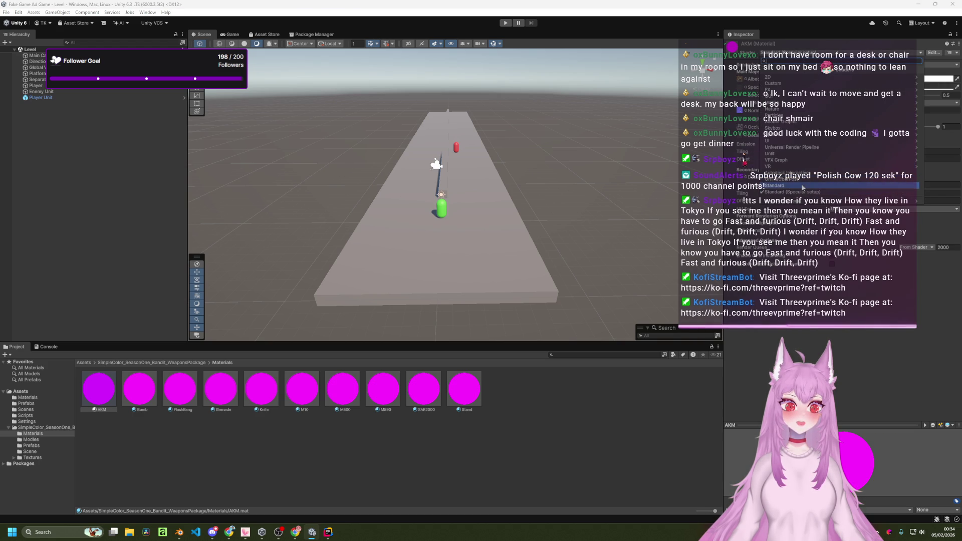
click(852, 184)
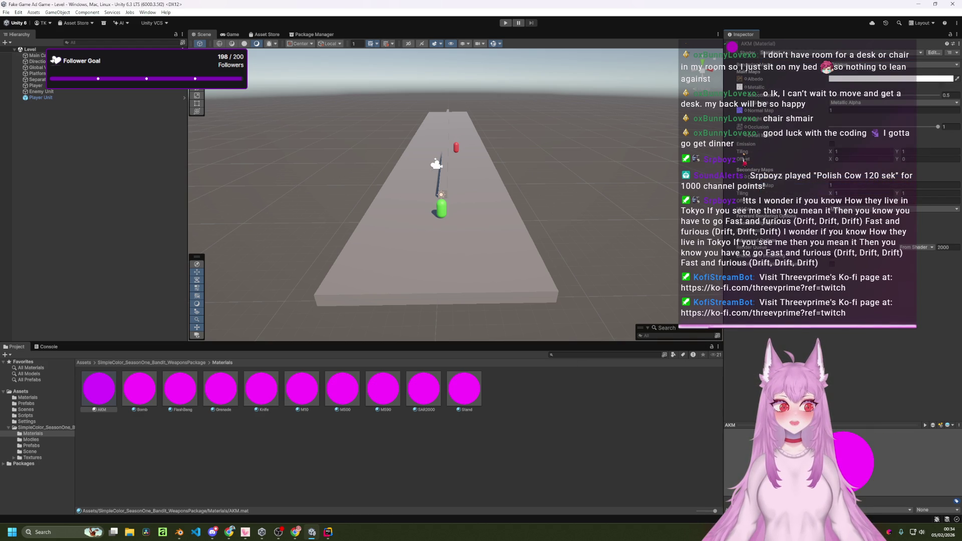
right_click(94, 404)
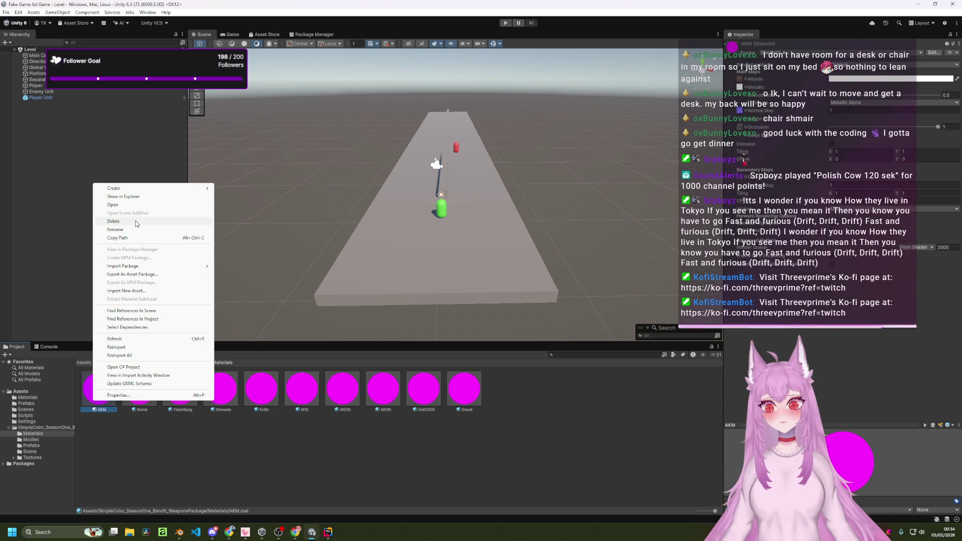
- Dismiss the AKM menu and browse the package's Scene folder and the AKM textures folder
click(245, 452)
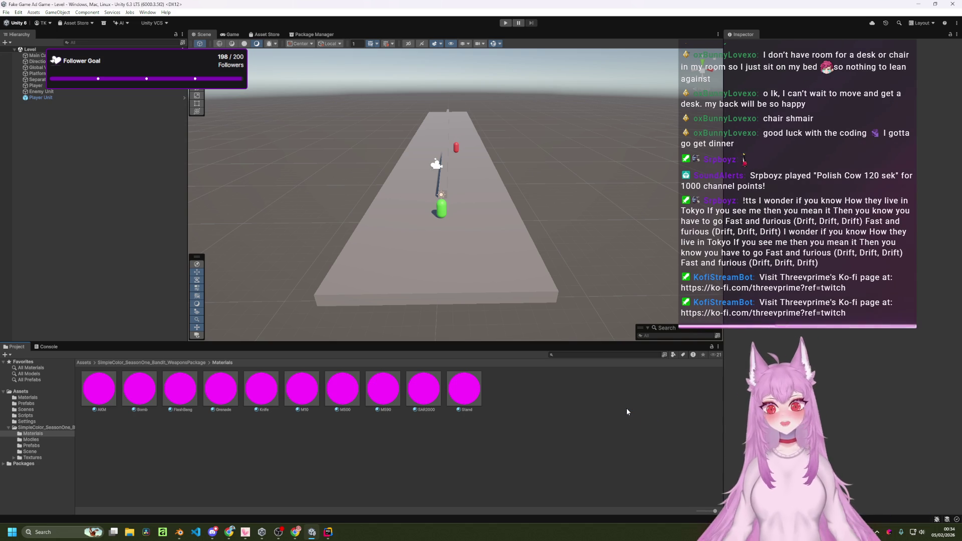
click(188, 363)
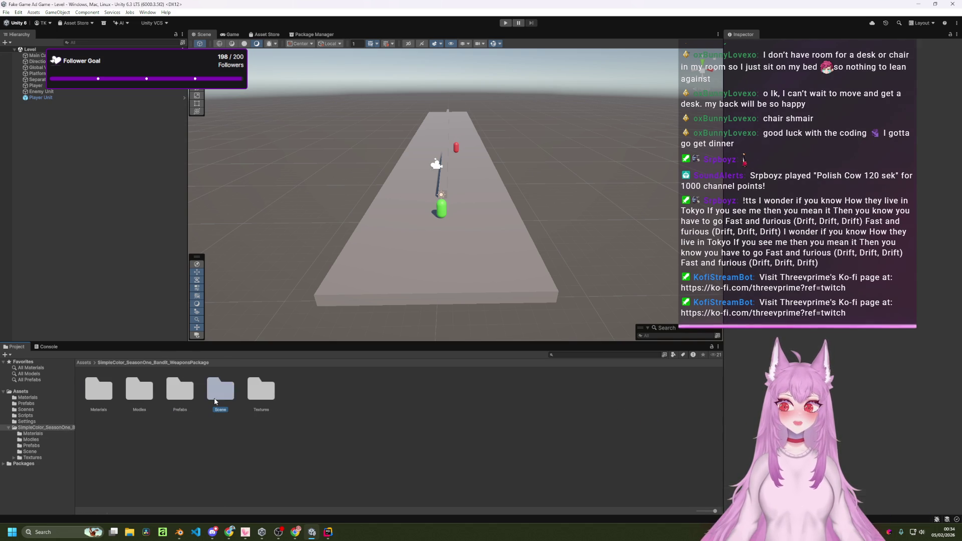
double_click(214, 401)
click(166, 363)
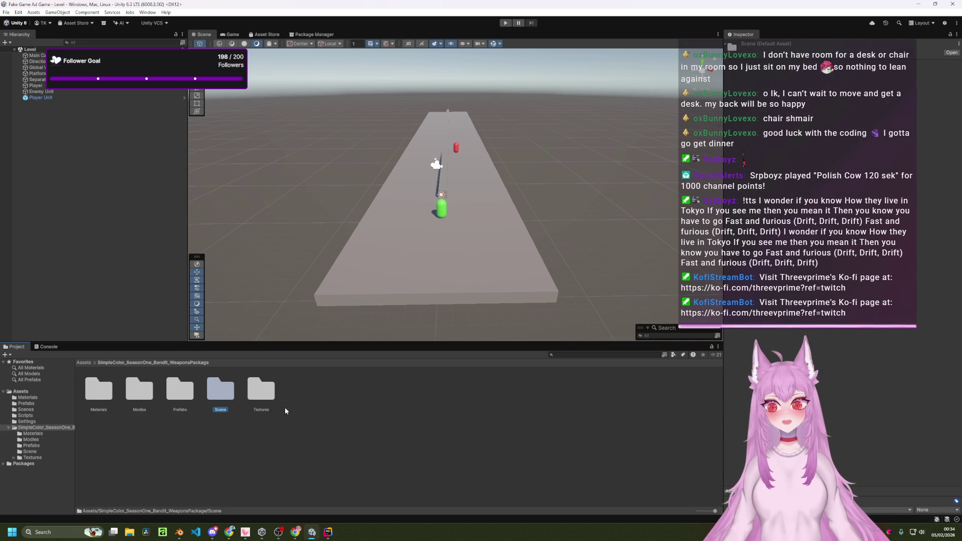
double_click(249, 400)
double_click(111, 391)
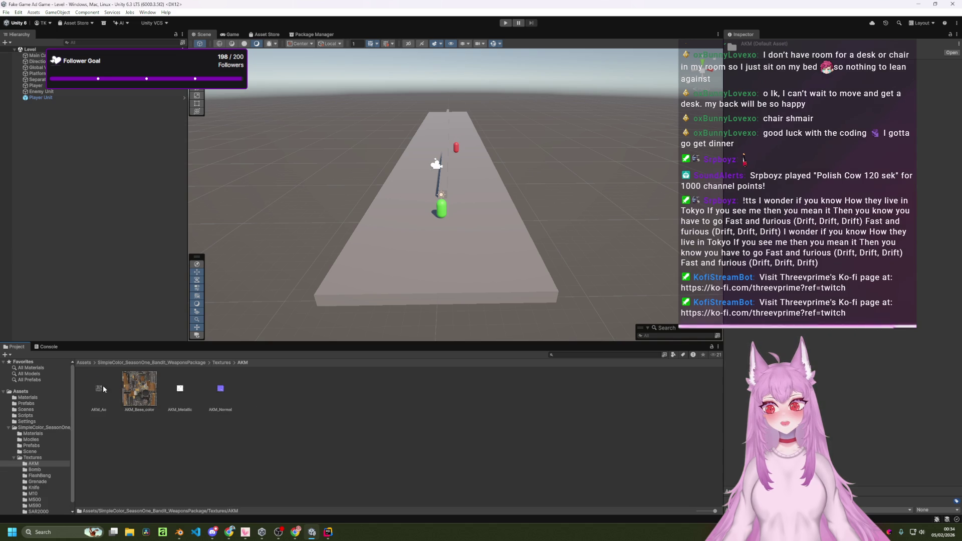
- Check the Scene and Modles folders, viewing SAR2000's import settings, then return to the package root
click(185, 363)
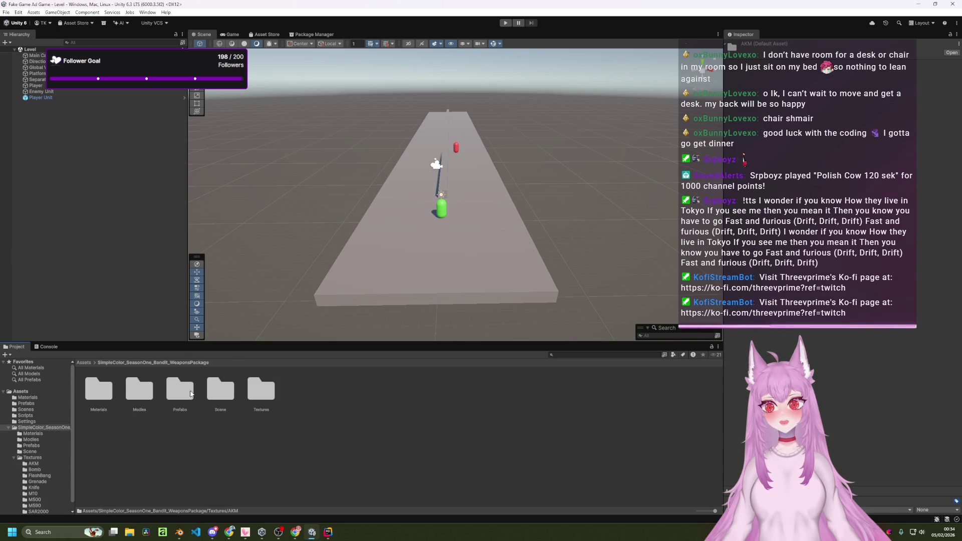
double_click(220, 389)
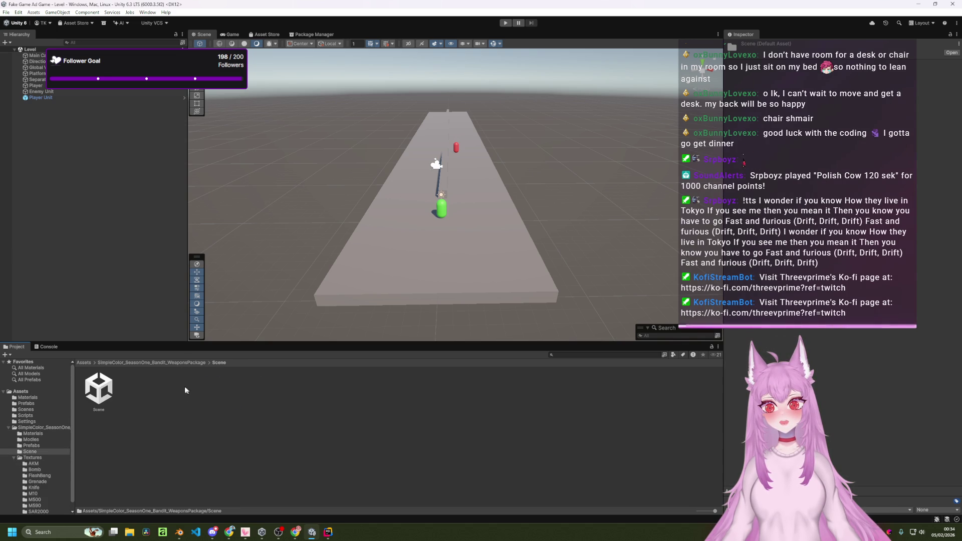
click(166, 362)
double_click(140, 389)
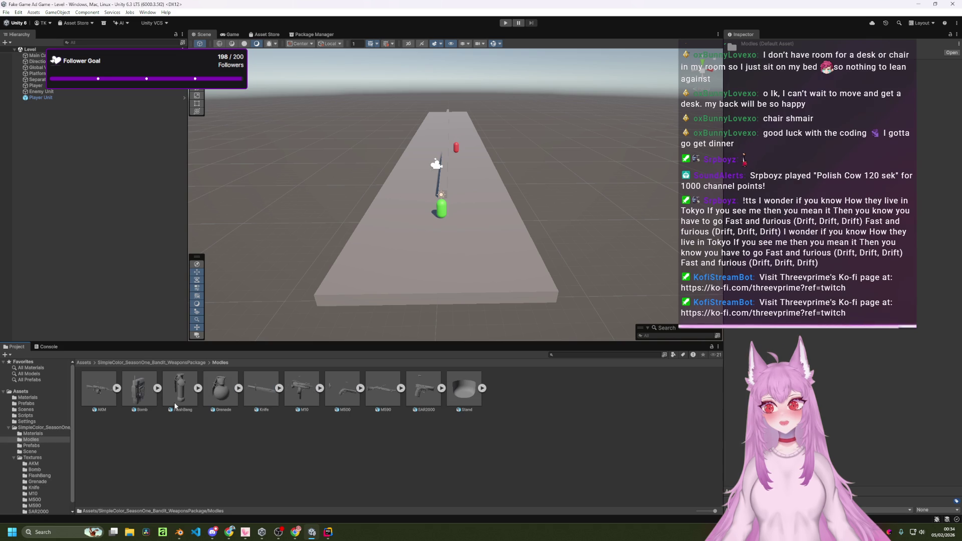
click(421, 396)
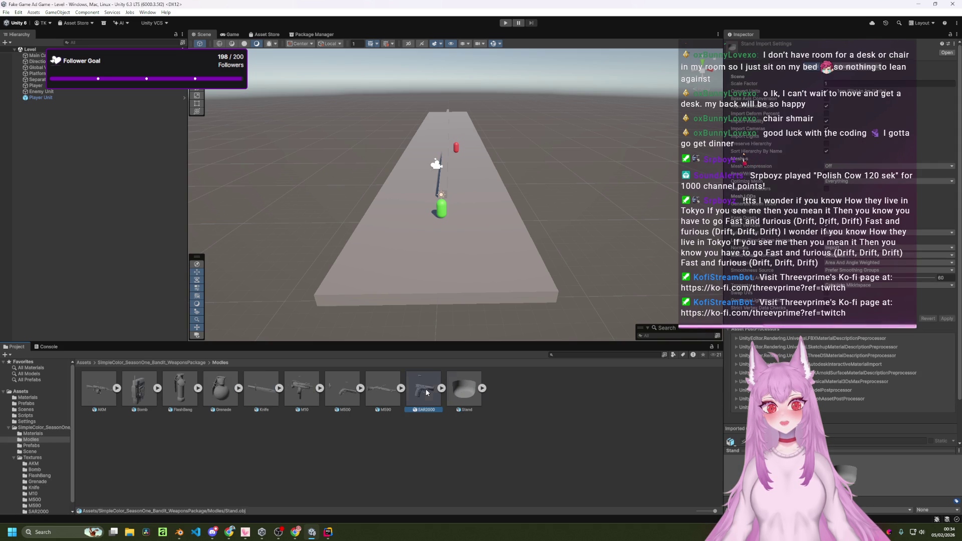
click(164, 363)
click(91, 399)
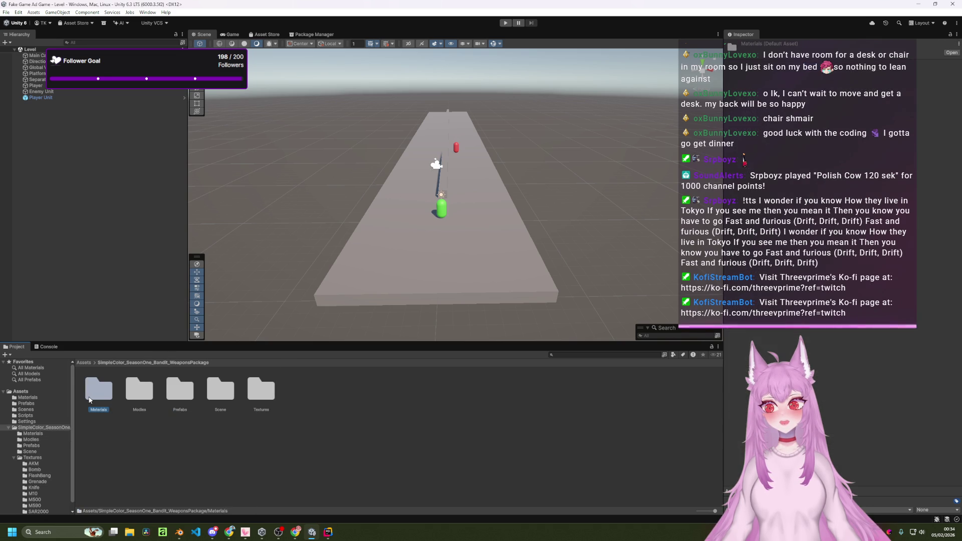
- Open the Materials folder and click through all ten magenta weapon materials, ending on AKM
double_click(90, 399)
click(97, 387)
click(140, 387)
click(180, 388)
click(220, 394)
click(261, 393)
click(302, 393)
click(342, 395)
click(383, 395)
click(424, 396)
click(469, 397)
click(221, 388)
click(190, 387)
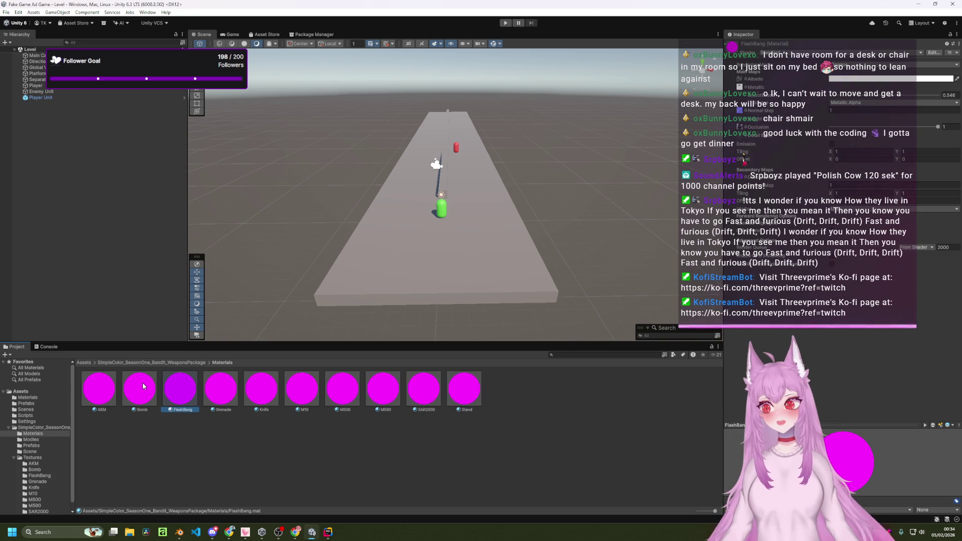
click(114, 395)
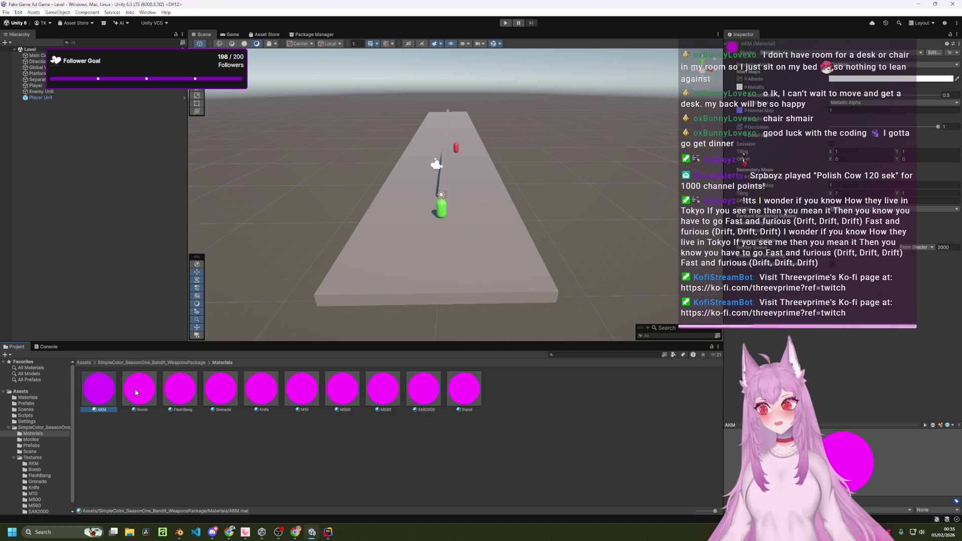
- Orbit closer to the capsules and inspect the Bomb, FlashBang, Grenade, M10, M500, SAR2000 and Stand materials
scroll(449, 211, up, 3)
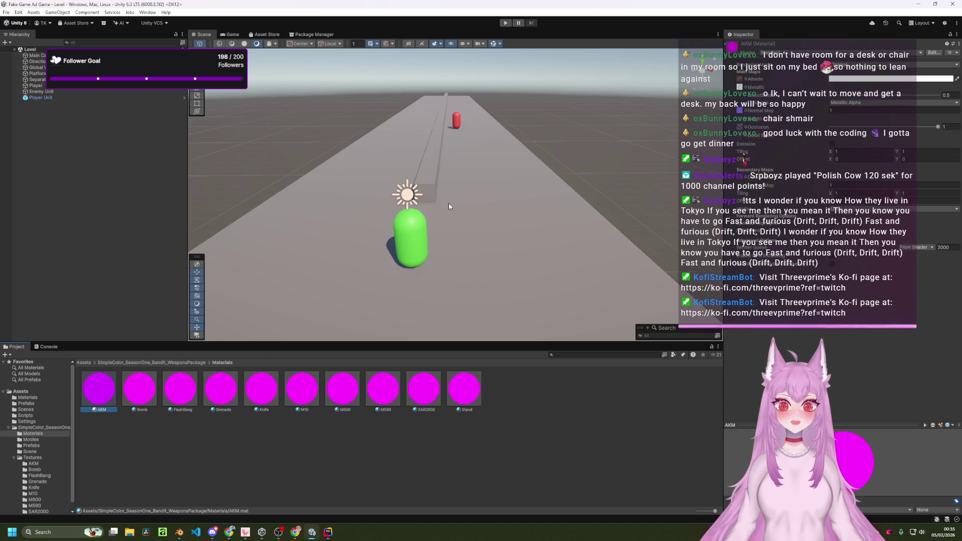
mouse_move(454, 203)
mouse_down()
mouse_move(430, 203)
mouse_move(452, 204)
mouse_up()
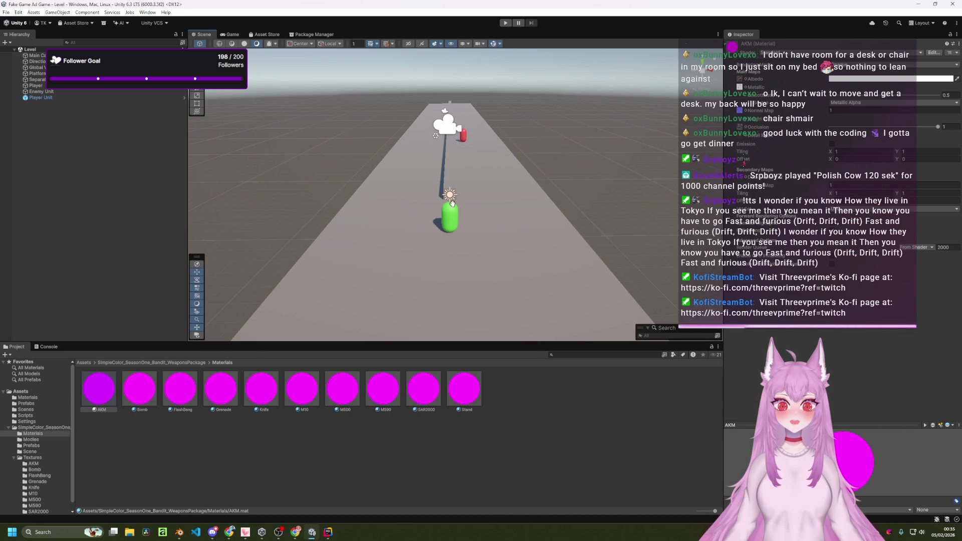
scroll(453, 203, up, 3)
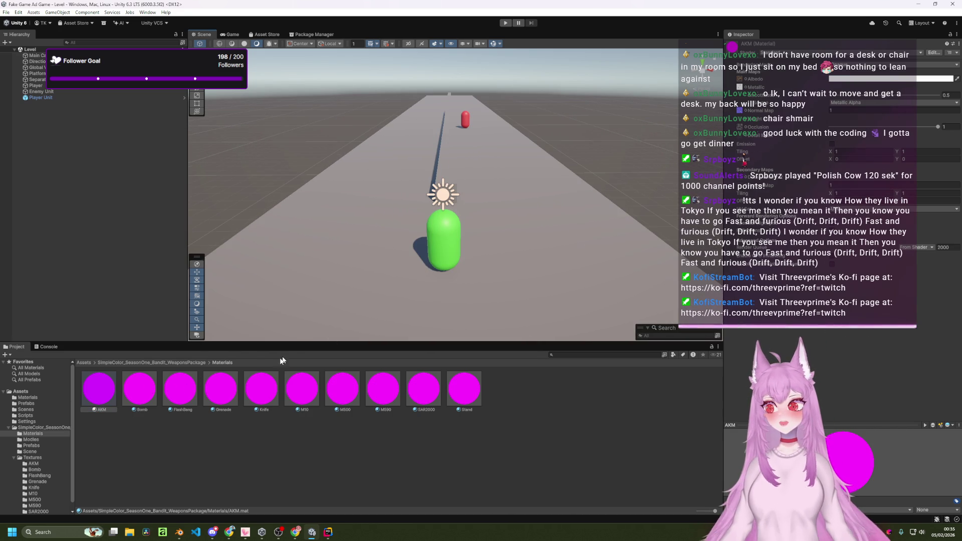
click(146, 388)
click(179, 390)
click(234, 392)
click(295, 399)
click(357, 403)
click(423, 398)
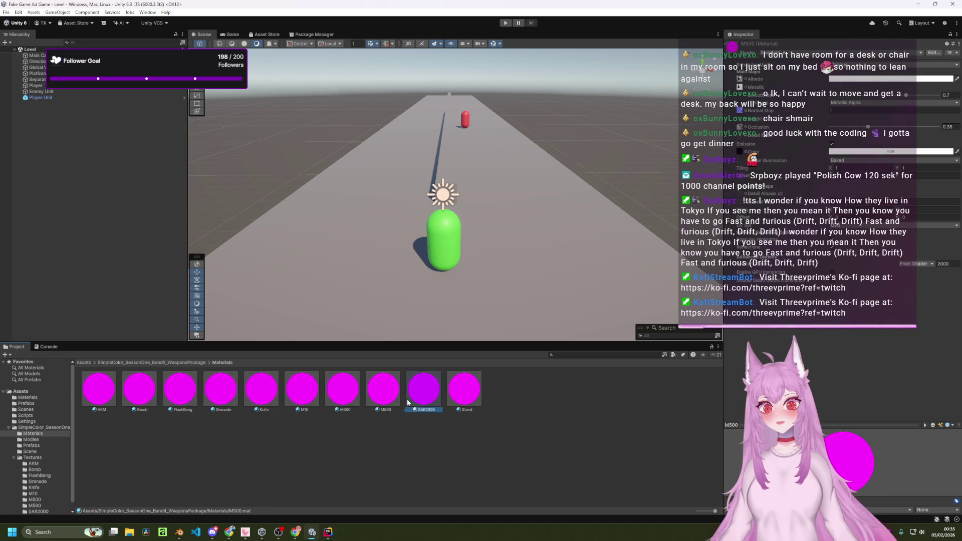
click(463, 398)
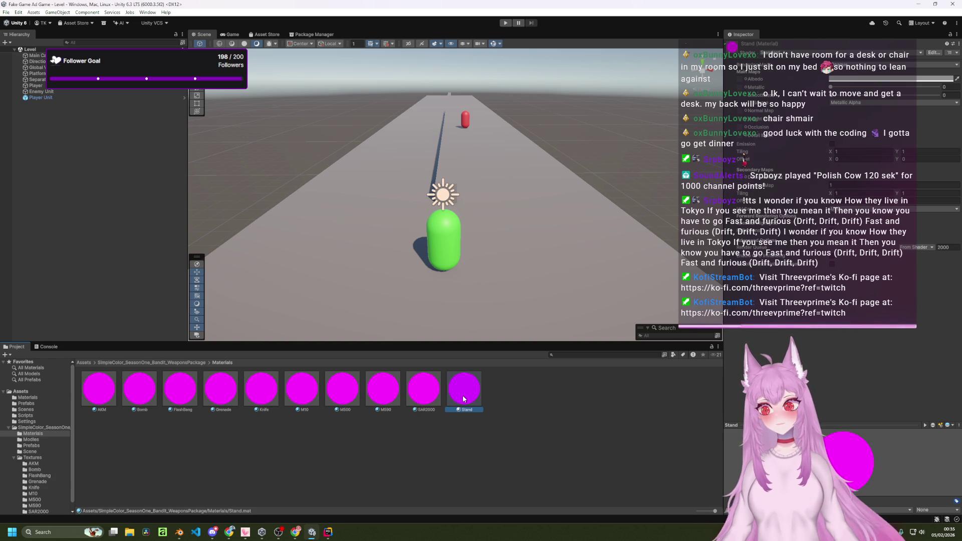
- Click back through the materials from SAR2000 to AKM and Bomb, ending on M500
click(425, 396)
click(383, 396)
click(302, 396)
click(261, 394)
click(233, 390)
click(177, 384)
click(100, 387)
click(150, 388)
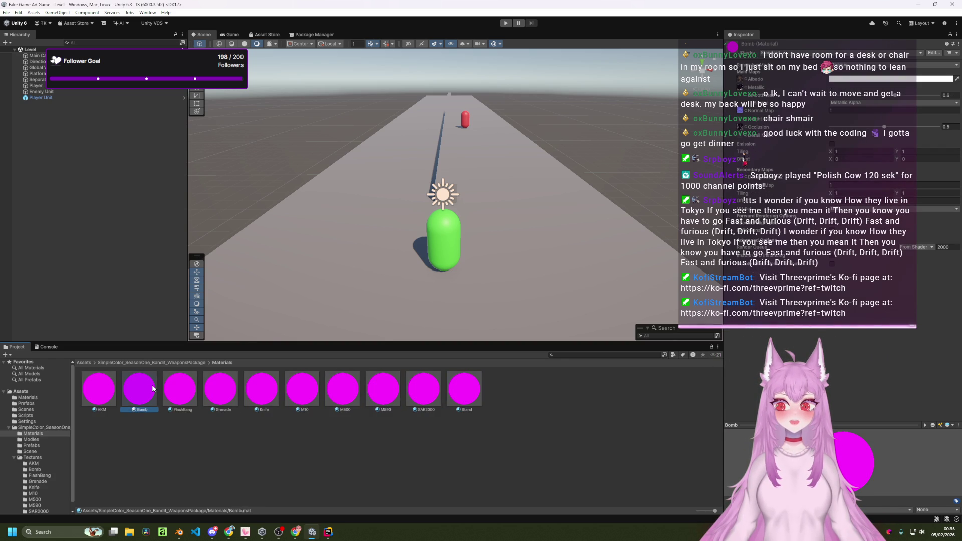
right_click(153, 388)
click(352, 394)
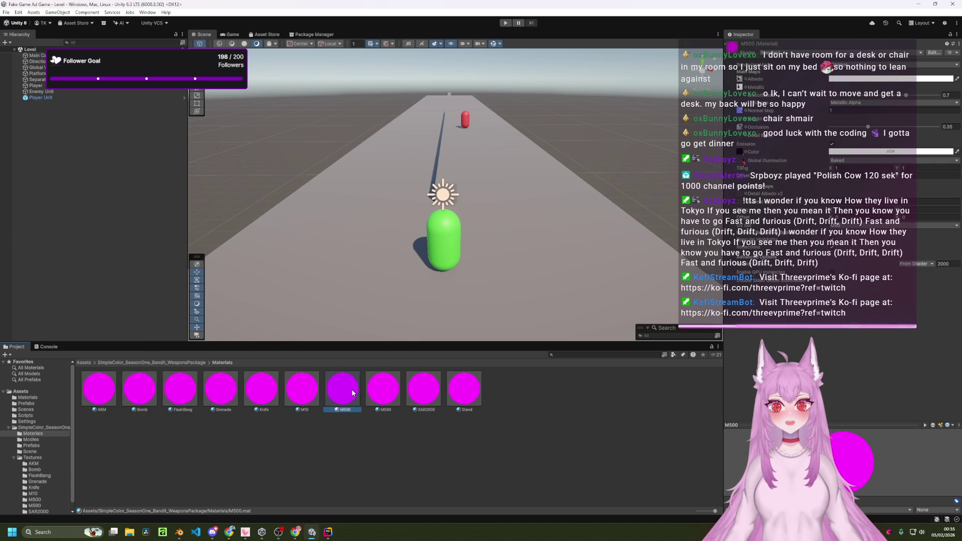
- Switch M500's Rendering Mode to Cutout and back to Opaque, then go up to the package folder
click(851, 69)
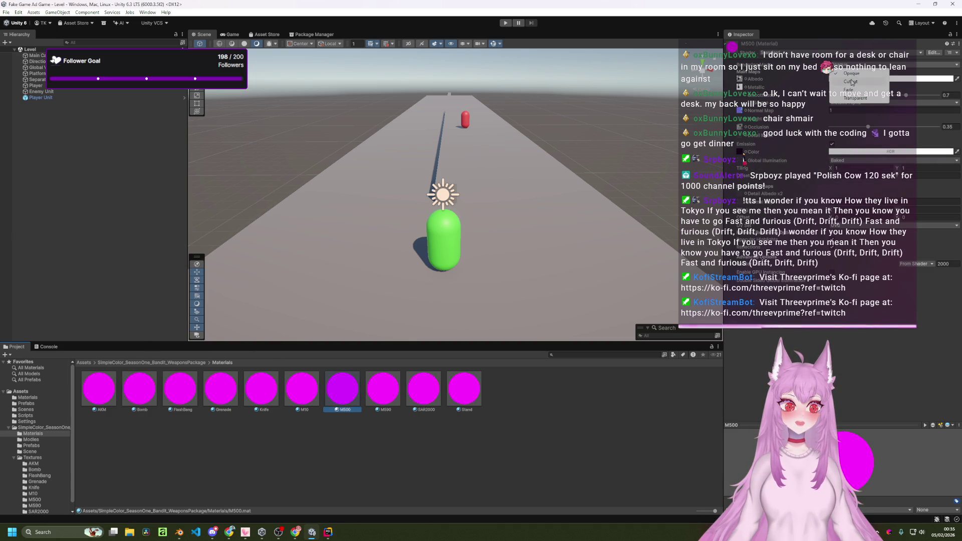
click(851, 82)
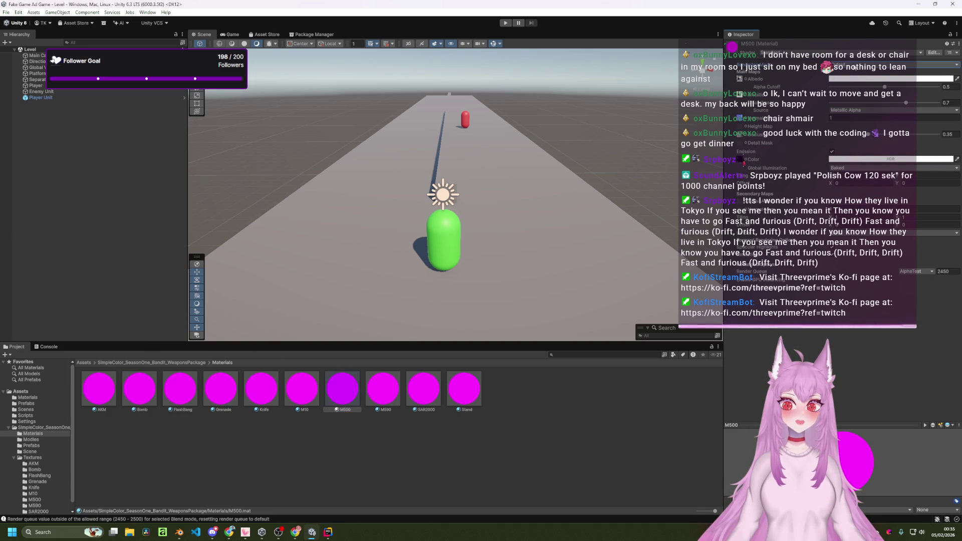
click(854, 67)
click(854, 73)
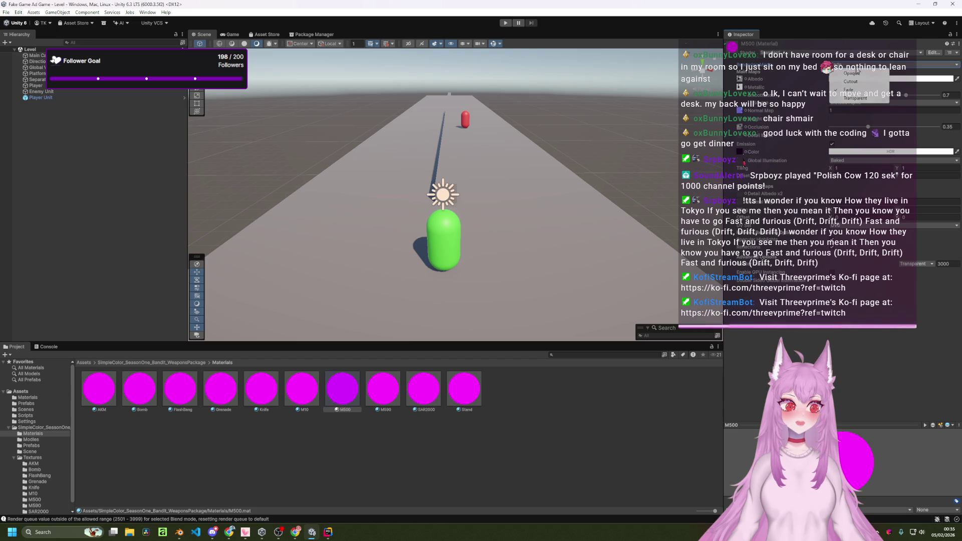
click(177, 363)
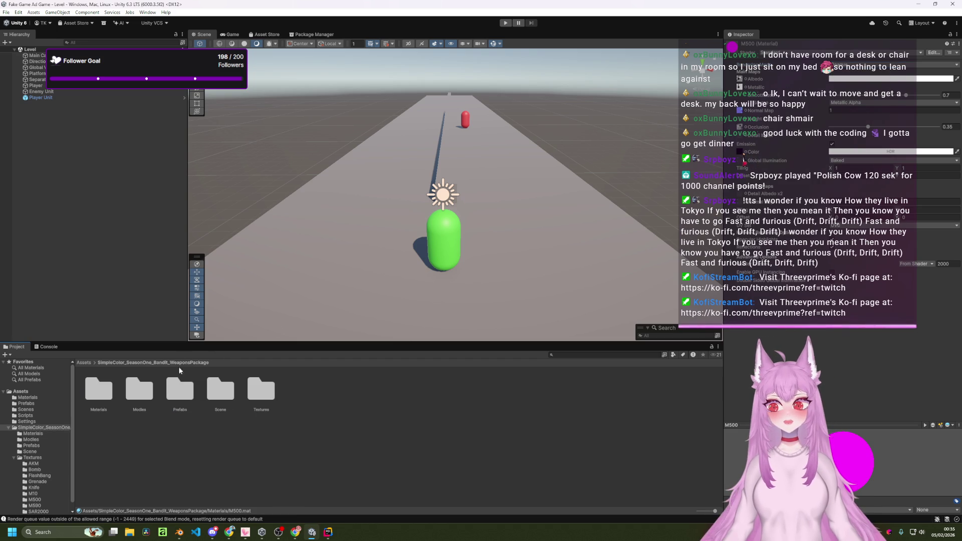
double_click(192, 399)
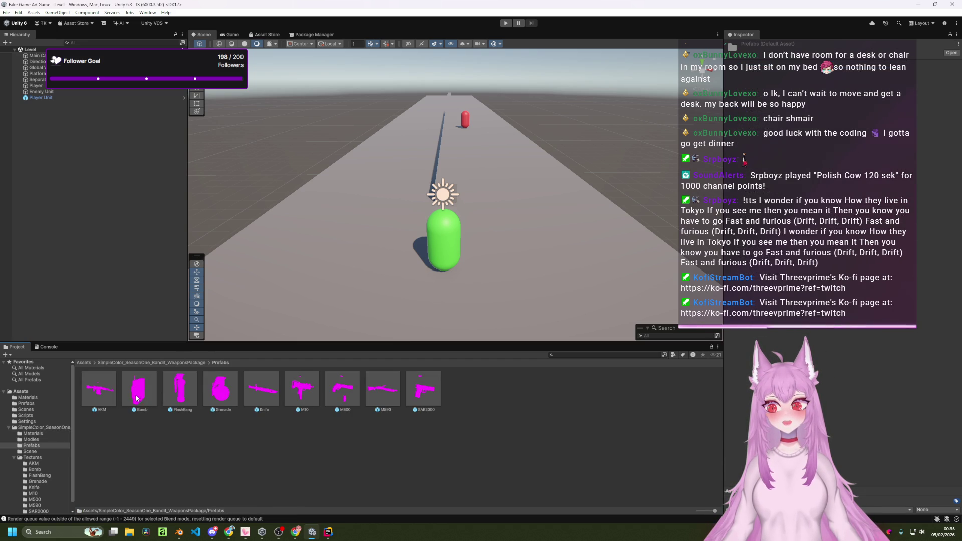
drag(103, 399, 353, 244)
key(f)
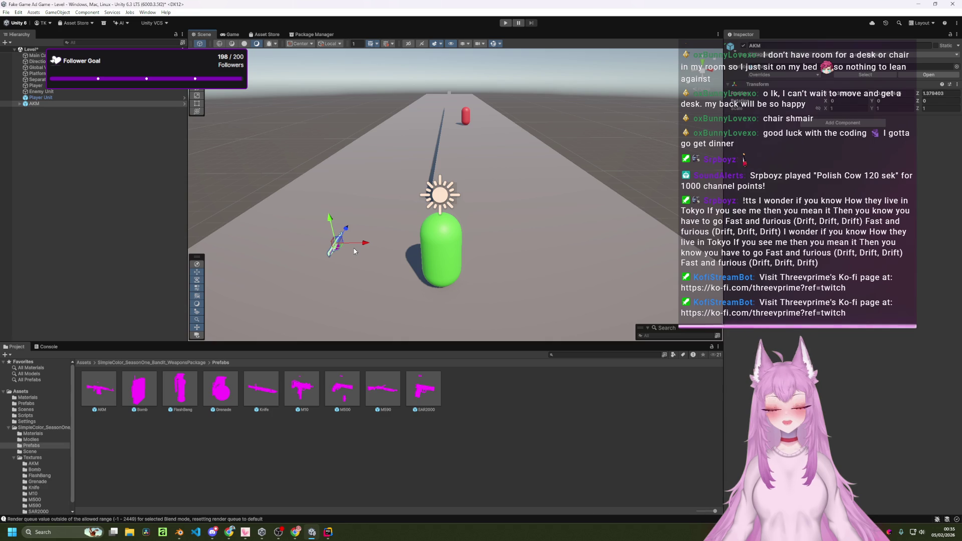
mouse_move(351, 252)
mouse_down()
mouse_move(385, 269)
mouse_move(584, 254)
mouse_move(442, 233)
mouse_up()
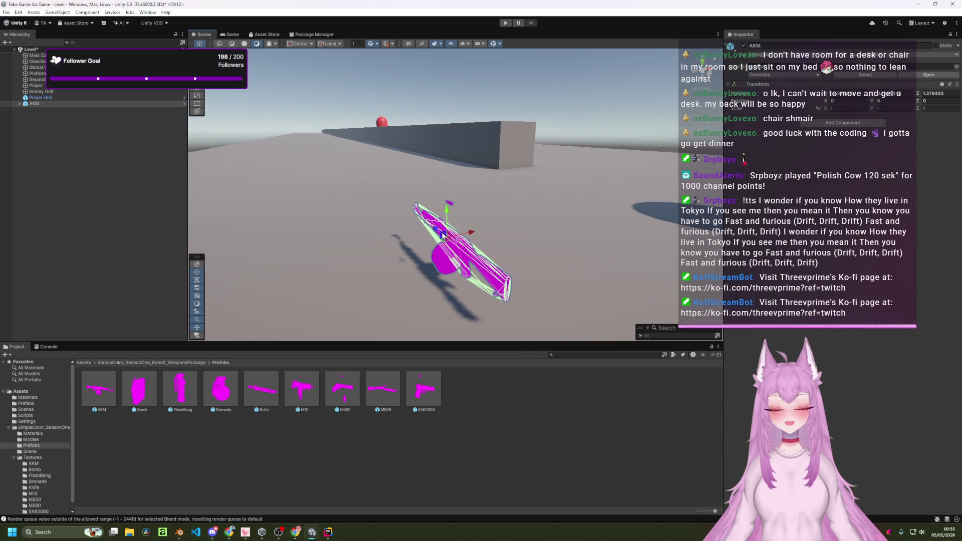
key(Delete)
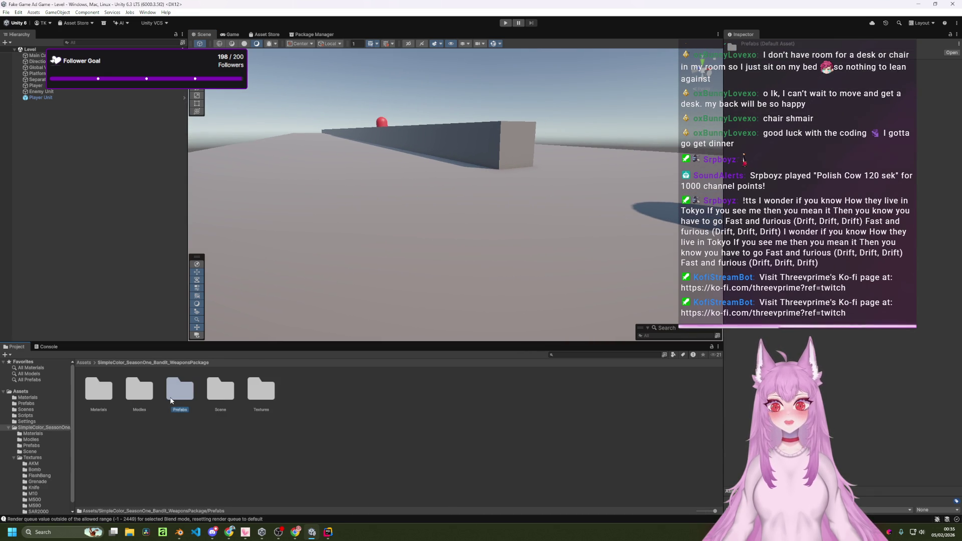
mouse_move(170, 396)
mouse_down()
mouse_move(280, 361)
mouse_move(351, 268)
mouse_move(371, 273)
mouse_up()
key(ctrl+z)
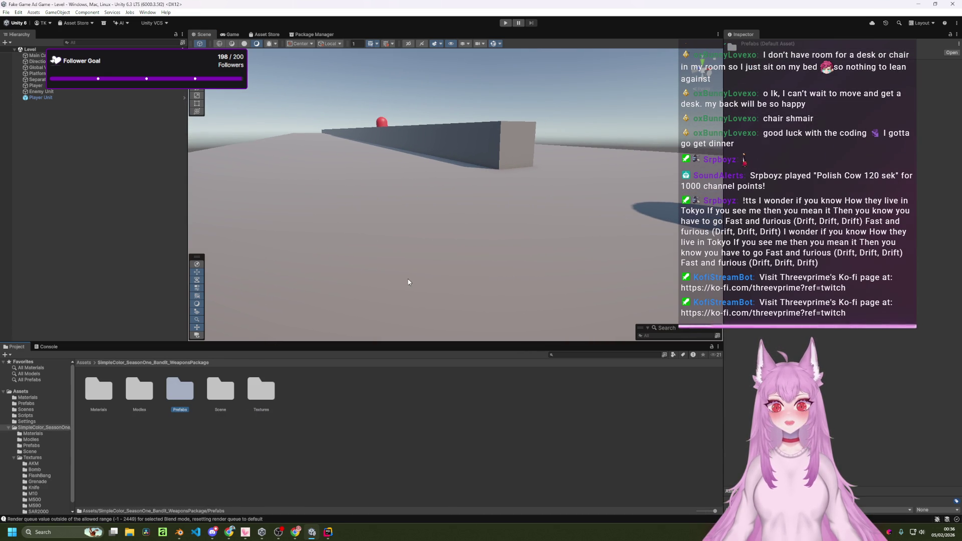
double_click(150, 396)
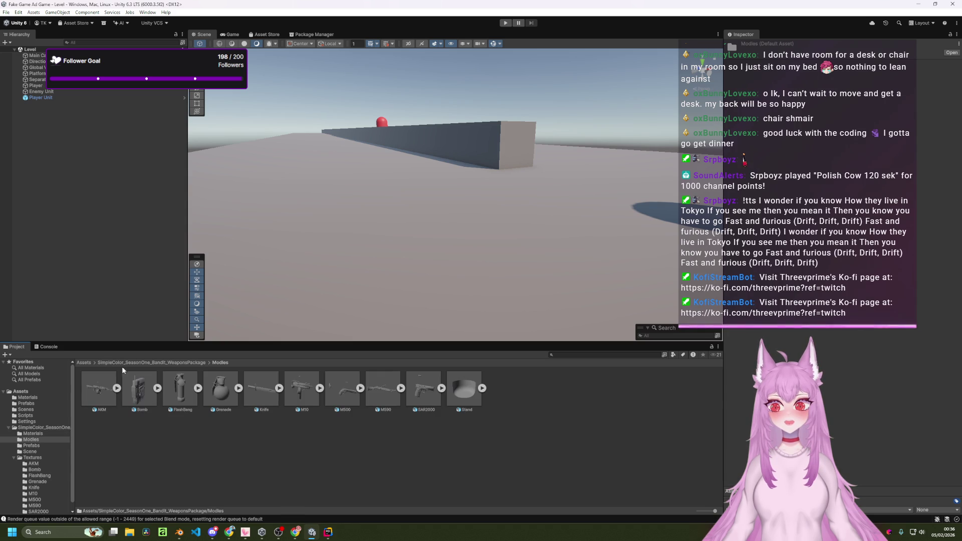
click(118, 363)
double_click(99, 389)
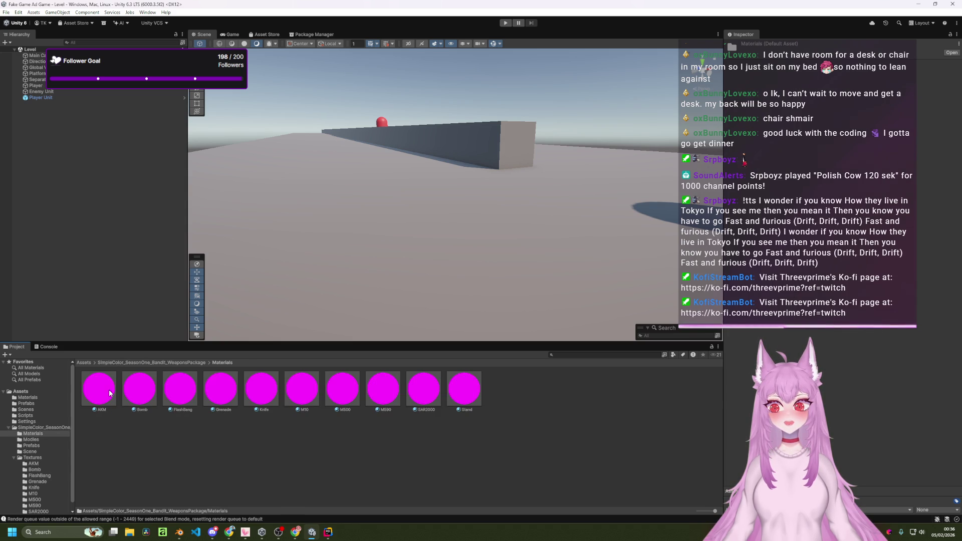
drag(98, 388, 349, 308)
drag(271, 350, 185, 429)
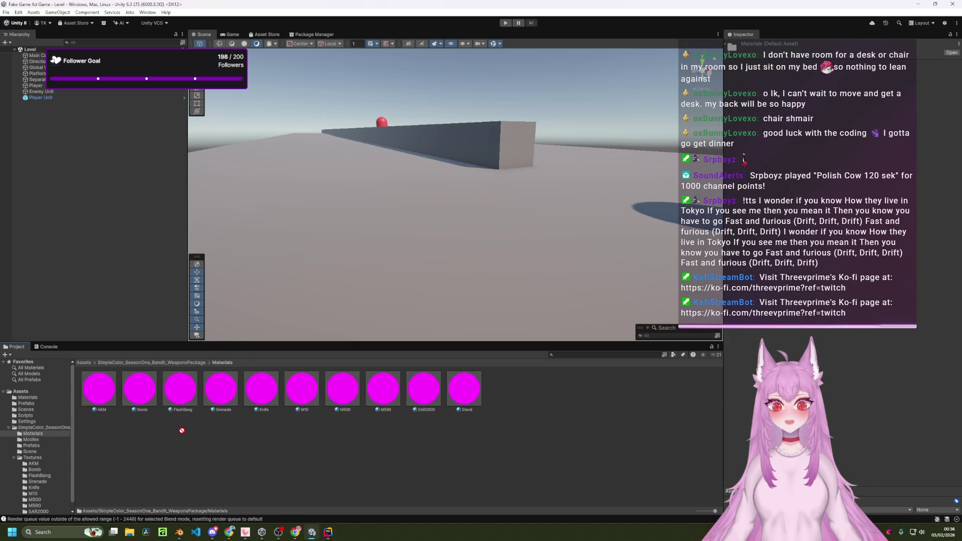
mouse_move(486, 215)
mouse_down()
mouse_move(473, 234)
mouse_move(452, 221)
mouse_move(423, 254)
mouse_move(504, 230)
mouse_move(471, 255)
mouse_move(507, 247)
mouse_move(506, 197)
mouse_move(434, 174)
mouse_move(391, 210)
mouse_move(505, 209)
mouse_move(416, 214)
mouse_up()
key(s)
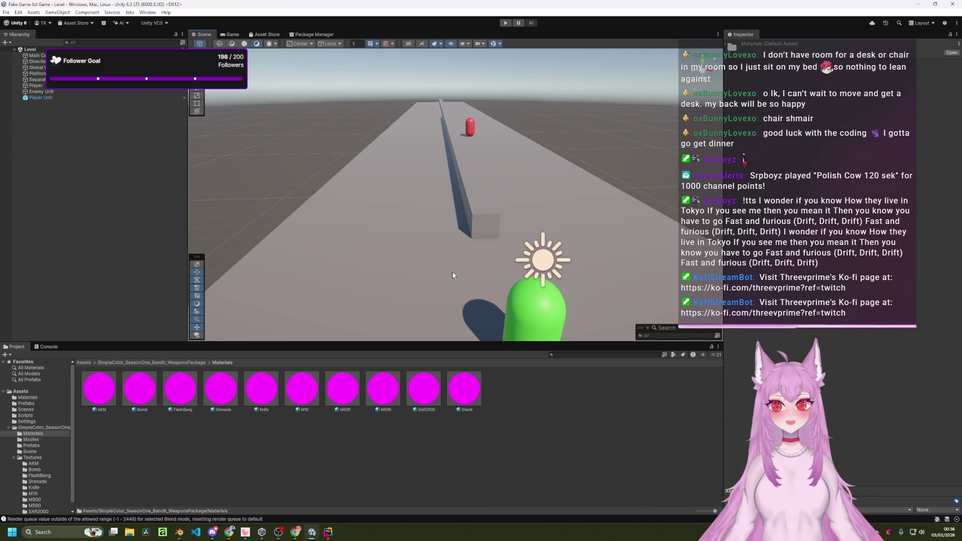
- Select only AKM, try a different shader on it, then set it back to Standard
click(98, 388)
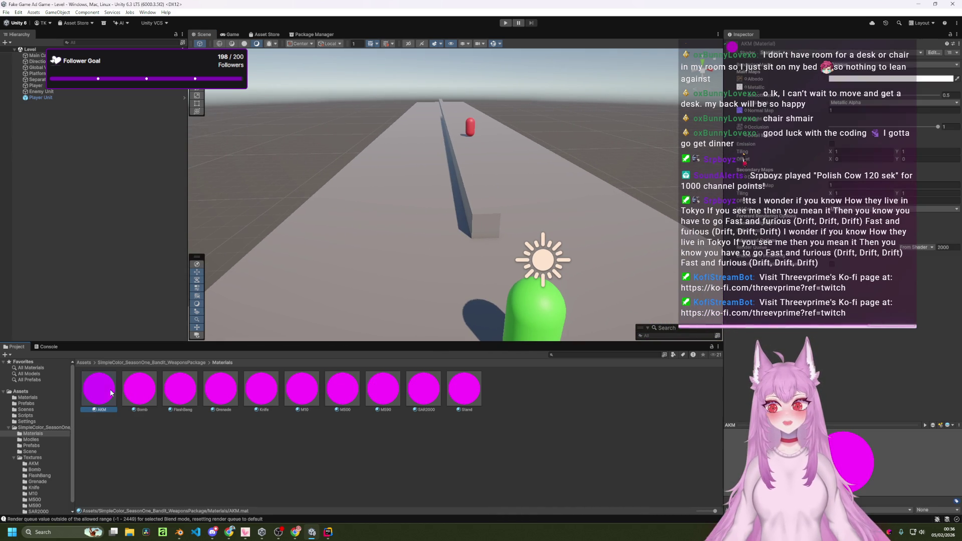
shift+click(468, 394)
click(98, 388)
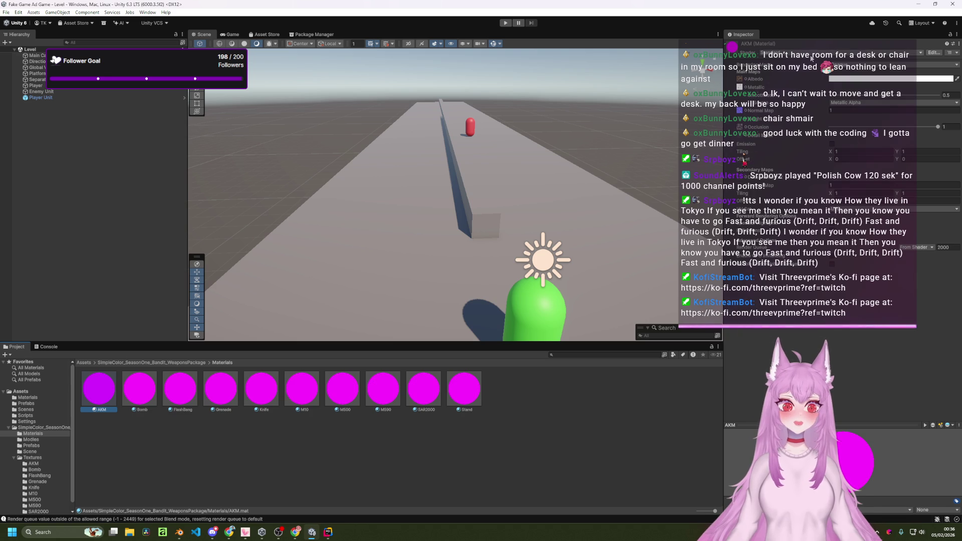
click(810, 57)
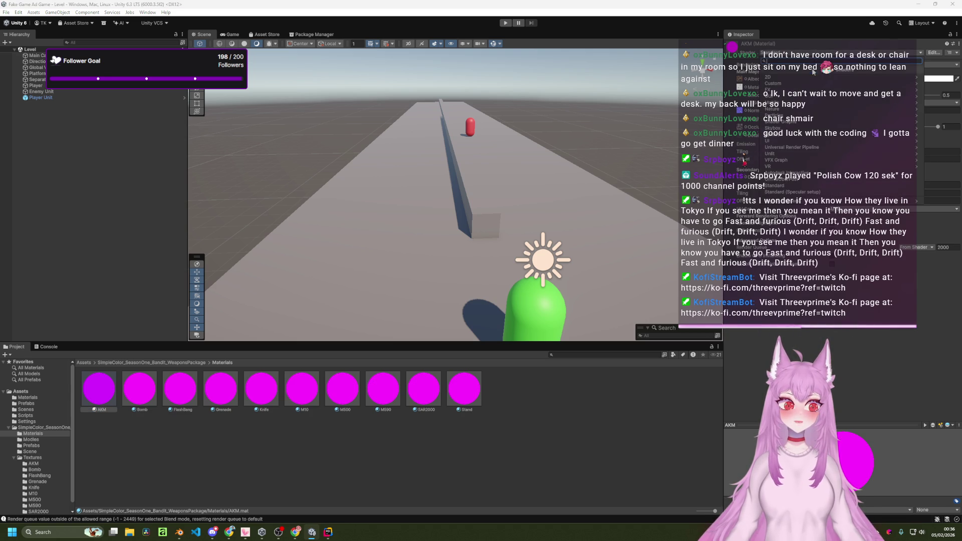
click(820, 103)
click(793, 76)
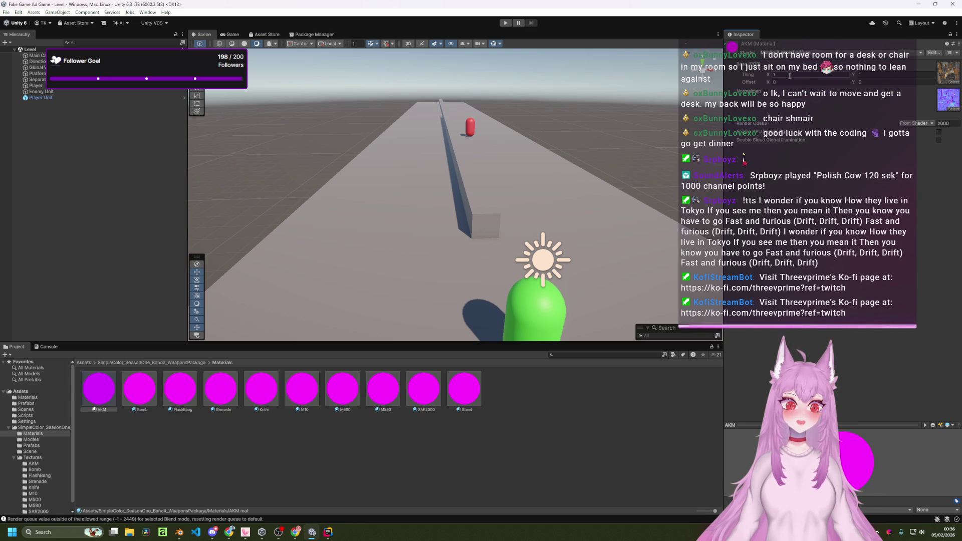
click(782, 53)
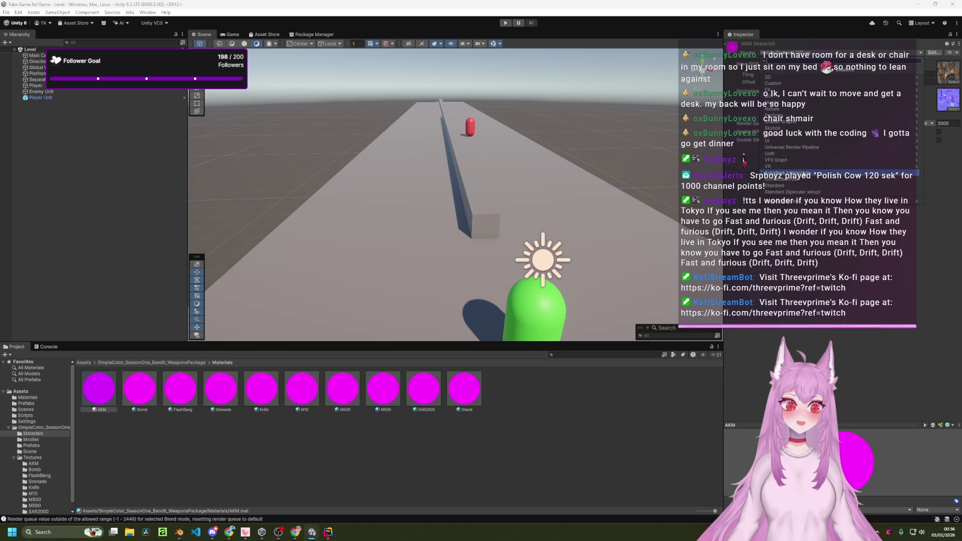
click(777, 185)
- Browse the VR shader category, close the list leaving Standard, and switch windows with Alt+Tab
click(769, 52)
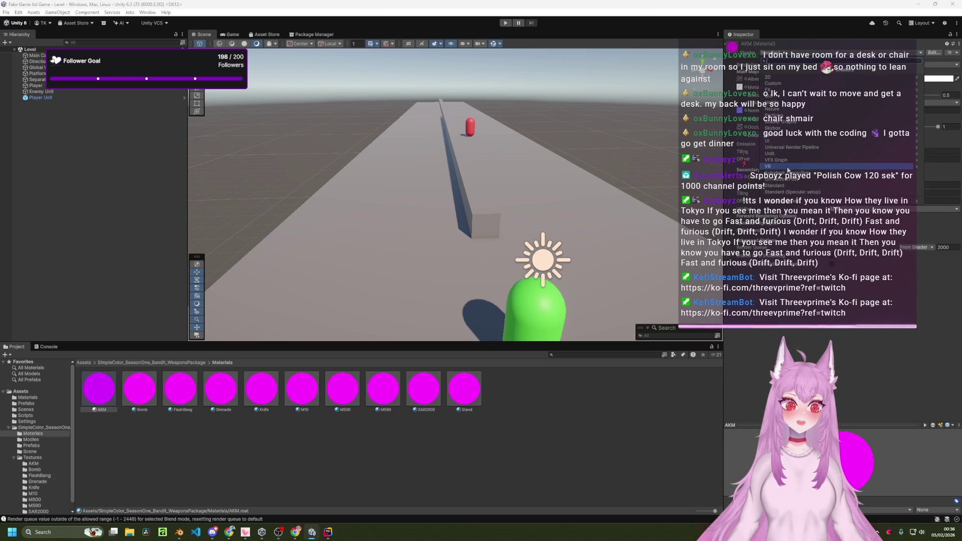
click(769, 166)
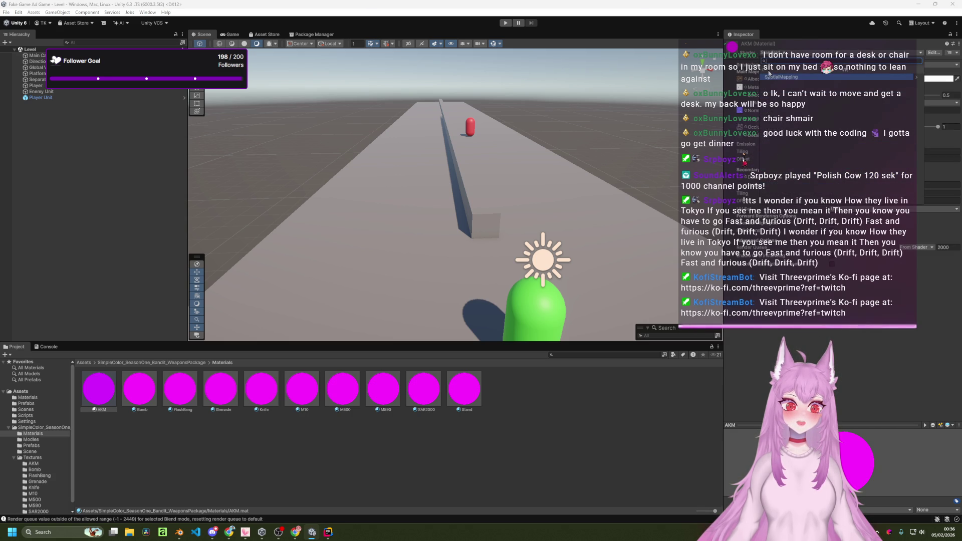
click(766, 60)
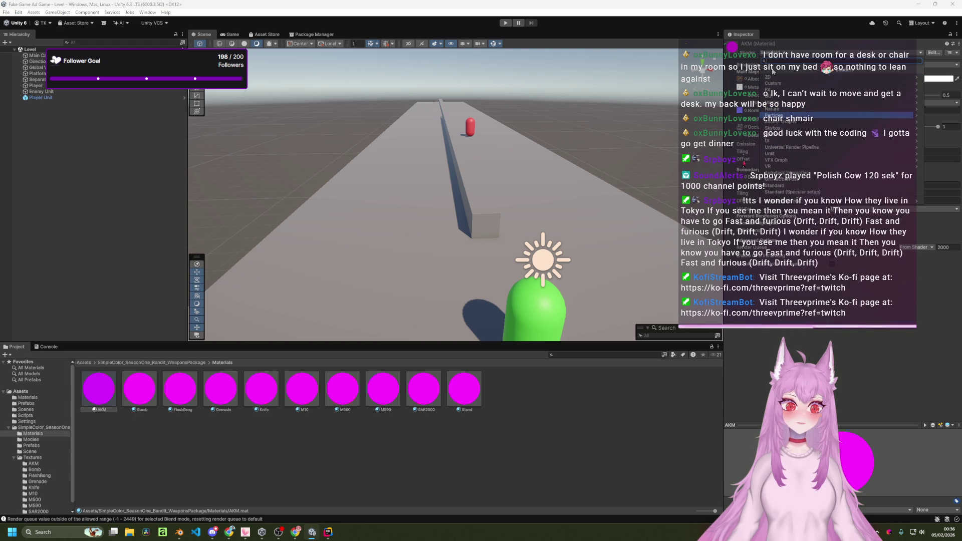
click(781, 200)
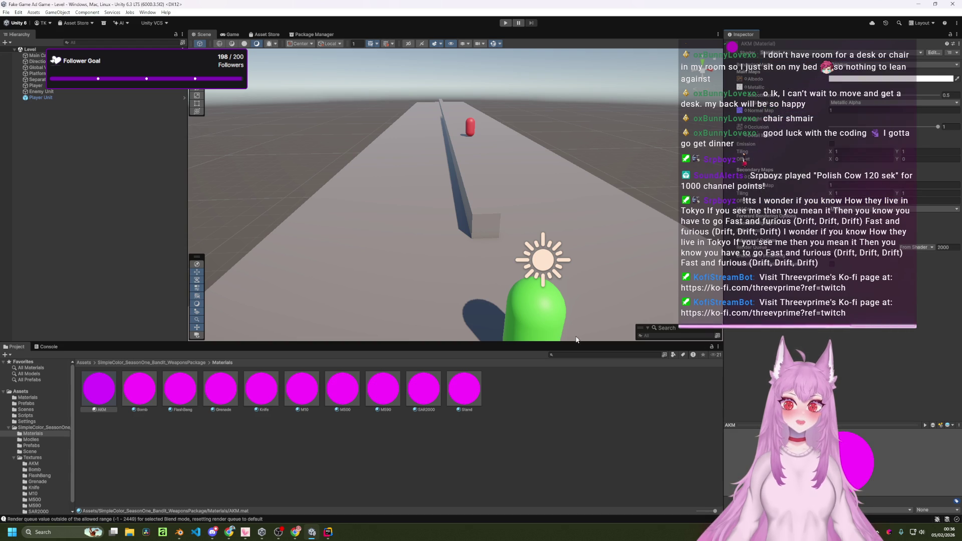
key(alt+Tab)
key(alt+Tab)
key(alt+Tab)
key(alt+Tab)
key(alt+Tab)
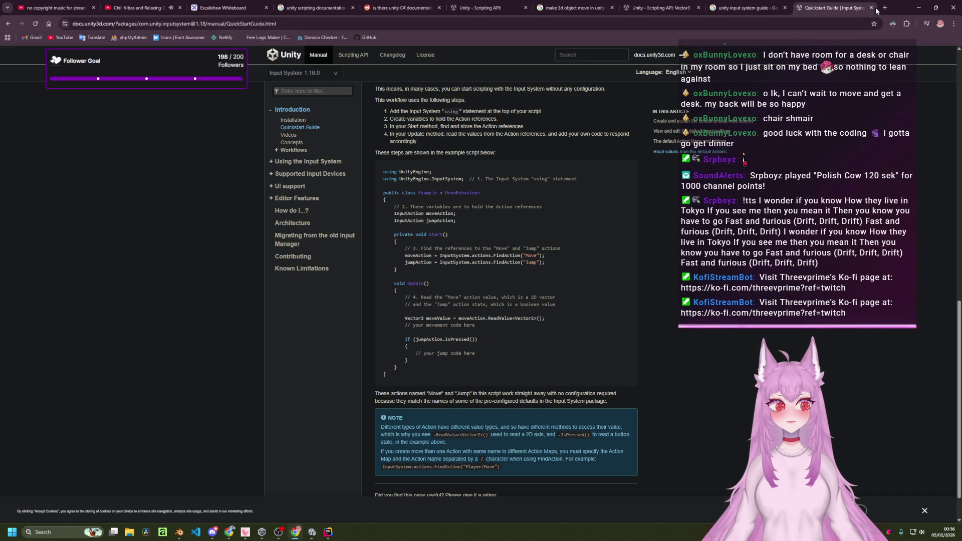
- Search Google for 'poiyomi shader unity 6' in a new Chrome tab
click(885, 7)
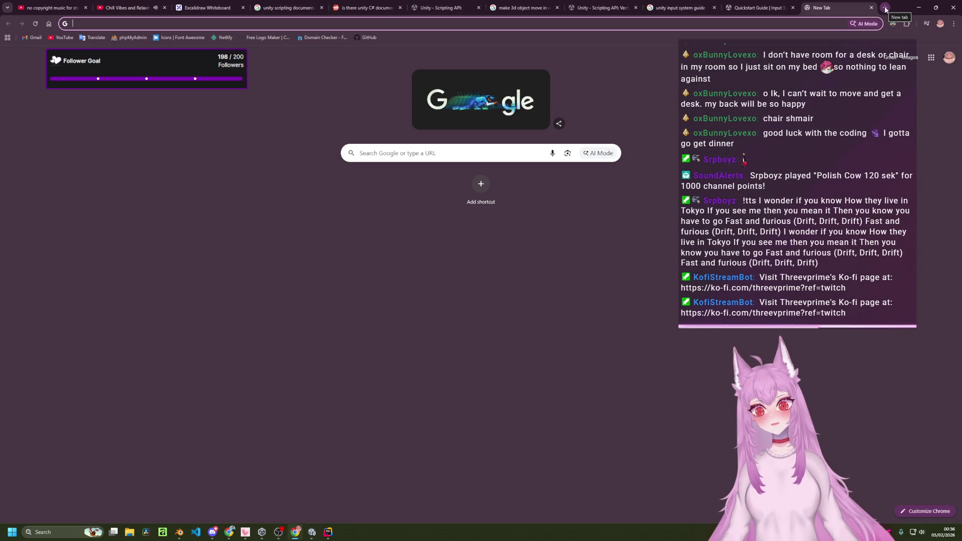
text(shaders for)
key(BackSpace)
key(BackSpace)
key(BackSpace)
text(poiomi sha)
key(BackSpace)
key(BackSpace)
key(BackSpace)
text(yomi shader unity 0)
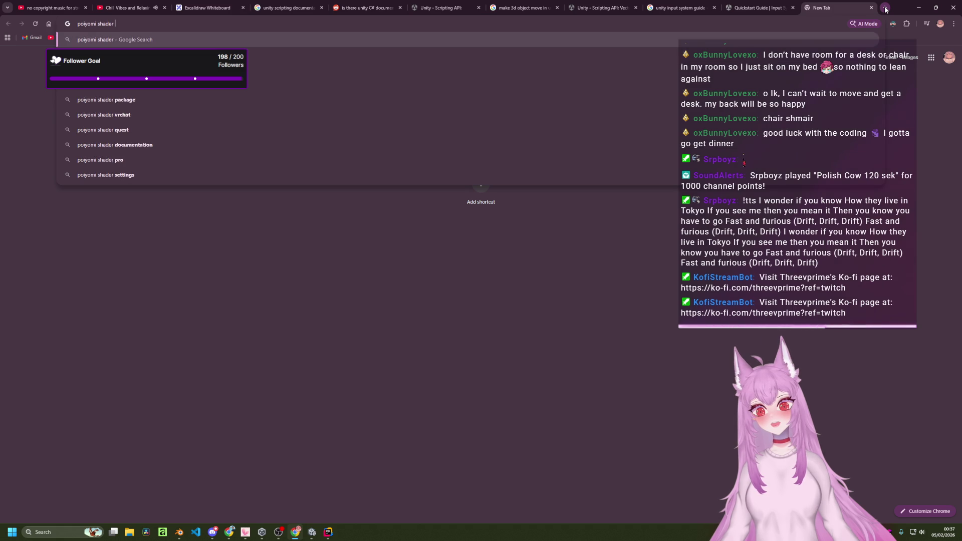
key(BackSpace)
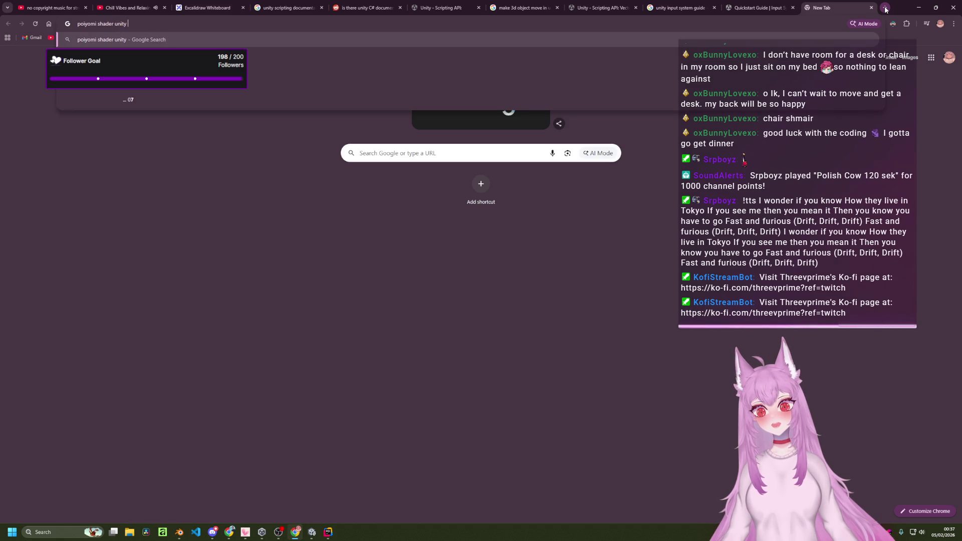
text(6)
key(Return)
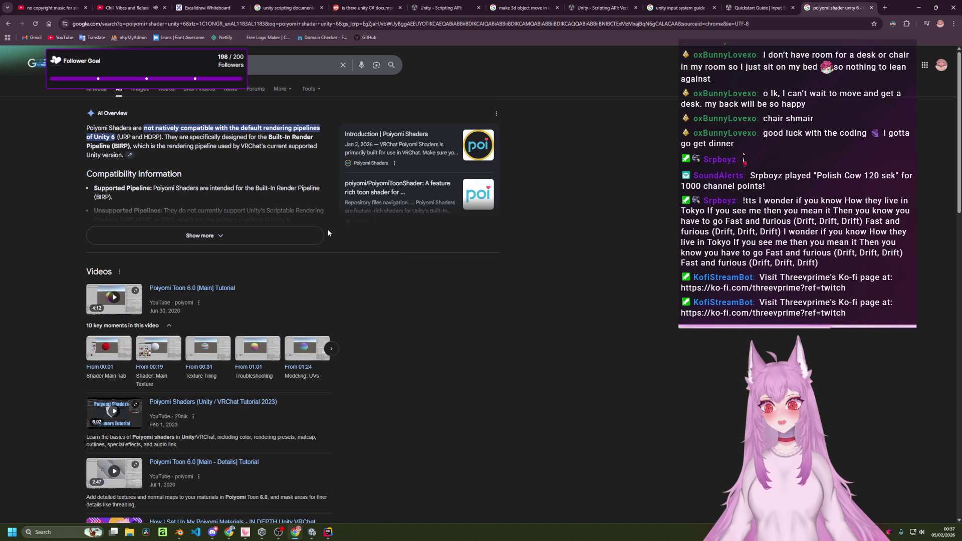
- Close that tab and search for 'shaders for unity 6' in a fresh one
click(871, 7)
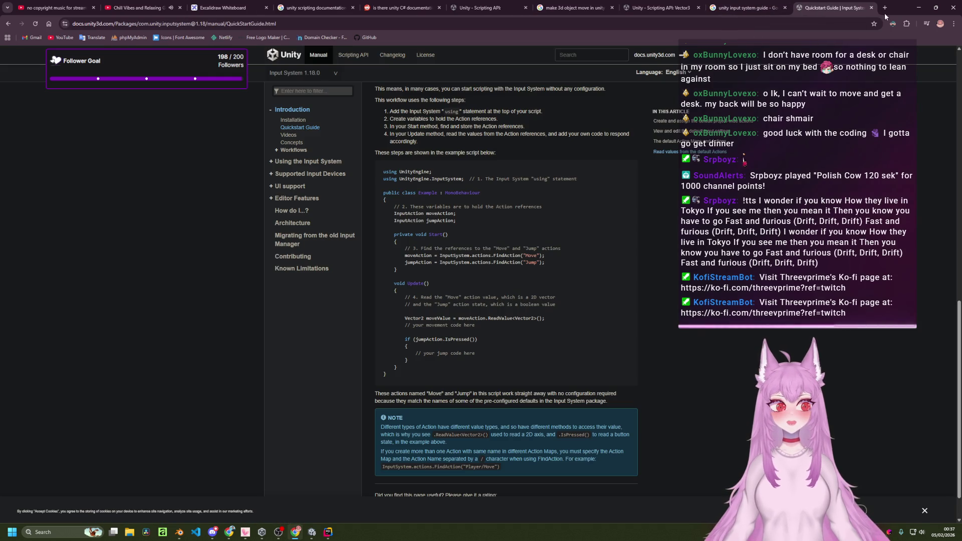
click(887, 8)
text(sha)
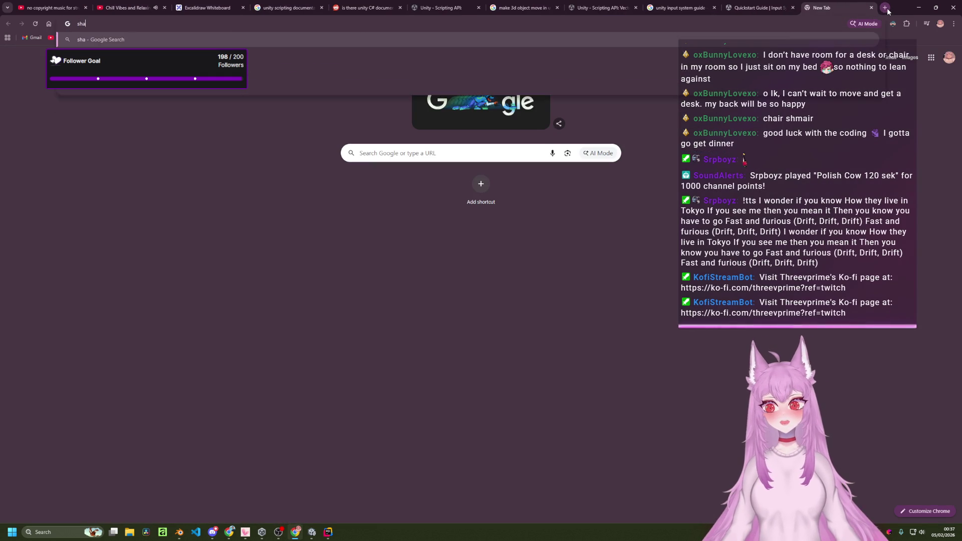
text(ders forunity)
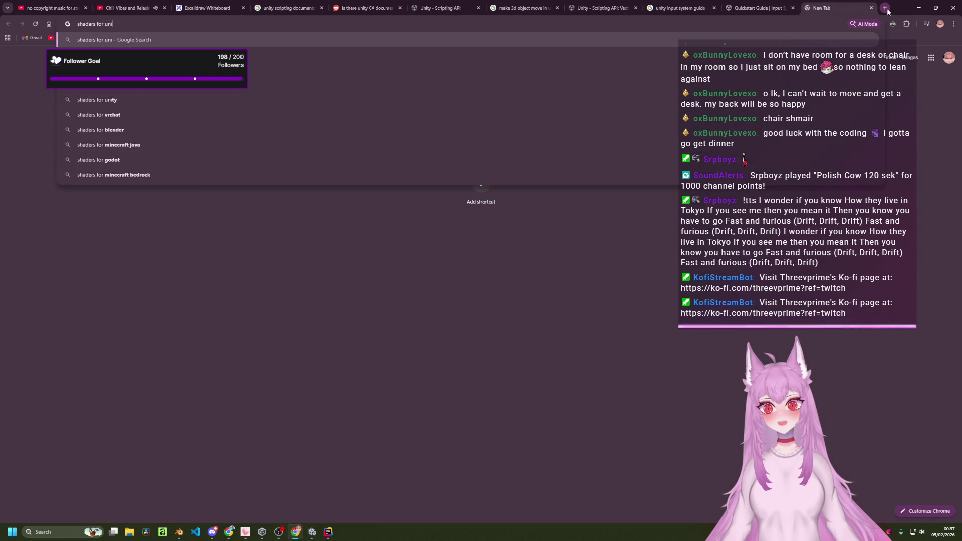
text( 6)
key(Return)
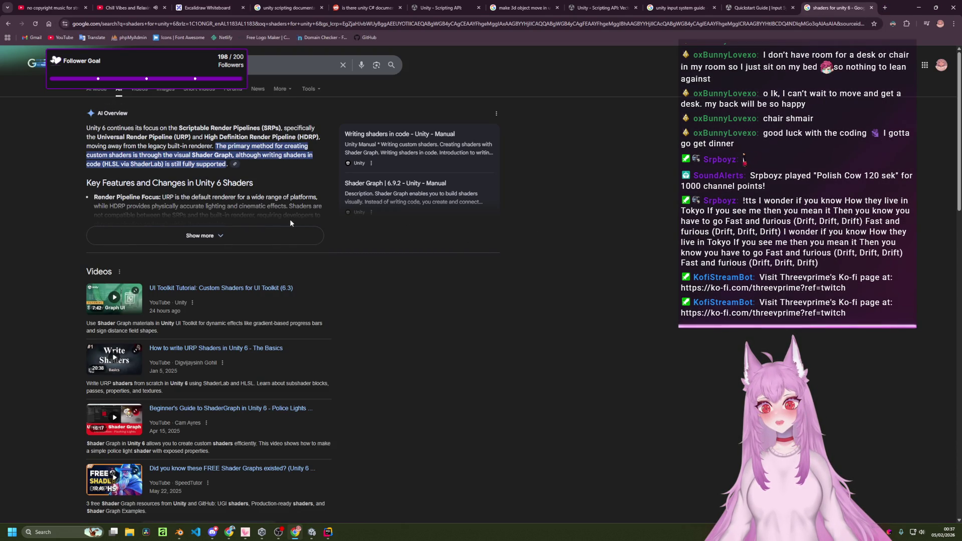
scroll(288, 215, down, 5)
scroll(334, 247, down, 2)
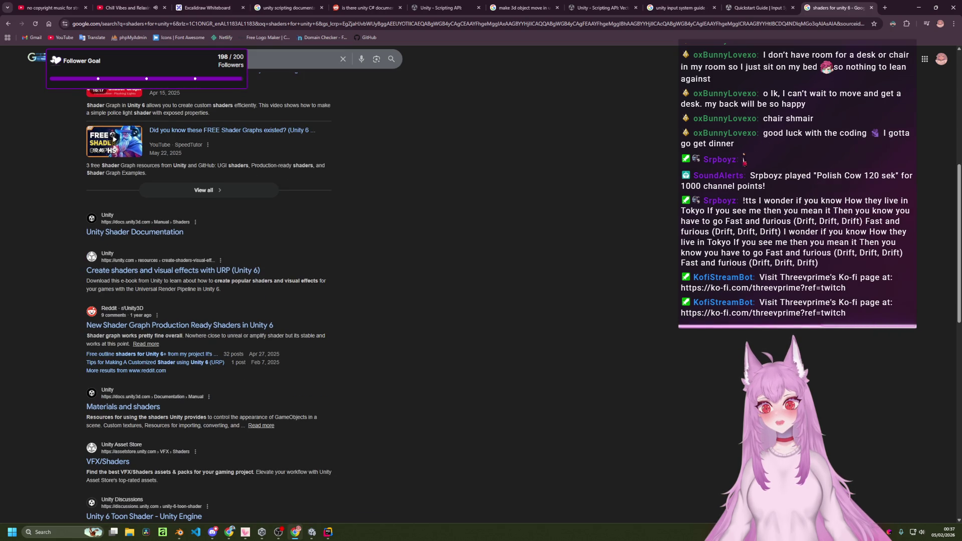
- Refine the search to 'shader package for unity 6', then return to the Unity editor
click(290, 59)
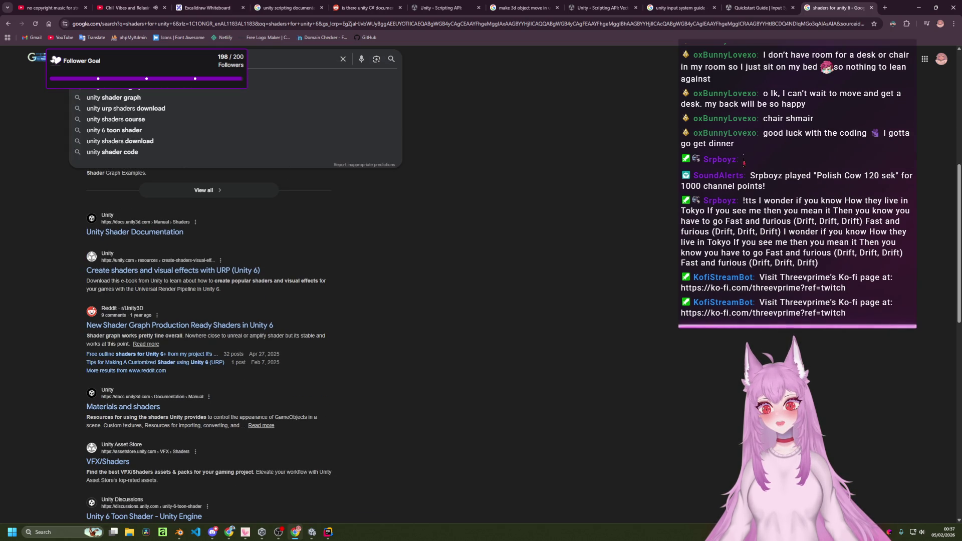
key(BackSpace)
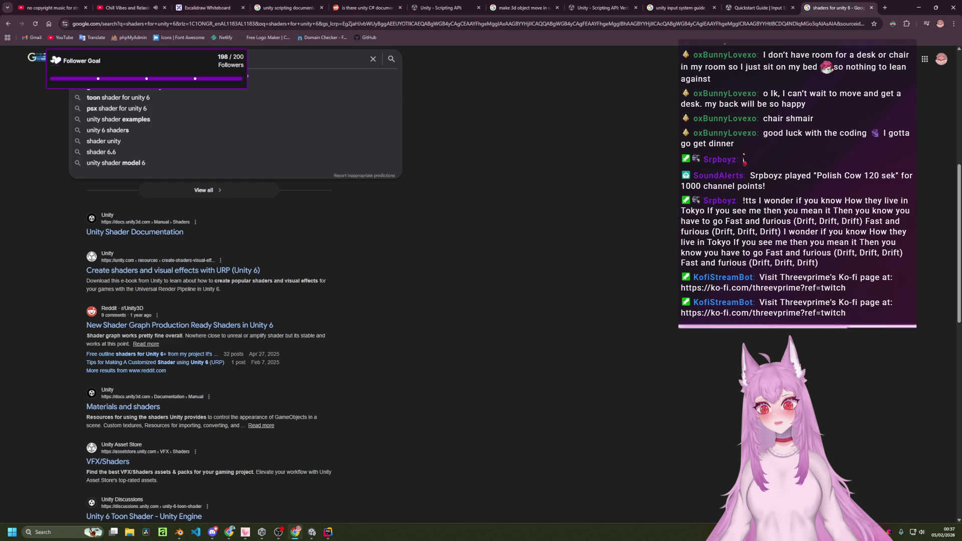
key(Escape)
key(Return)
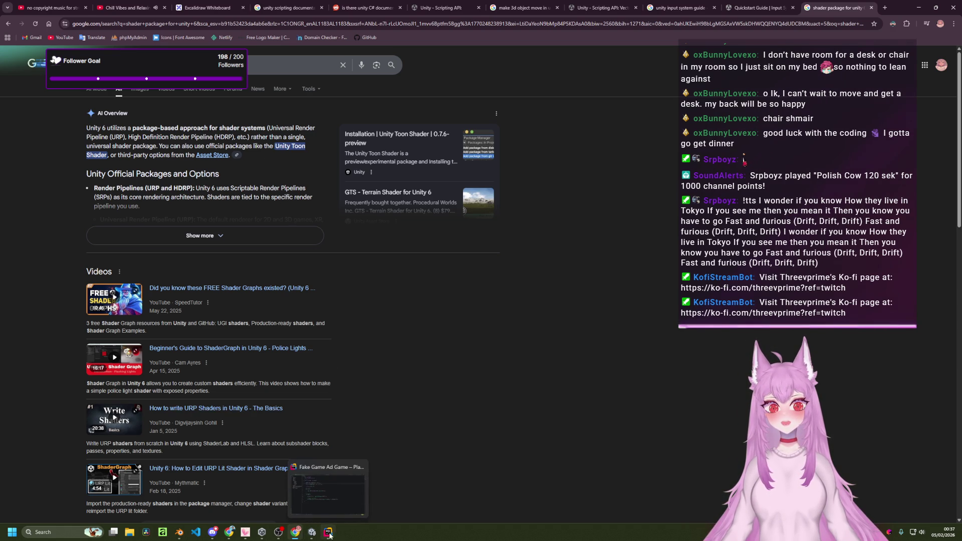
click(312, 532)
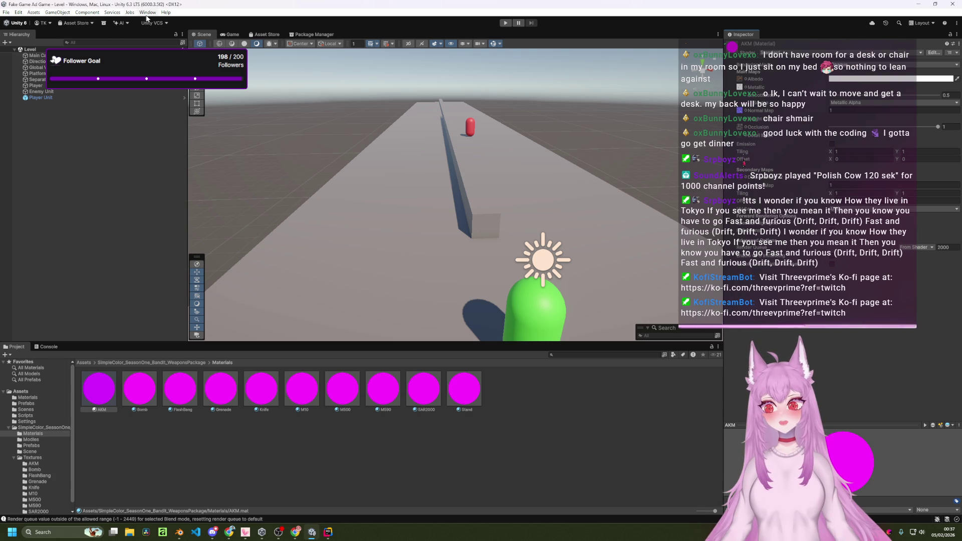
- Open Package Manager and search the My Assets and Unity Registry lists for the toon package
click(314, 34)
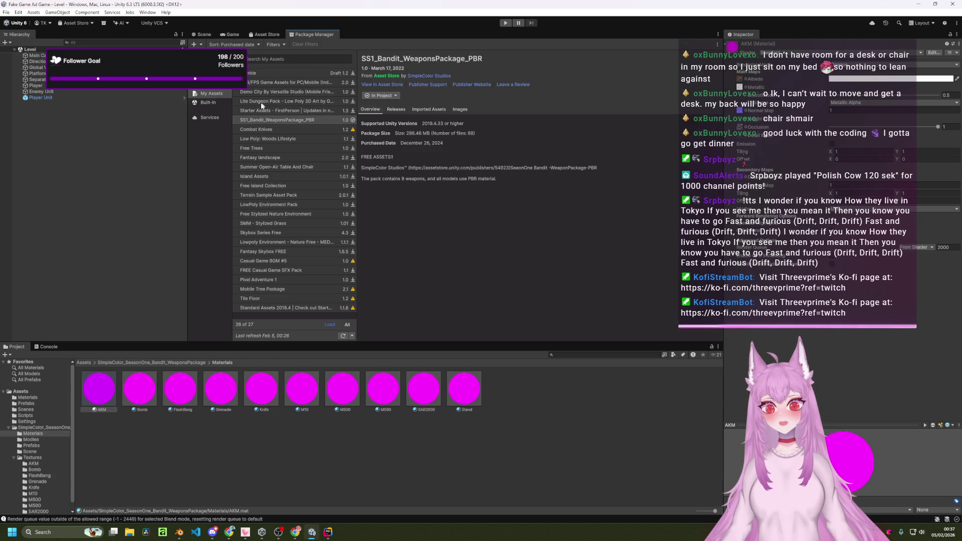
click(292, 57)
text(toon)
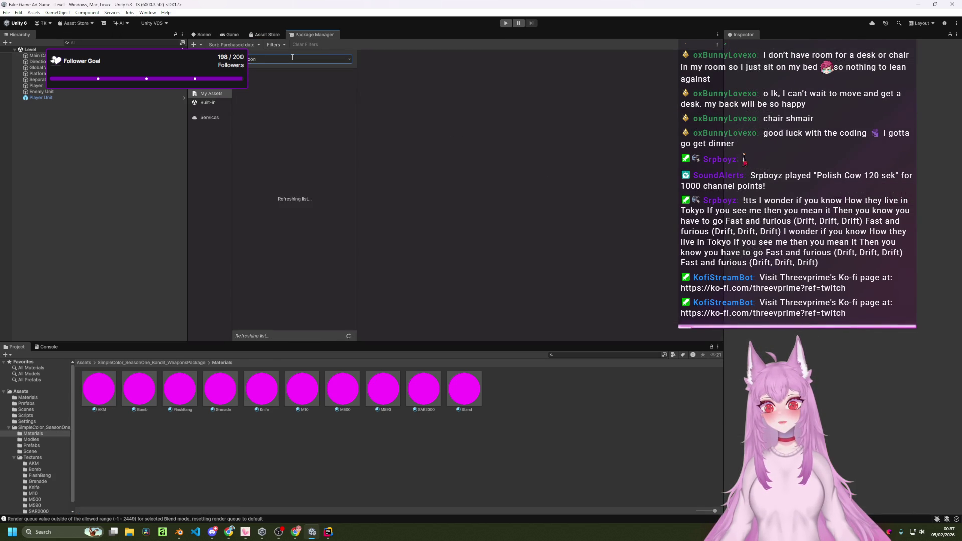
click(212, 86)
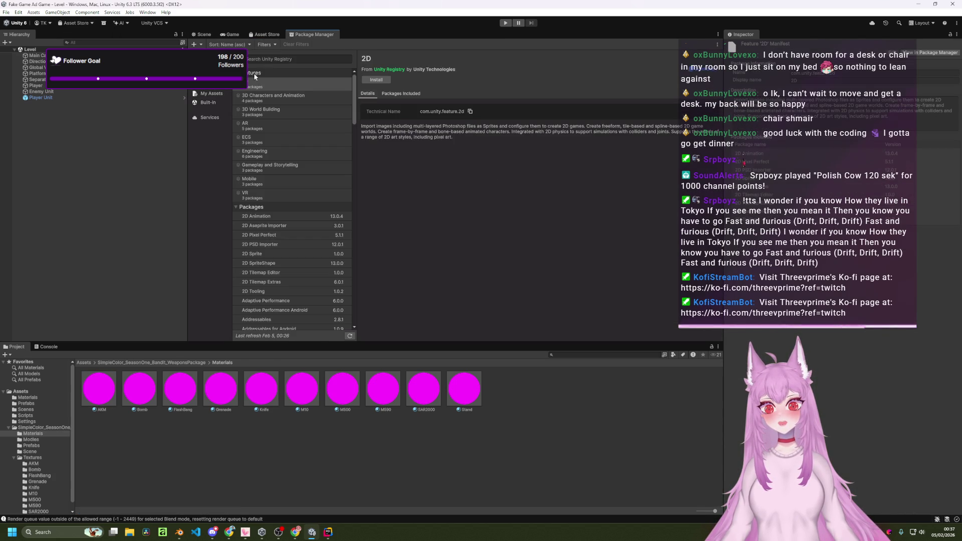
click(279, 58)
text(on)
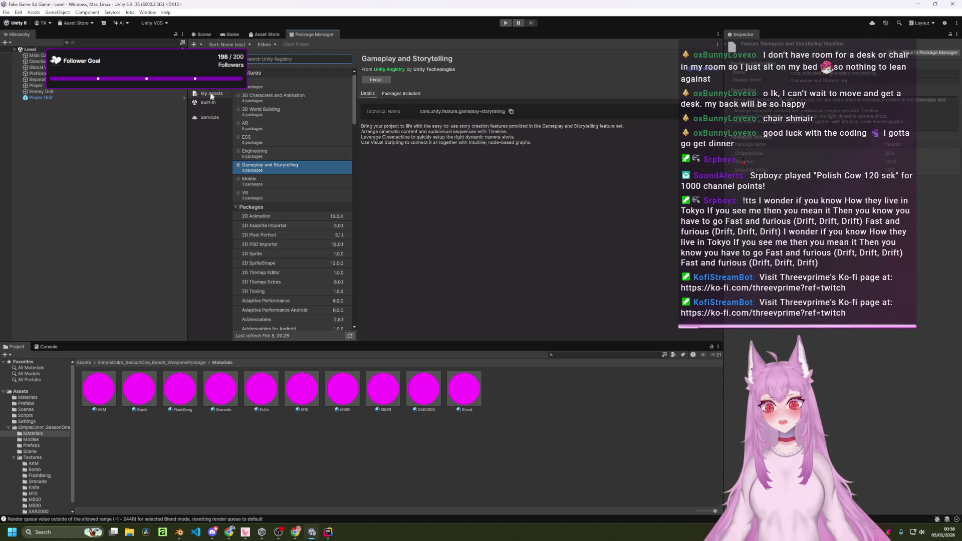
- Search the Built-in packages for 'toon', clear the search, and go back to the Scene view
click(209, 102)
click(272, 59)
text(toon)
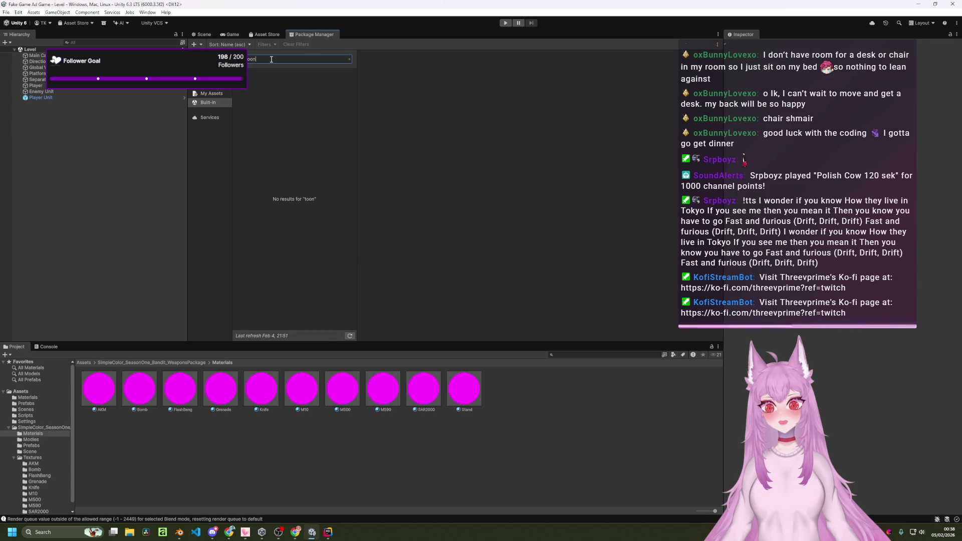
key(BackSpace)
key(BackSpace)
key(BackSpace)
click(203, 34)
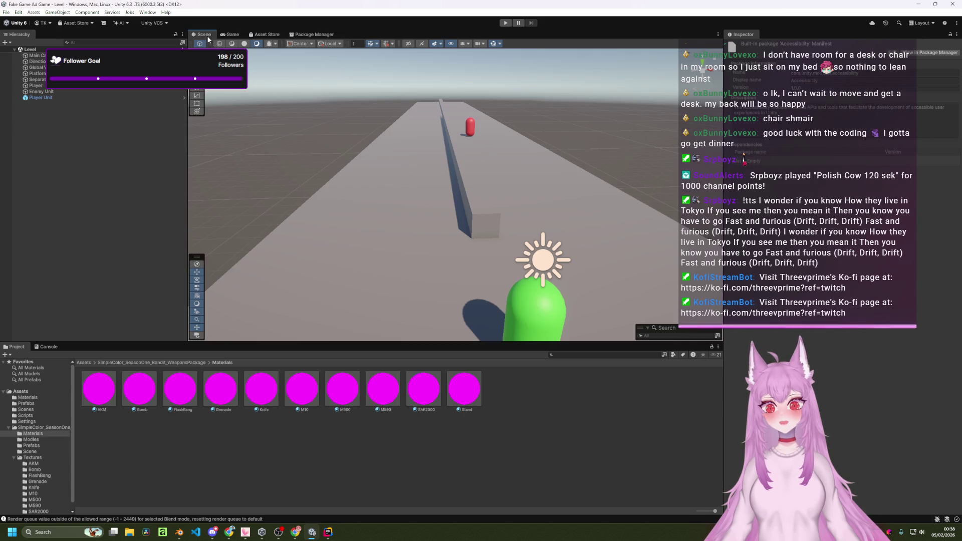
click(99, 388)
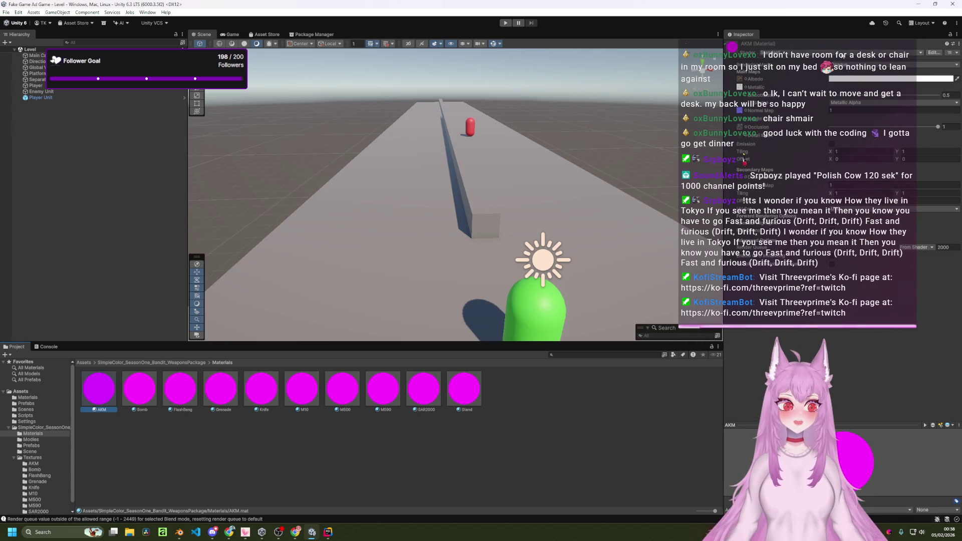
click(822, 52)
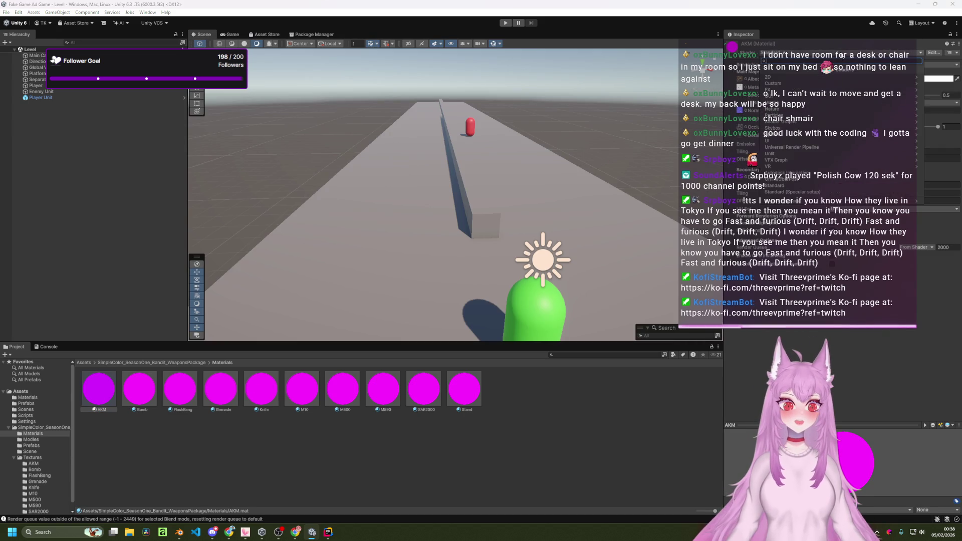
click(825, 146)
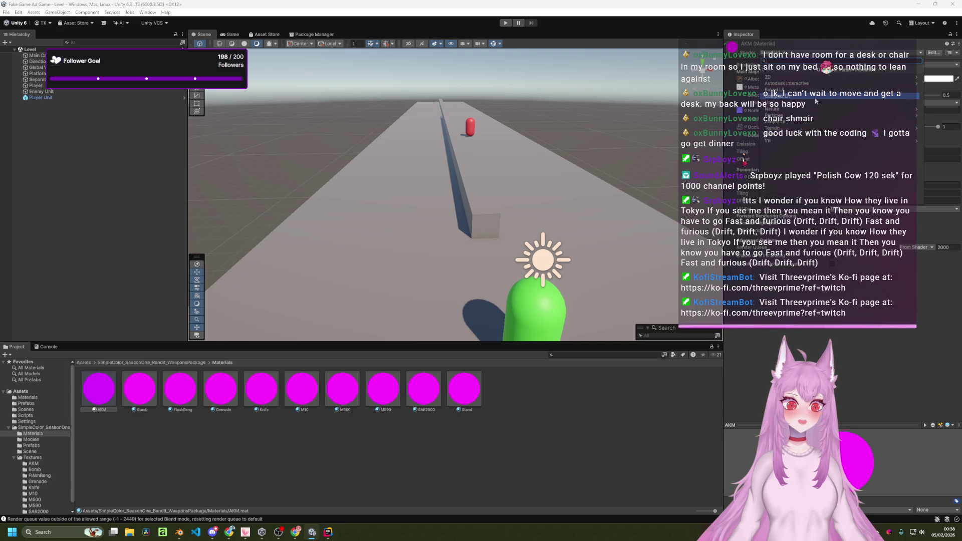
click(812, 134)
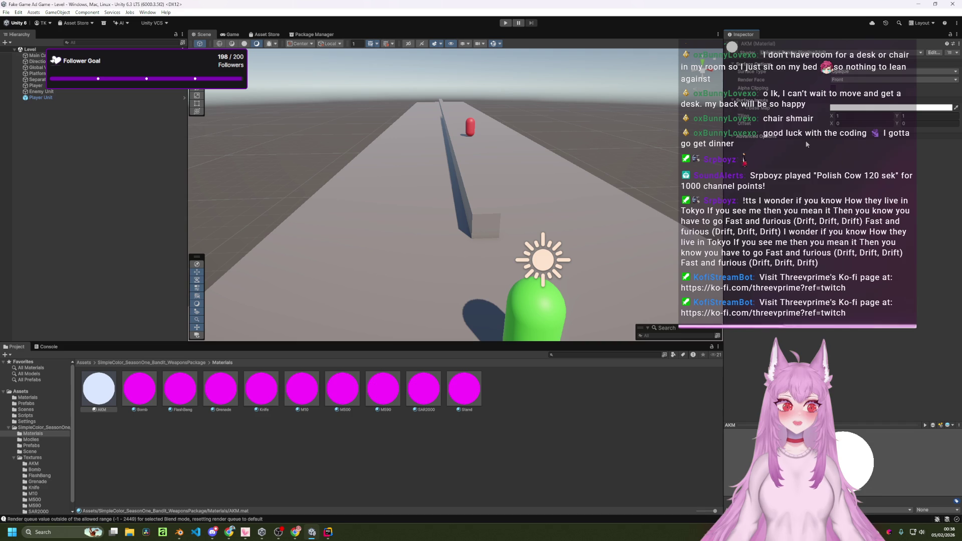
key(ctrl+z)
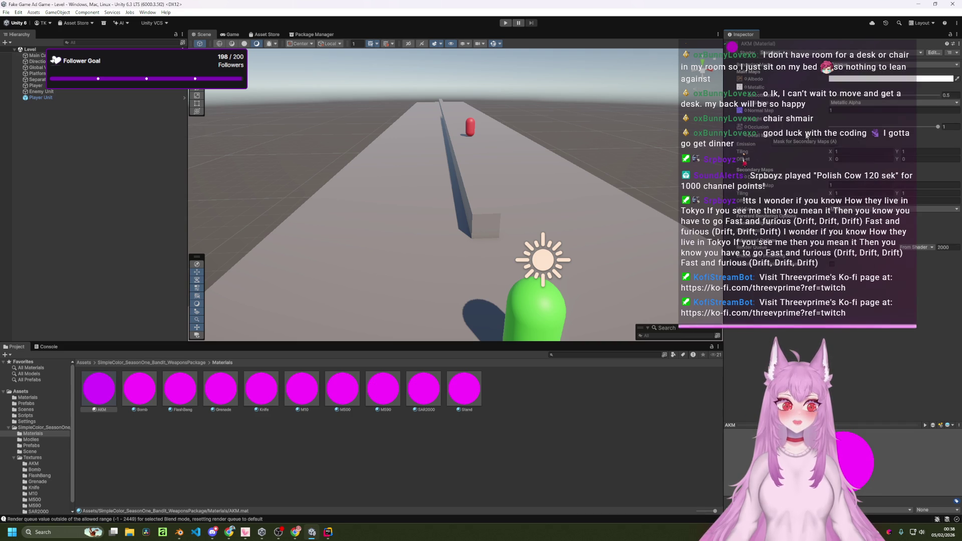
click(800, 54)
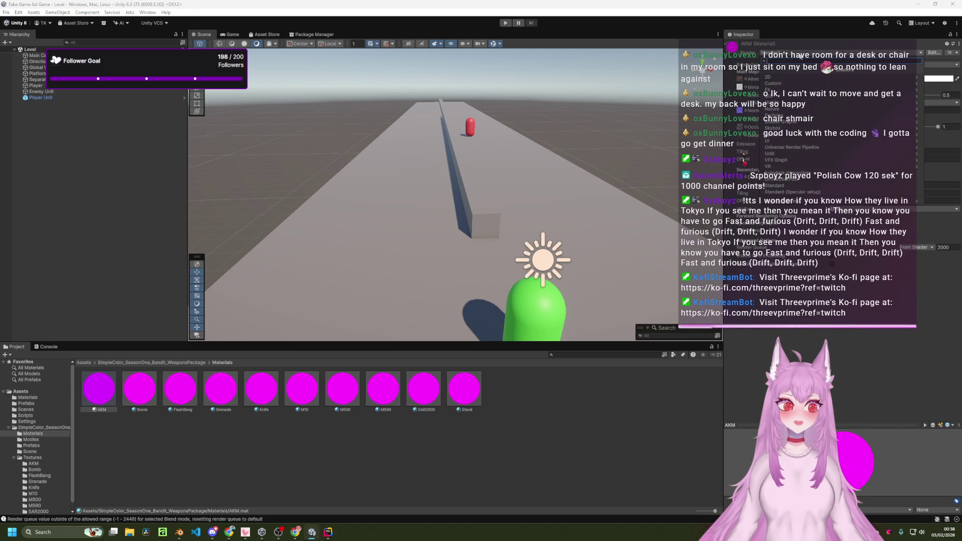
click(608, 156)
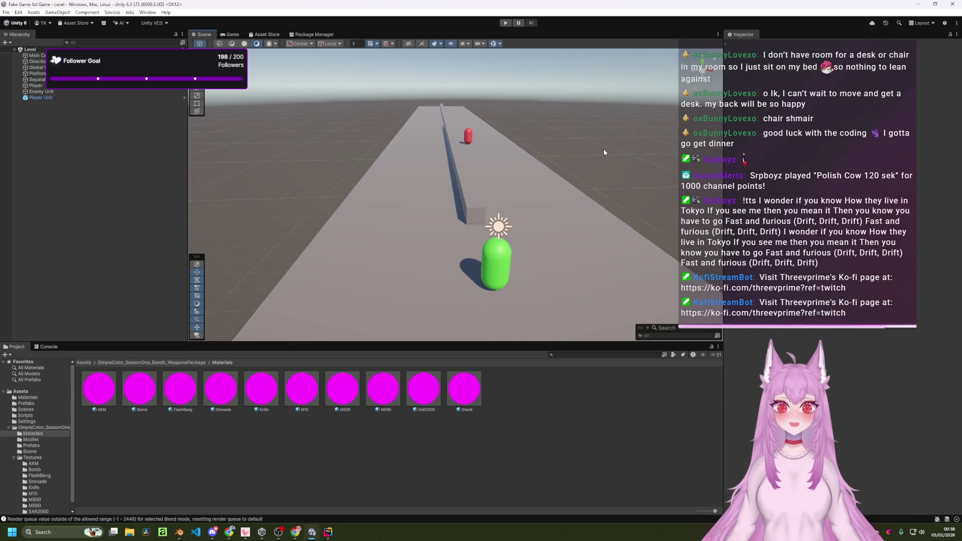
key(alt+Tab)
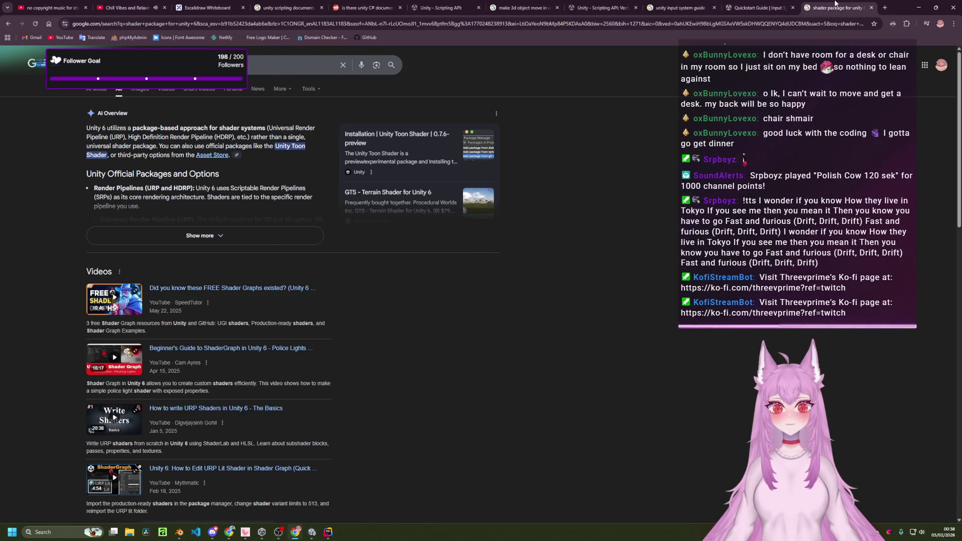
- In a new tab, search Google for how to install Unity Toon Shader in Unity
middle_click(834, 4)
click(885, 8)
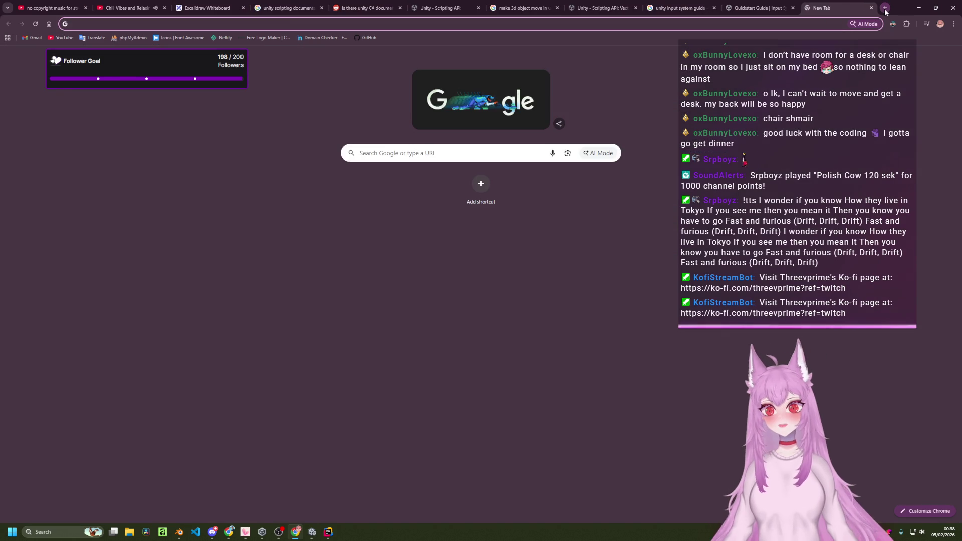
text(how to get unity toon shade)
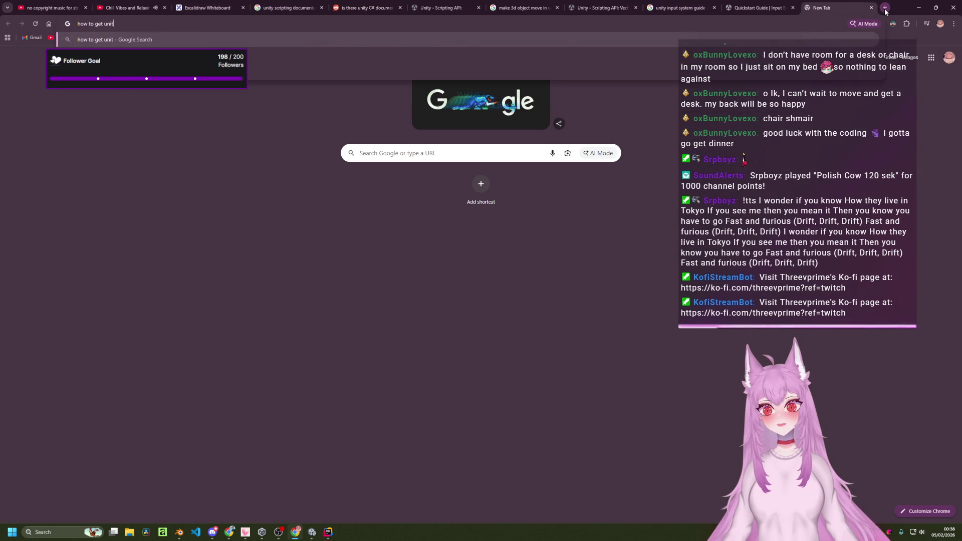
text(r)
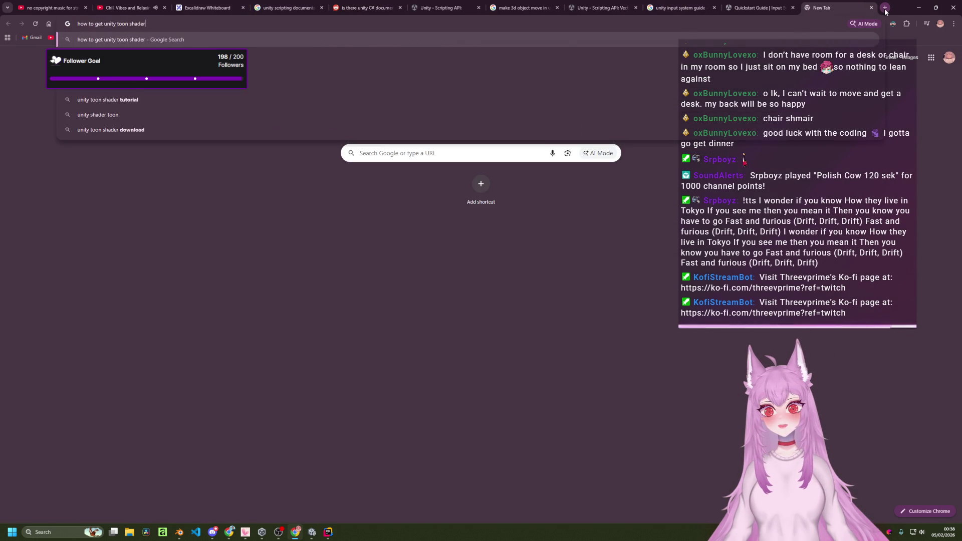
key(BackSpace)
key(BackSpace)
key(BackSpace)
text(install)
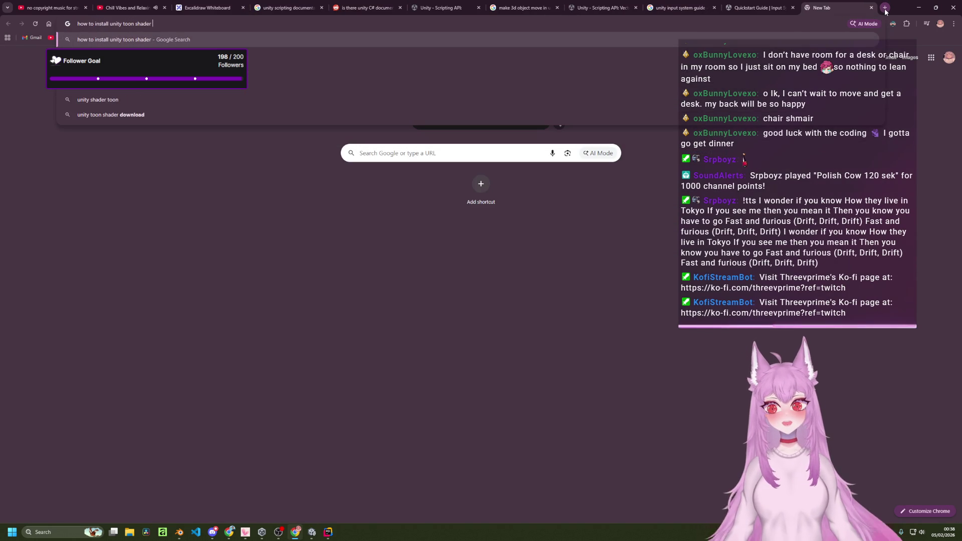
text( in unity)
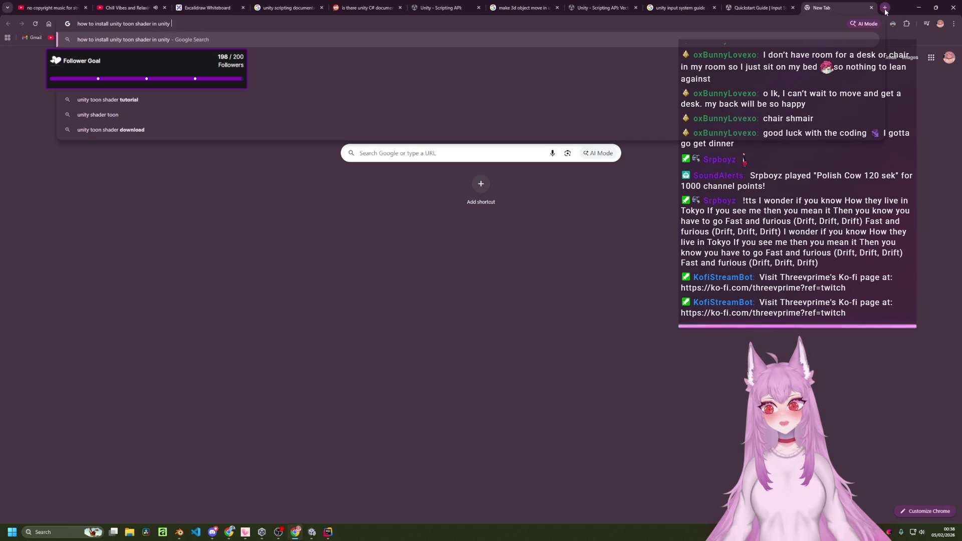
key(Return)
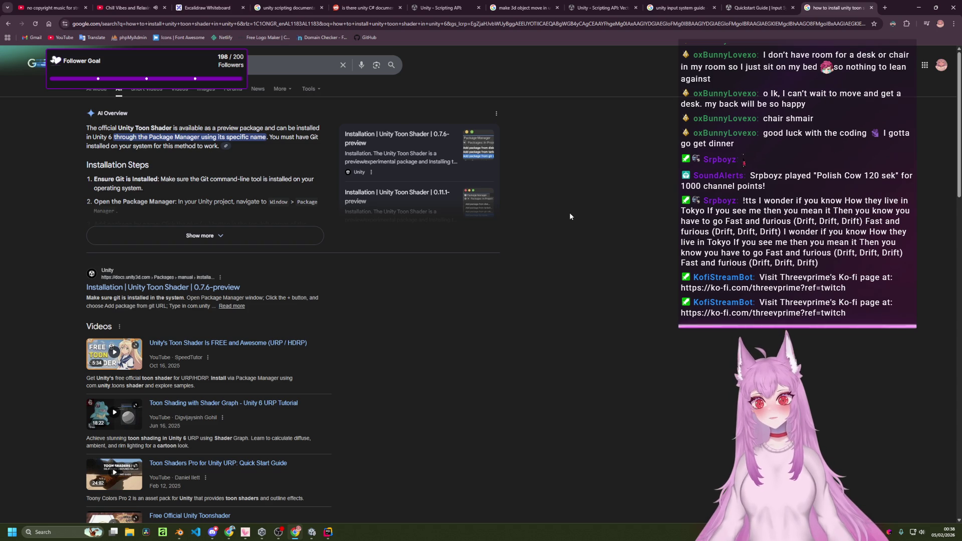
- Open the Unity Toon Shader Installation docs result in its own tab and view it
scroll(570, 211, down, 2)
middle_click(230, 212)
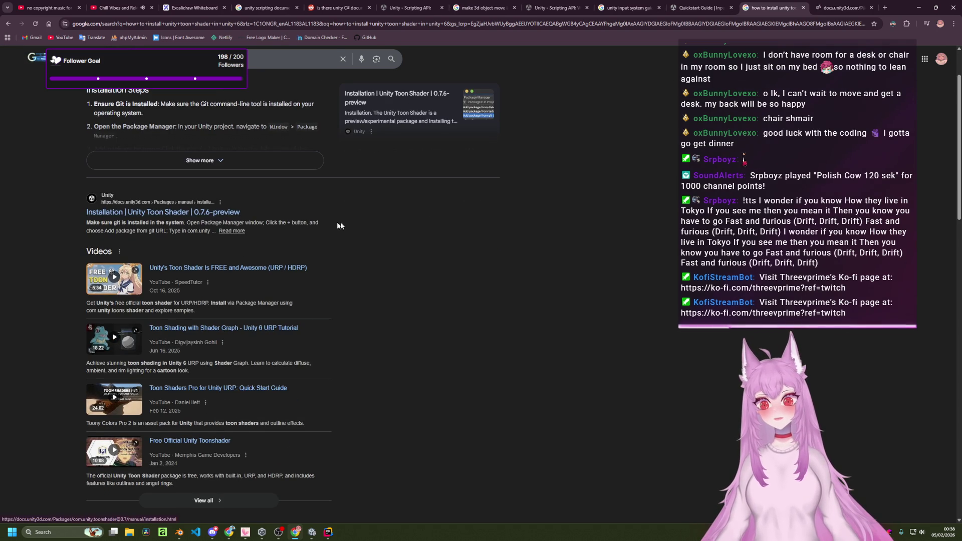
click(851, 5)
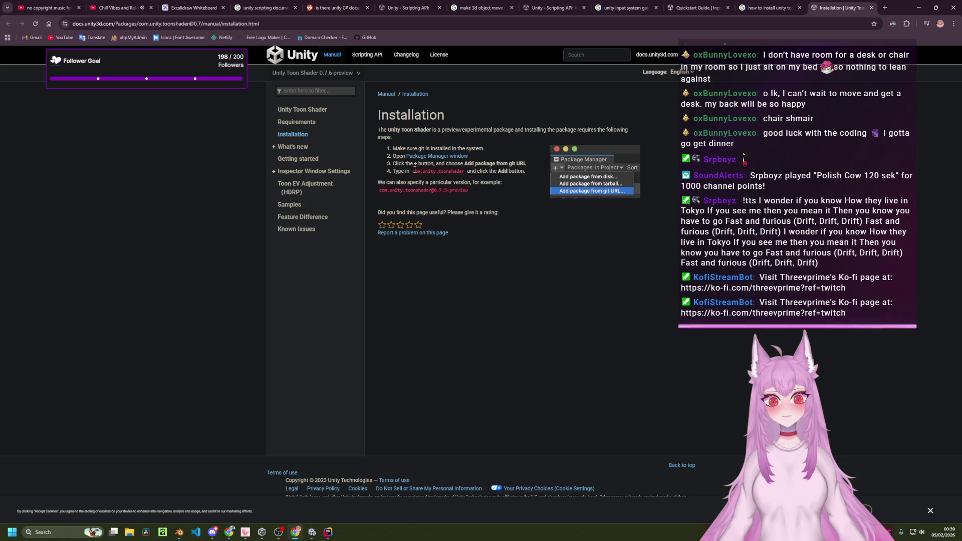
- Find the package name com.unity.toonshader in the docs, then bring up Unity's Package Manager
drag(413, 170, 465, 176)
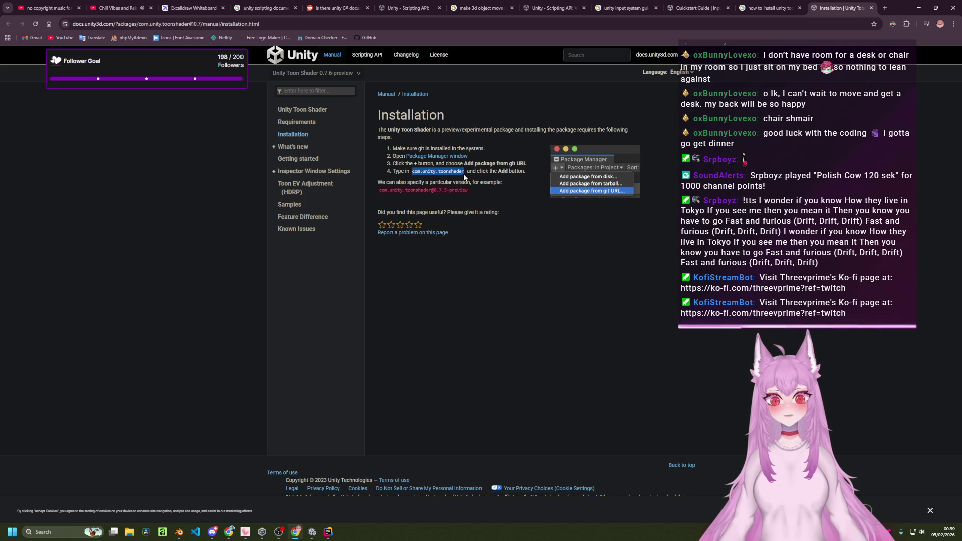
click(566, 272)
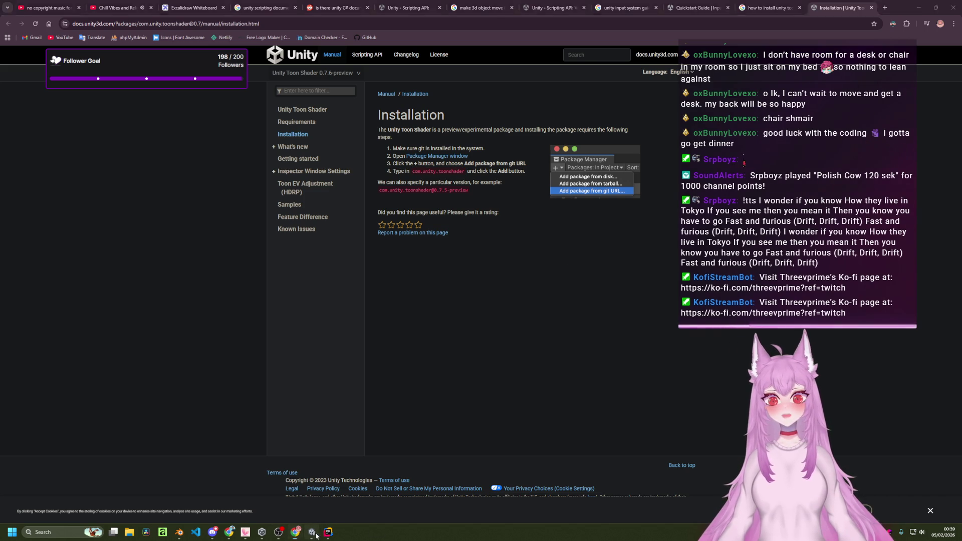
click(313, 532)
click(312, 34)
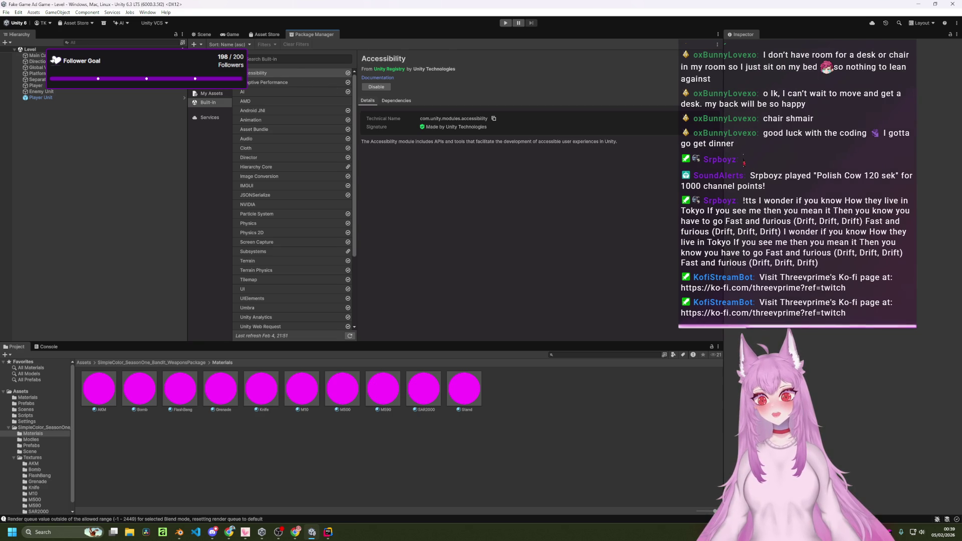
- Browse the In Project and Unity Registry package lists, checking the JetBrains Rider Editor details
click(208, 66)
click(208, 84)
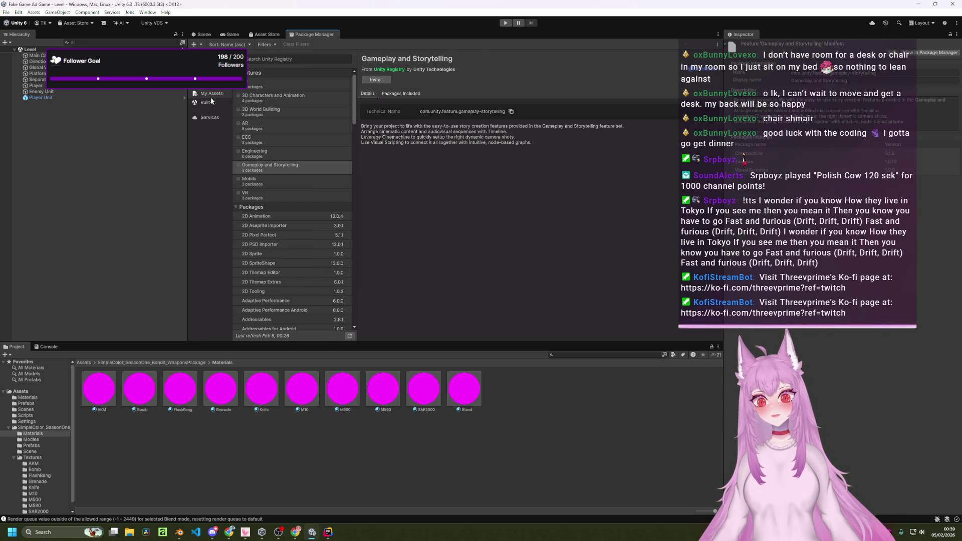
scroll(298, 140, down, 2)
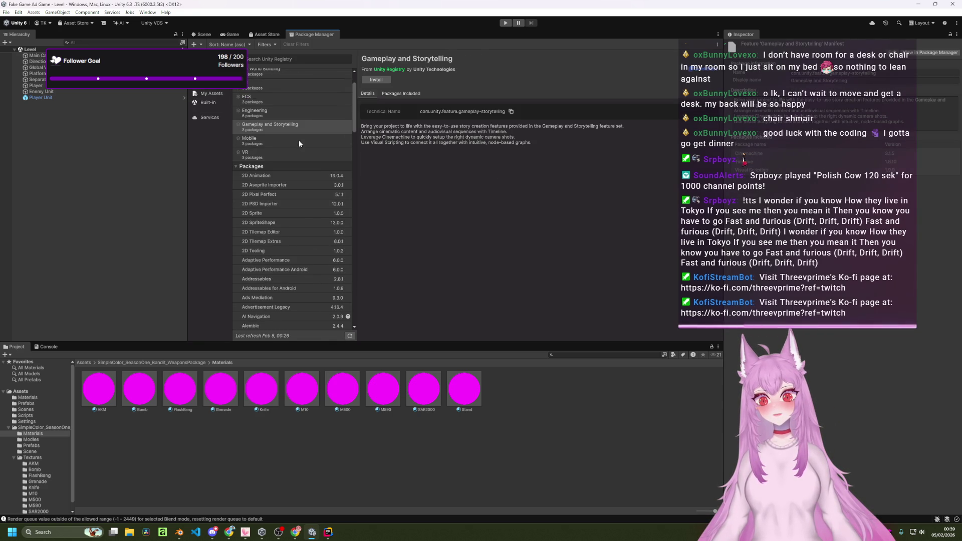
scroll(305, 150, down, 4)
scroll(309, 150, down, 8)
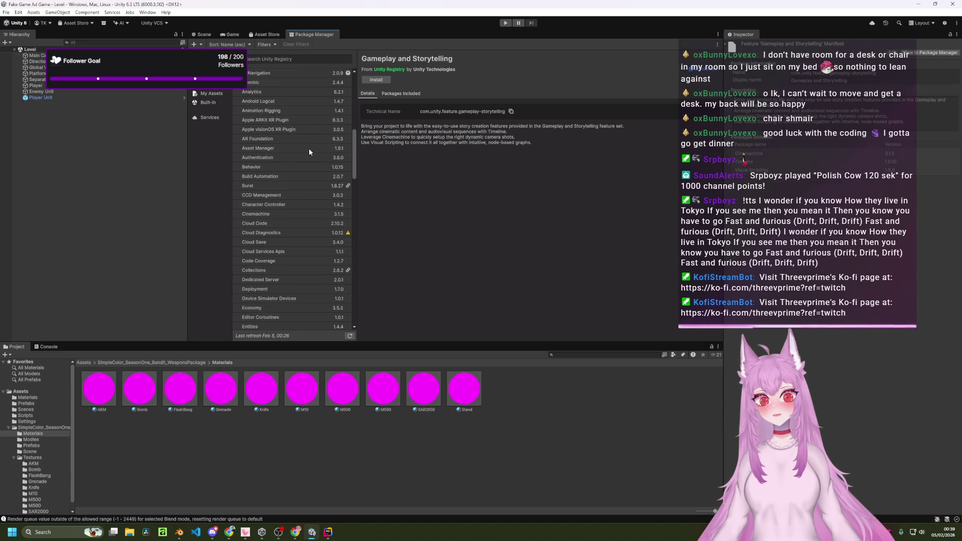
scroll(307, 147, down, 12)
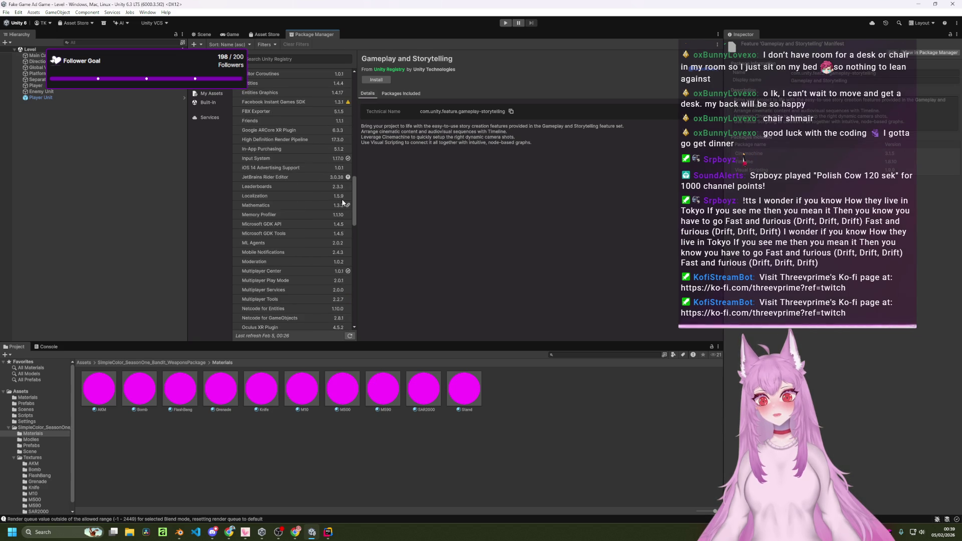
scroll(354, 194, down, 1)
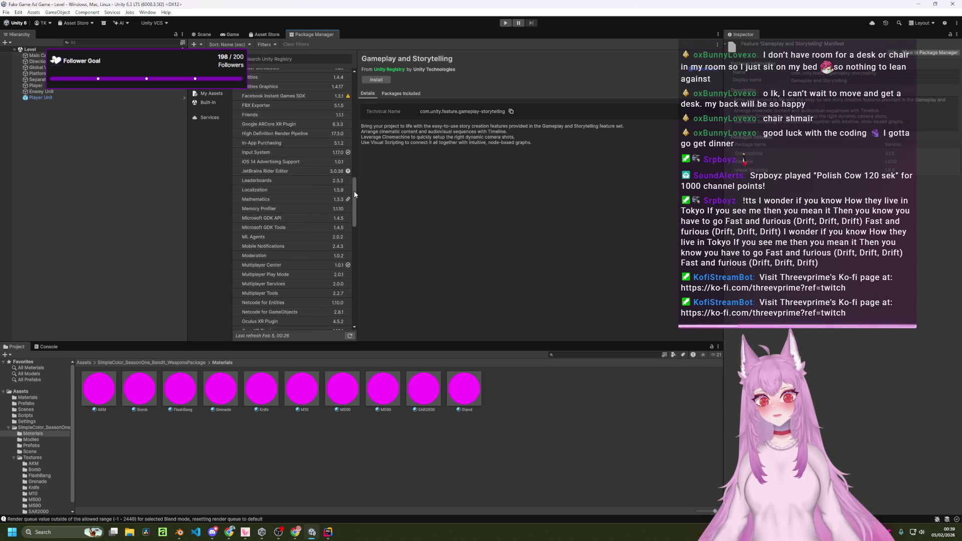
click(316, 171)
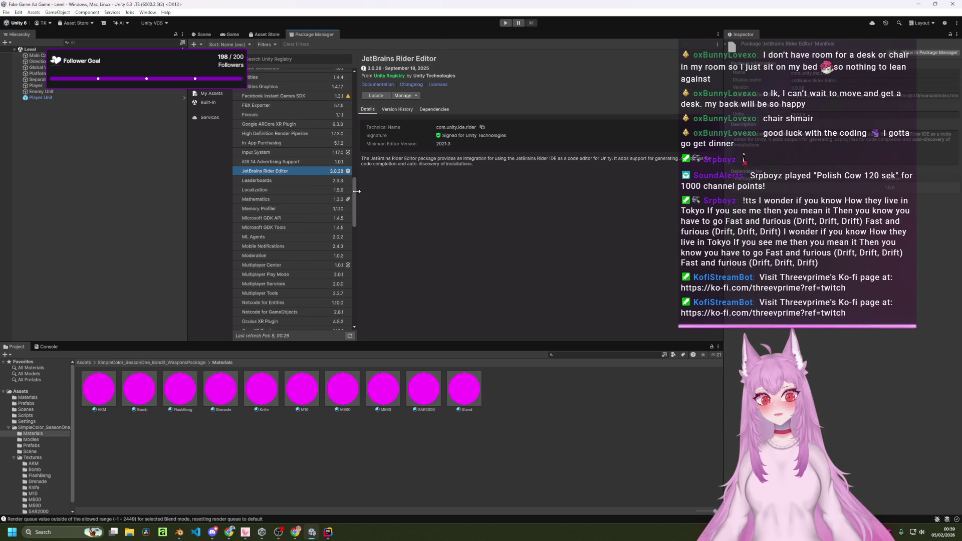
drag(355, 196, 365, 270)
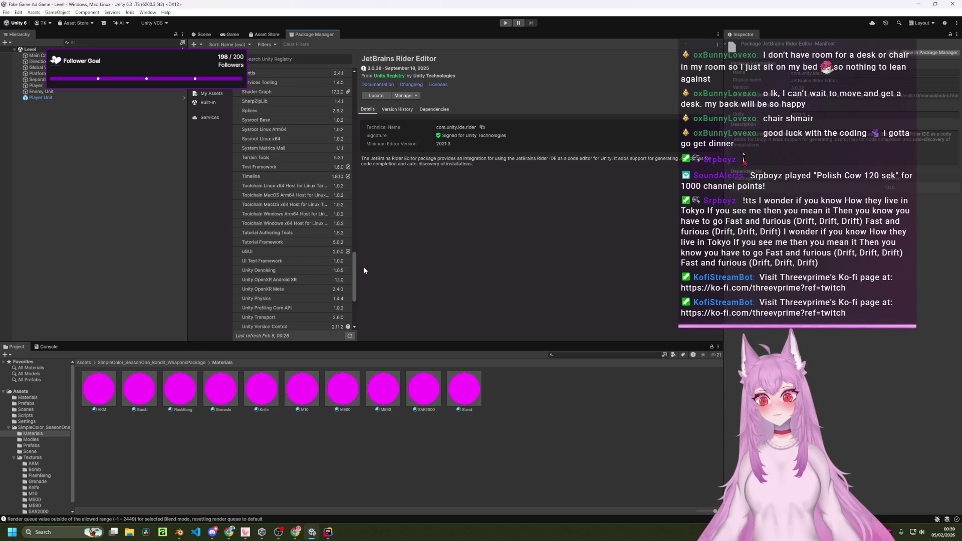
drag(364, 270, 366, 288)
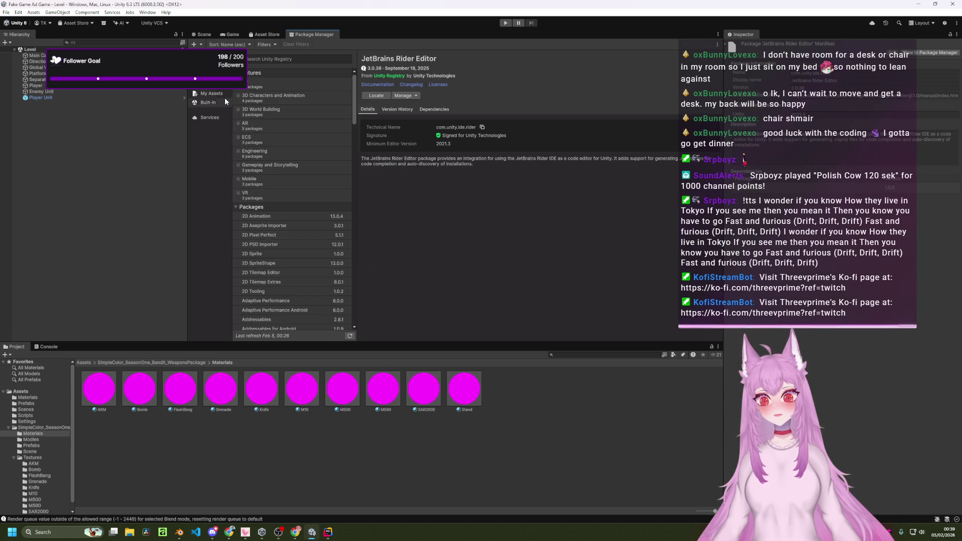
- Check My Assets and Services for 'toon', then return to the toon shader installation docs
click(211, 97)
click(348, 60)
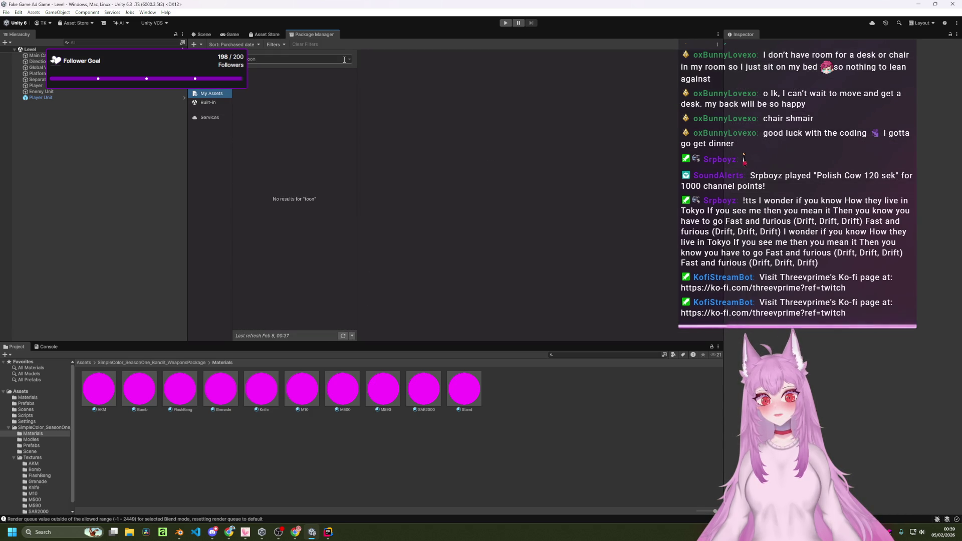
click(349, 60)
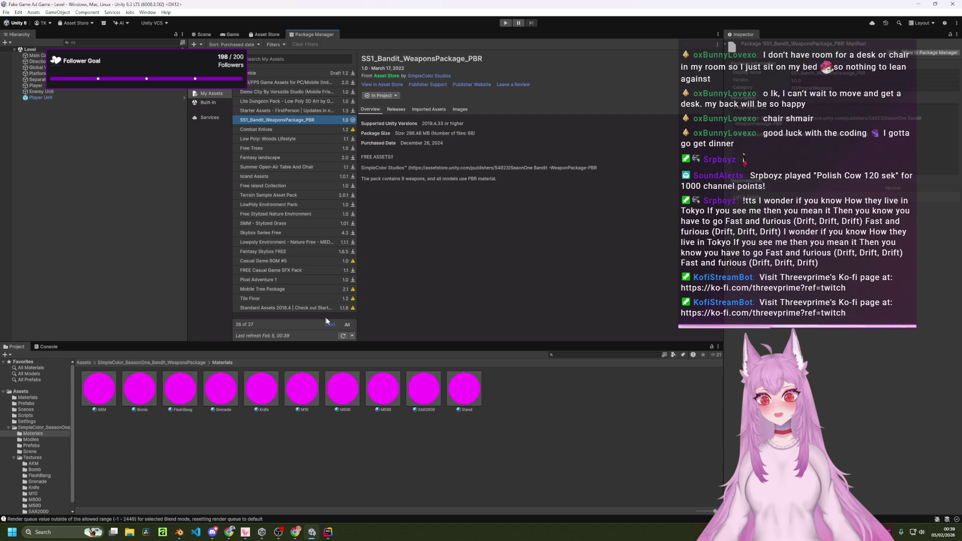
click(332, 325)
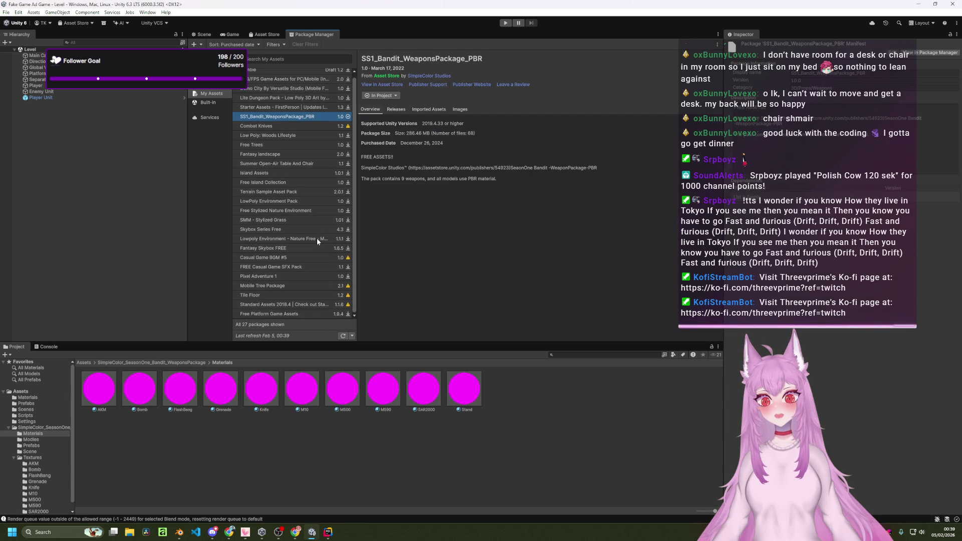
click(209, 118)
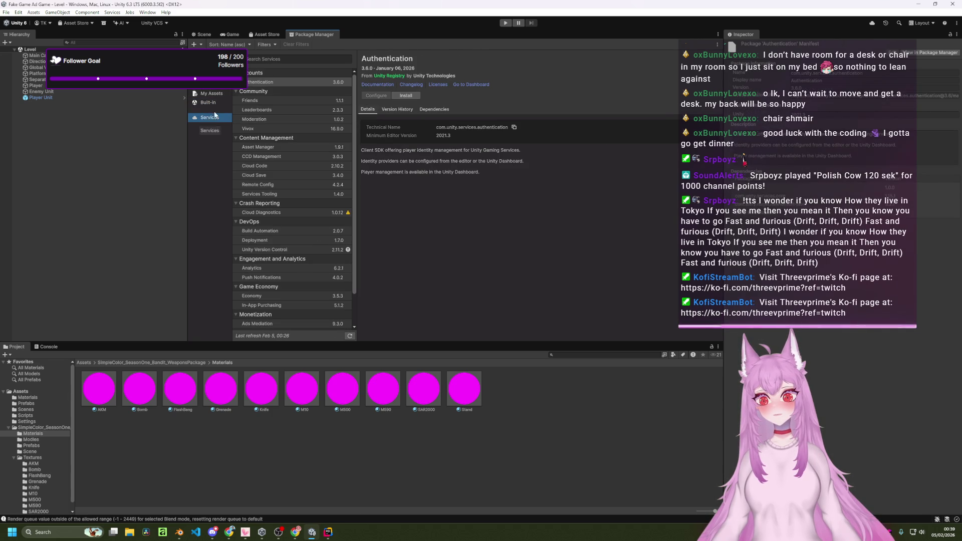
click(286, 59)
text(too)
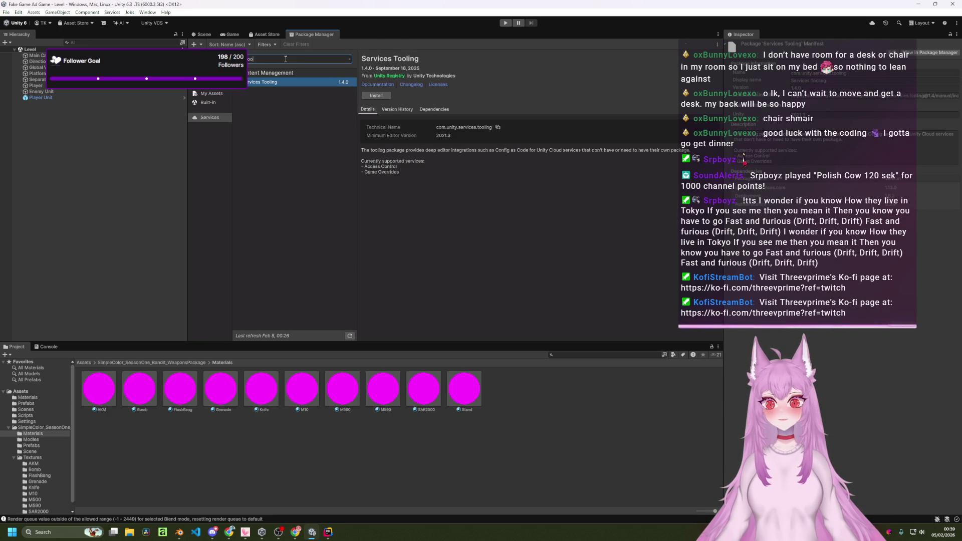
text(n)
key(ctrl+a)
key(BackSpace)
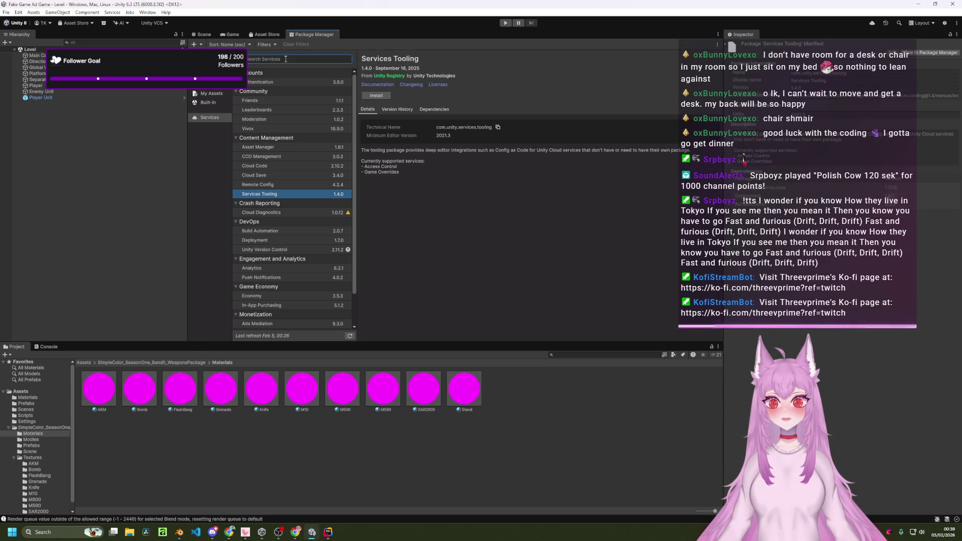
click(210, 93)
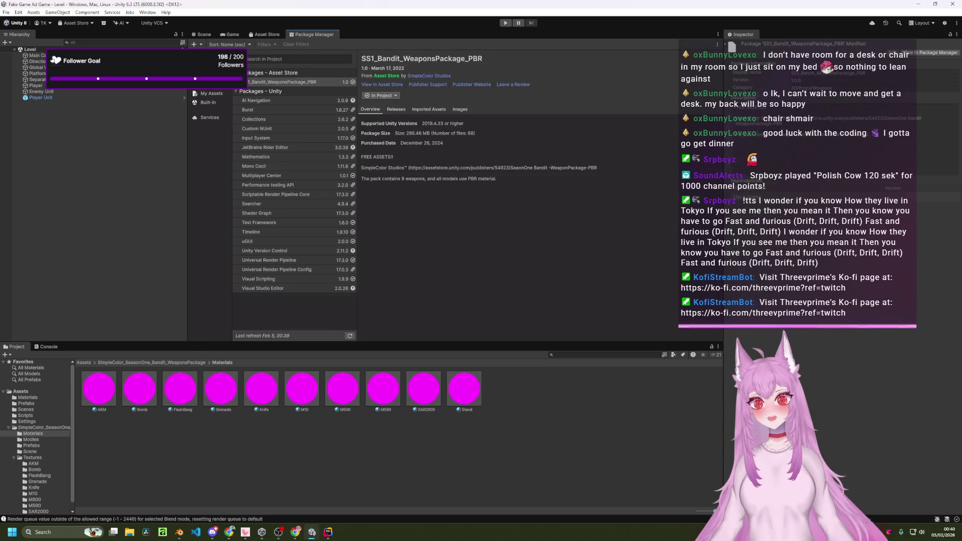
click(208, 94)
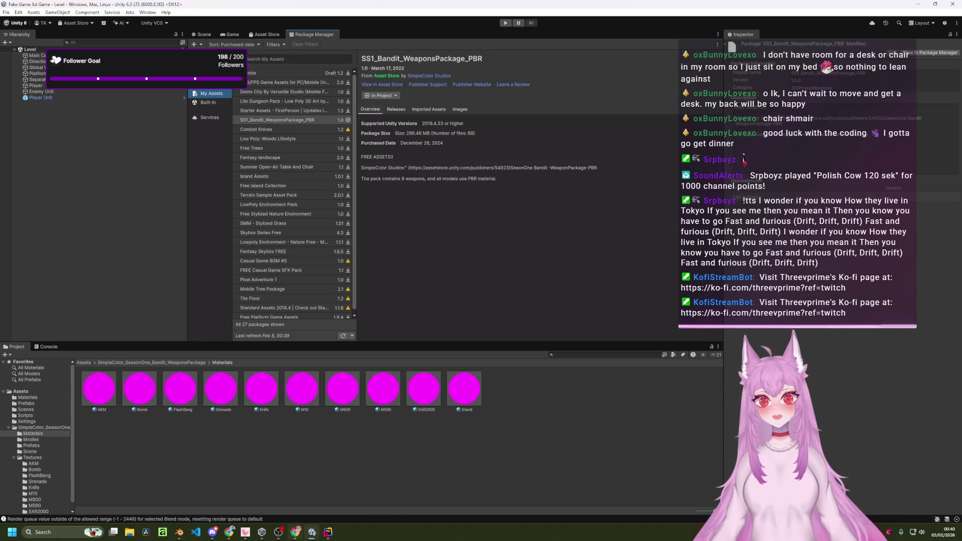
click(295, 533)
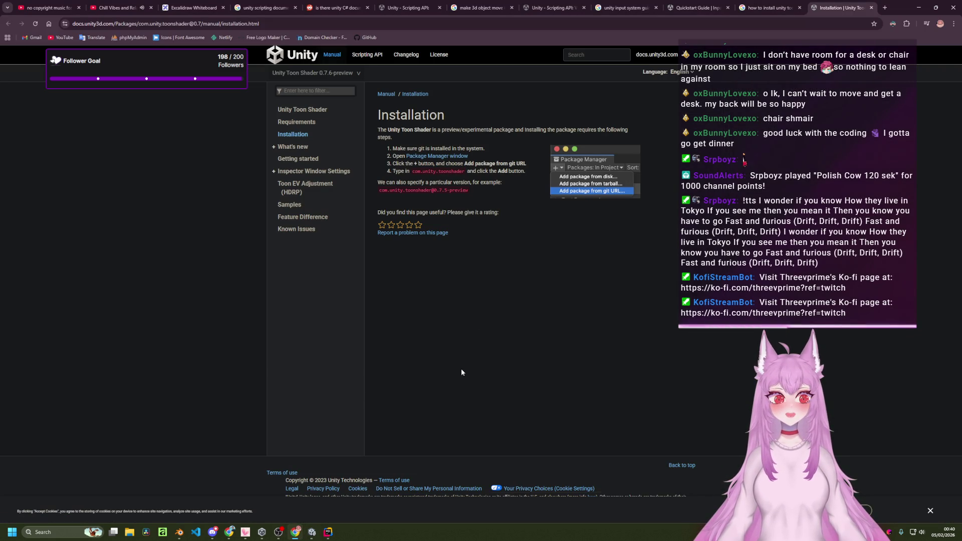
- Install the com.unity.toonshader package in Unity's Package Manager from a git URL
click(312, 533)
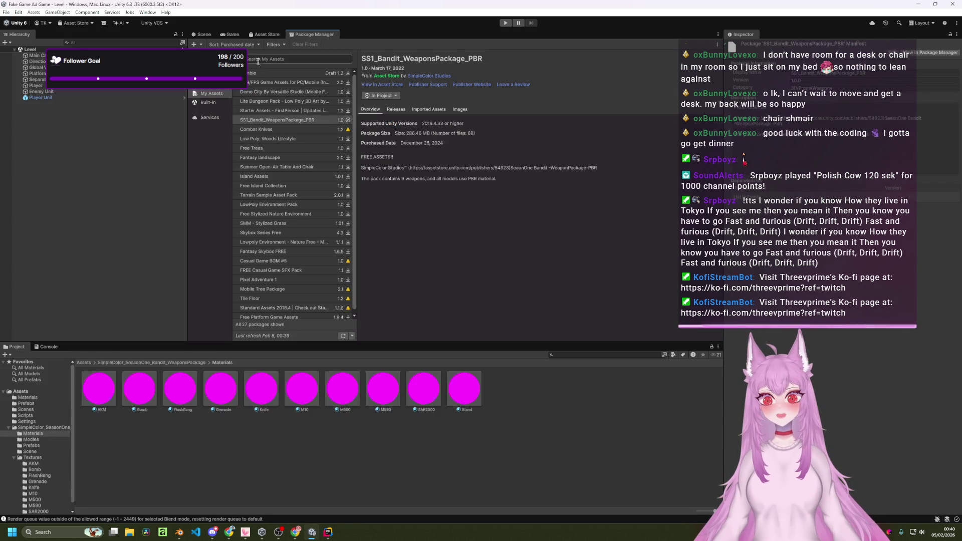
click(194, 44)
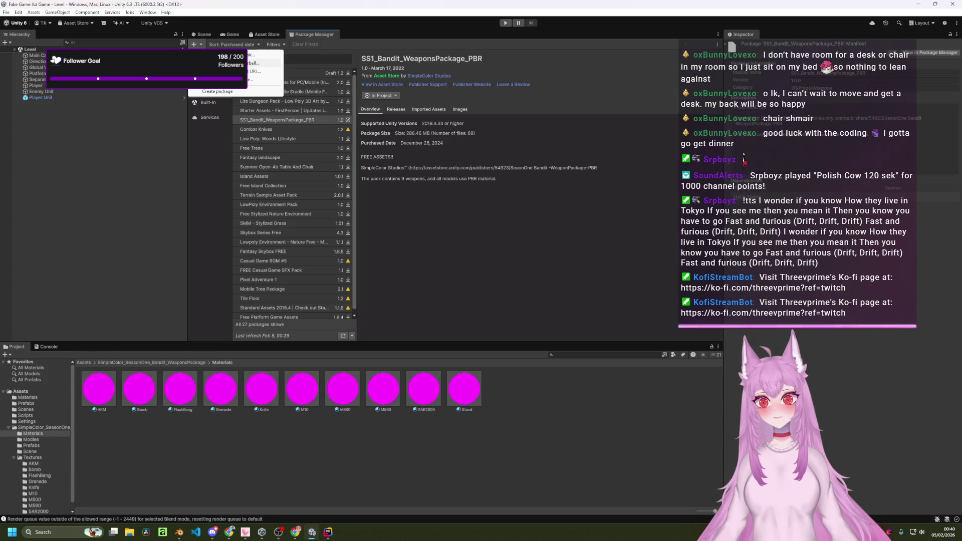
click(261, 71)
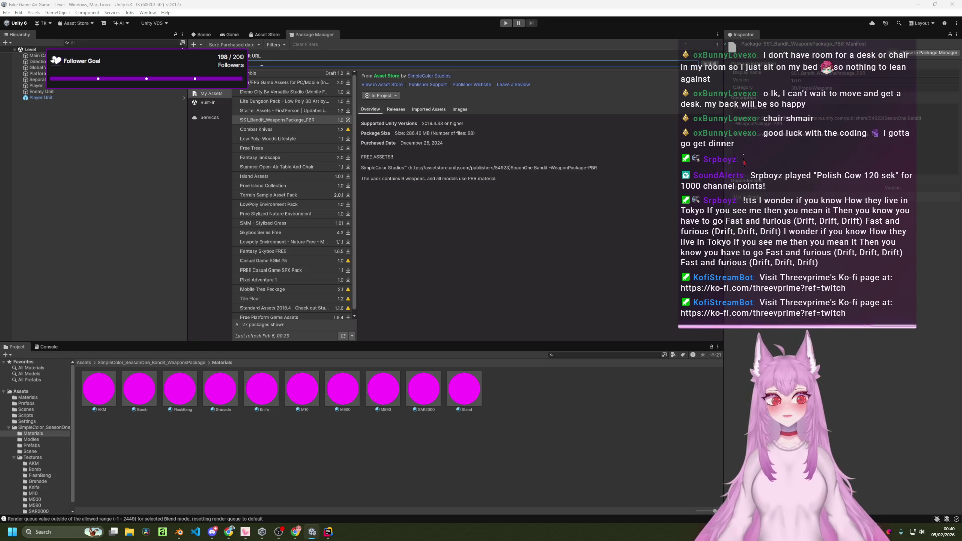
key(Return)
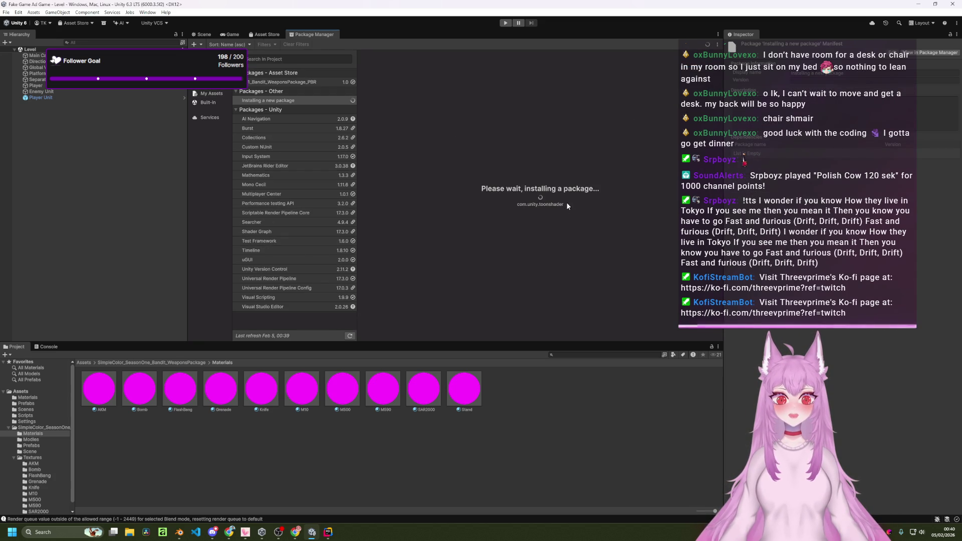
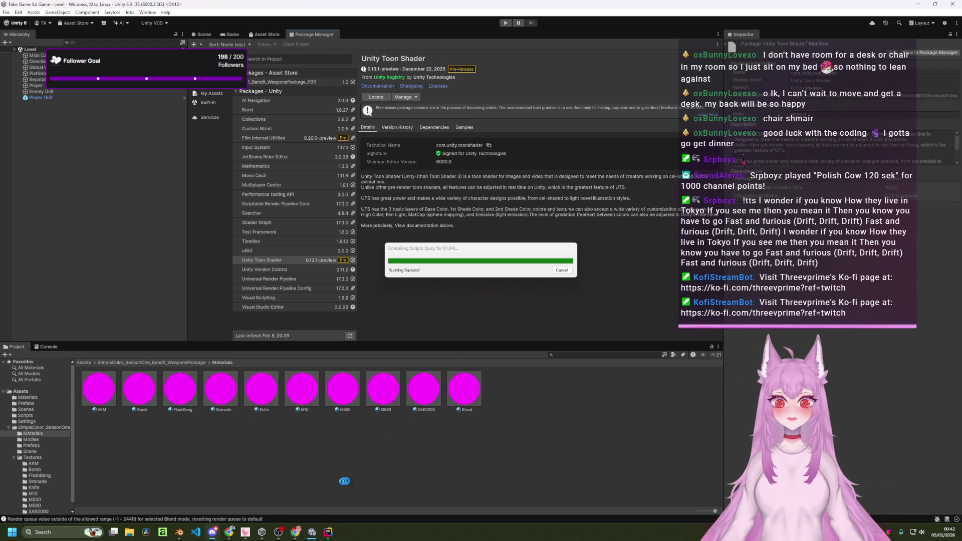
- Leave the Unity Toon Shader 0.13.1-preview install compiling and bring Chrome to the front
mouse_move(337, 530)
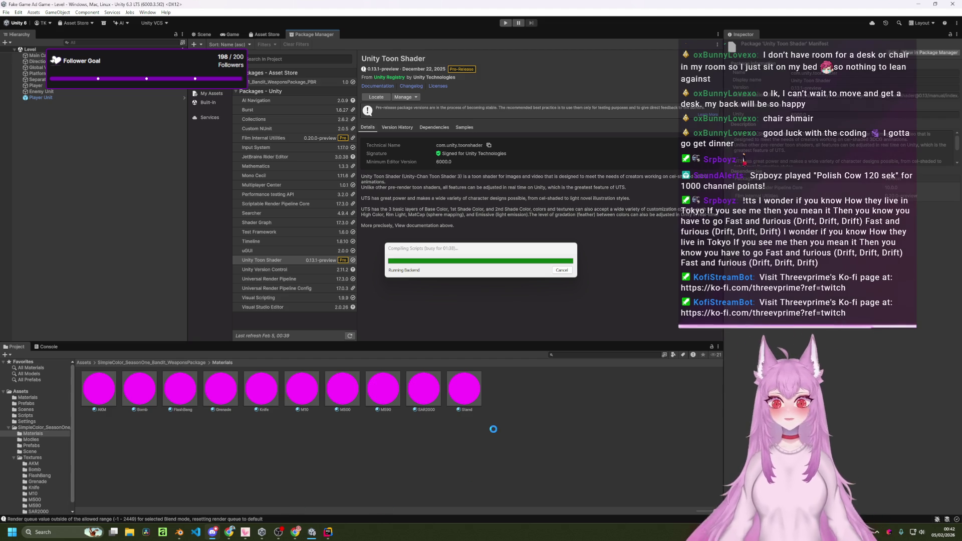
click(296, 531)
- Move to the 'no copyright music for streaming' search results and browse them
click(116, 8)
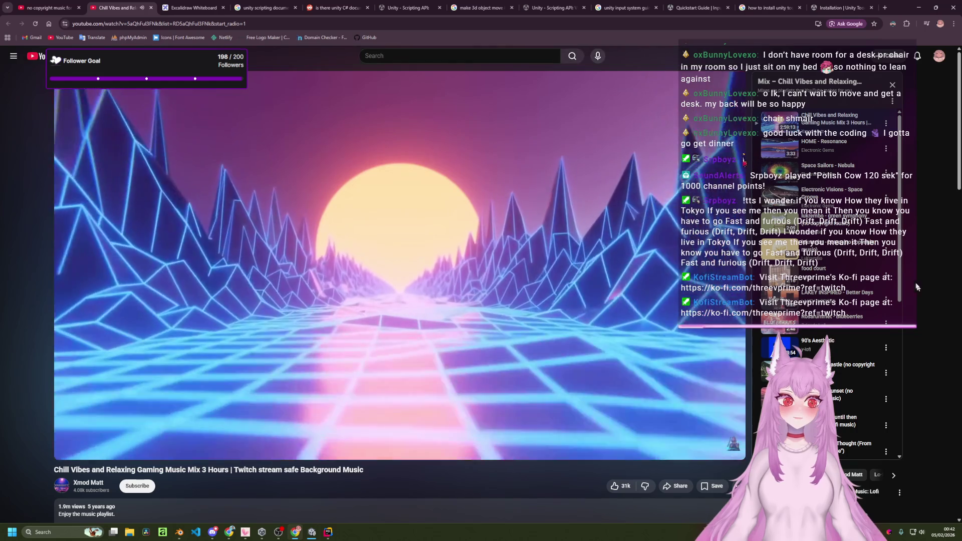
key(ctrl+shift+Tab)
scroll(646, 225, down, 5)
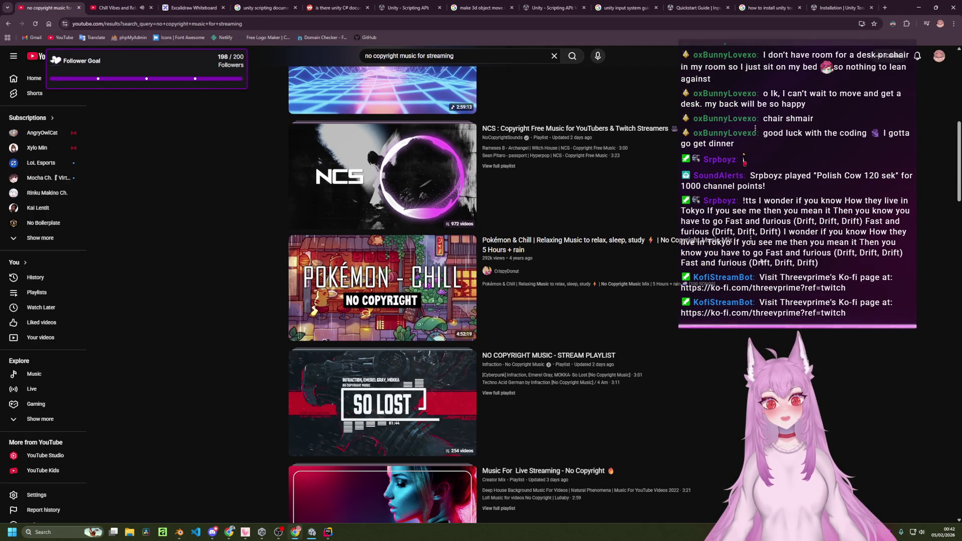
scroll(762, 262, down, 12)
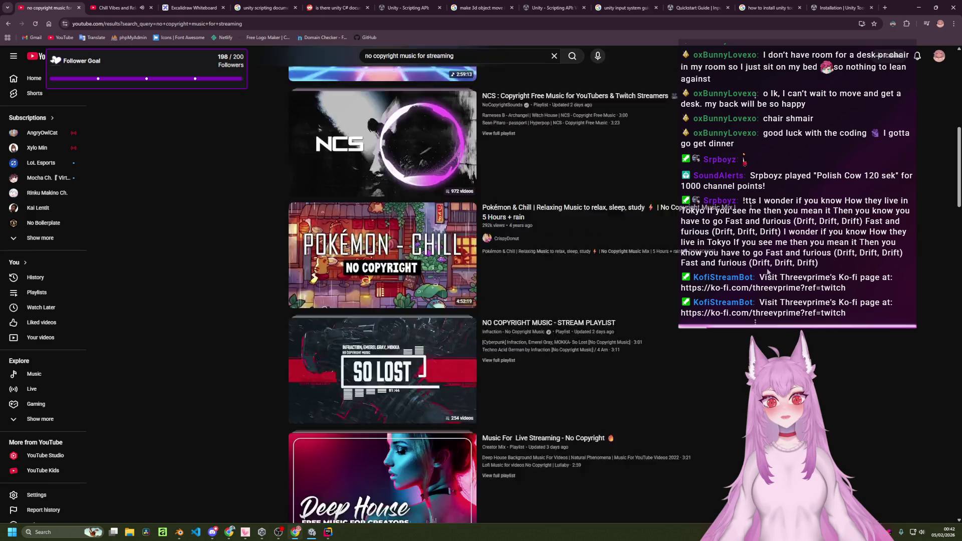
scroll(770, 280, down, 3)
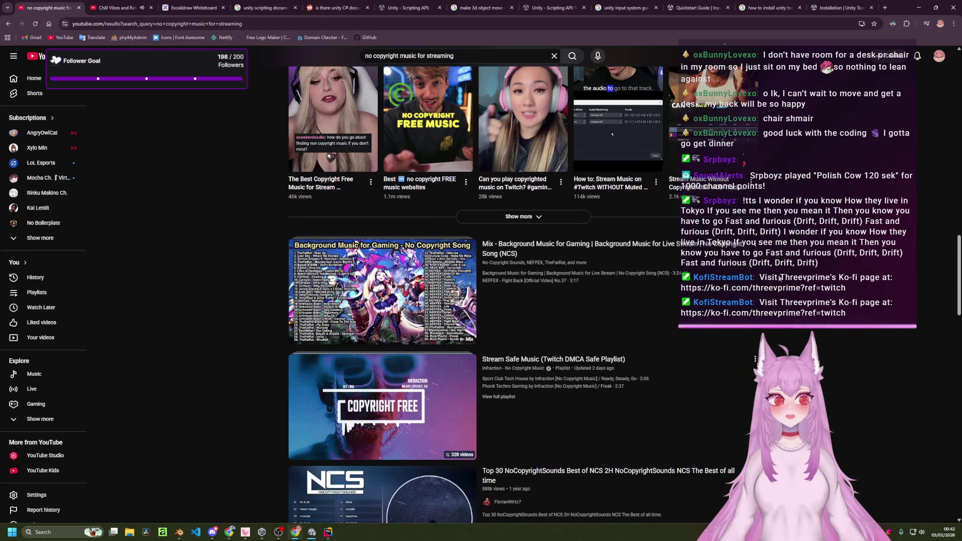
scroll(780, 279, down, 2)
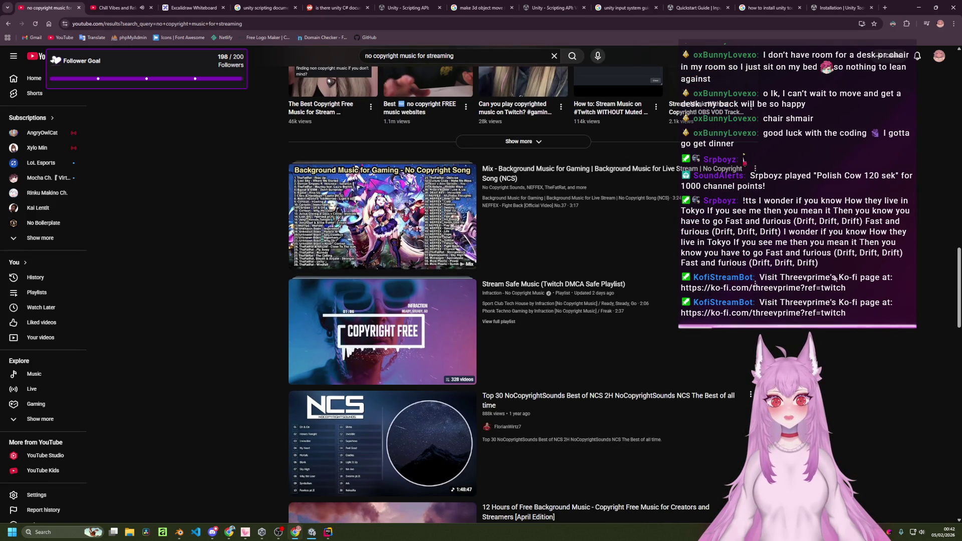
scroll(834, 279, down, 2)
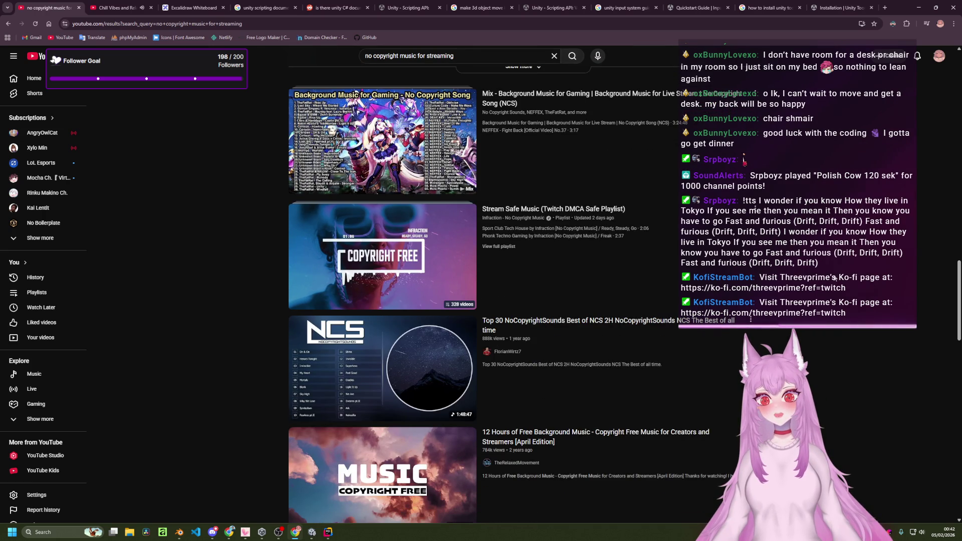
scroll(834, 279, down, 1)
scroll(834, 279, up, 1)
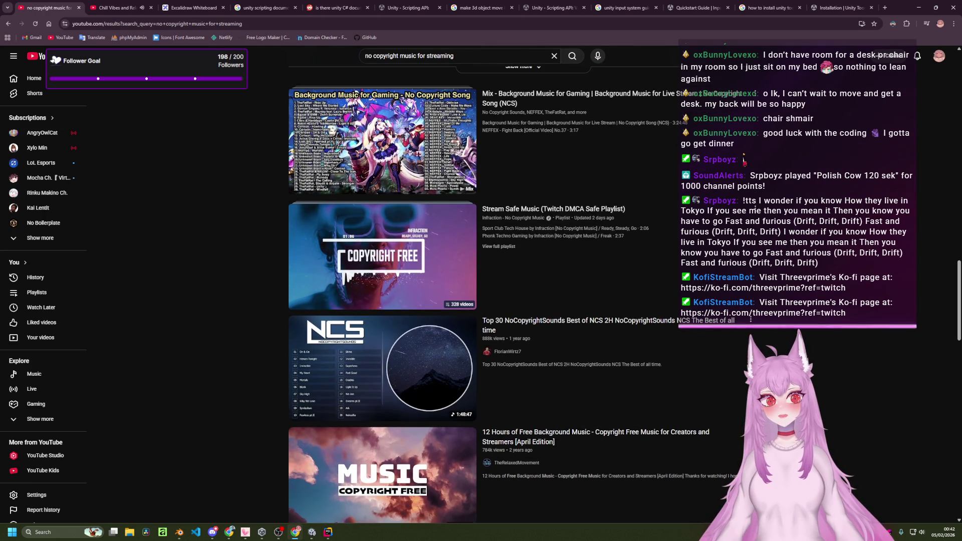
- Close the Chill Vibes and Background Music video tabs
middle_click(136, 6)
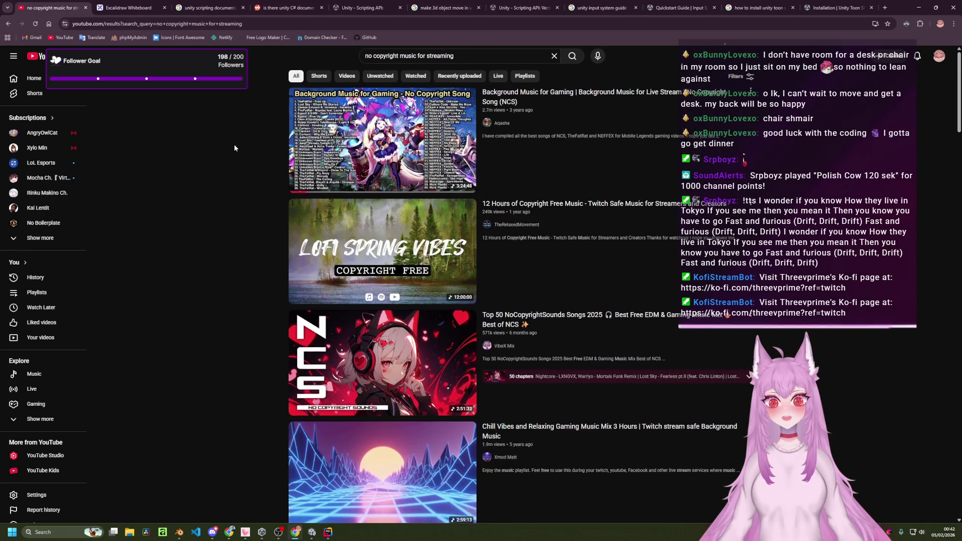
key(ctrl+shift+t)
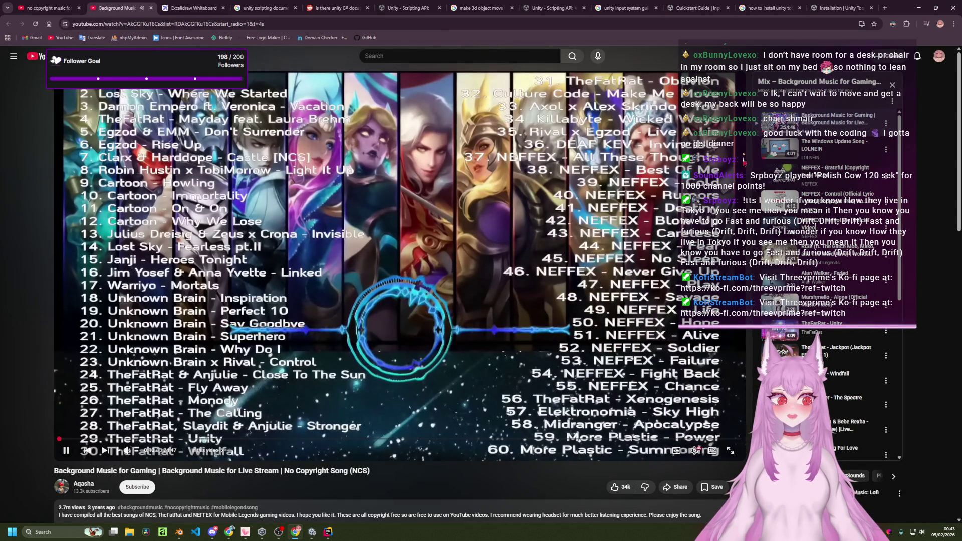
key(ctrl+w)
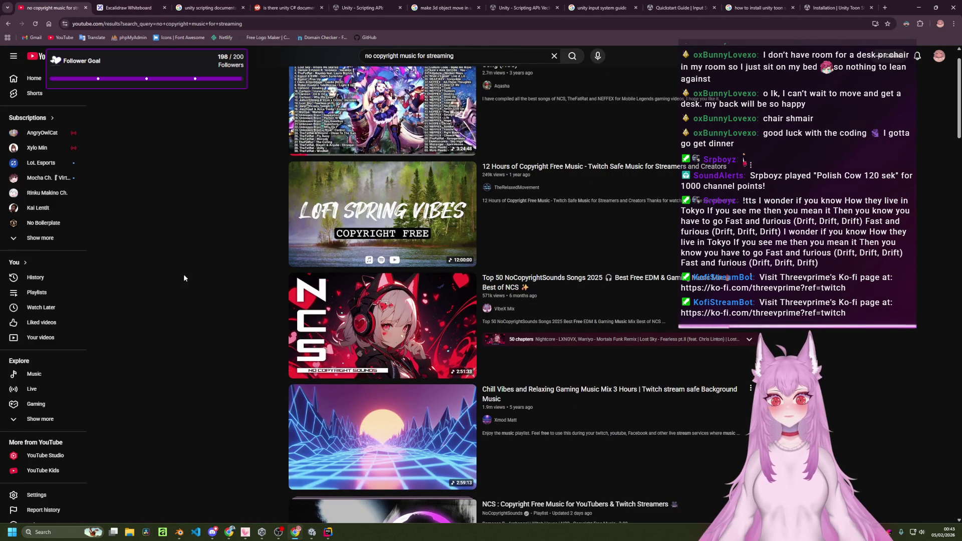
- Scroll further down the results and open the So Lost playlist in a new tab
scroll(346, 240, down, 2)
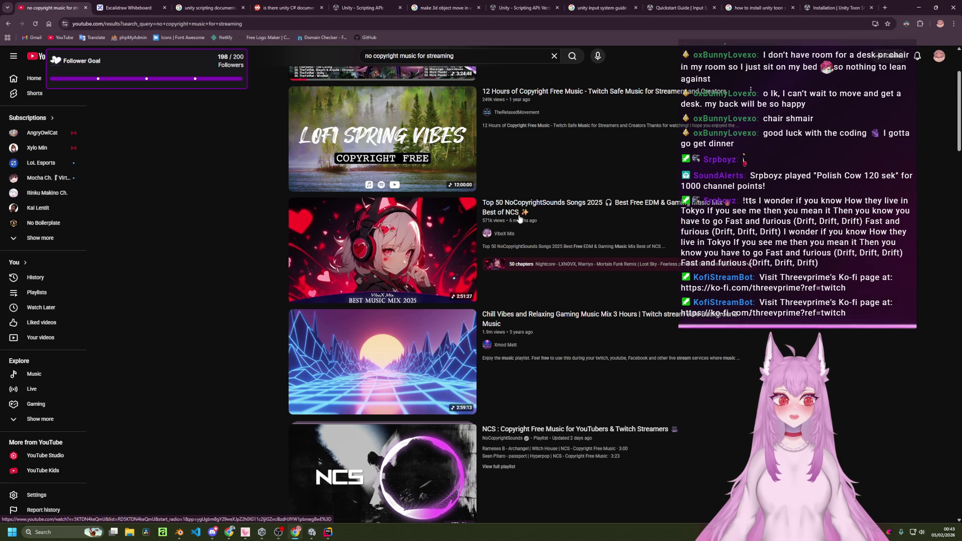
scroll(115, 247, down, 2)
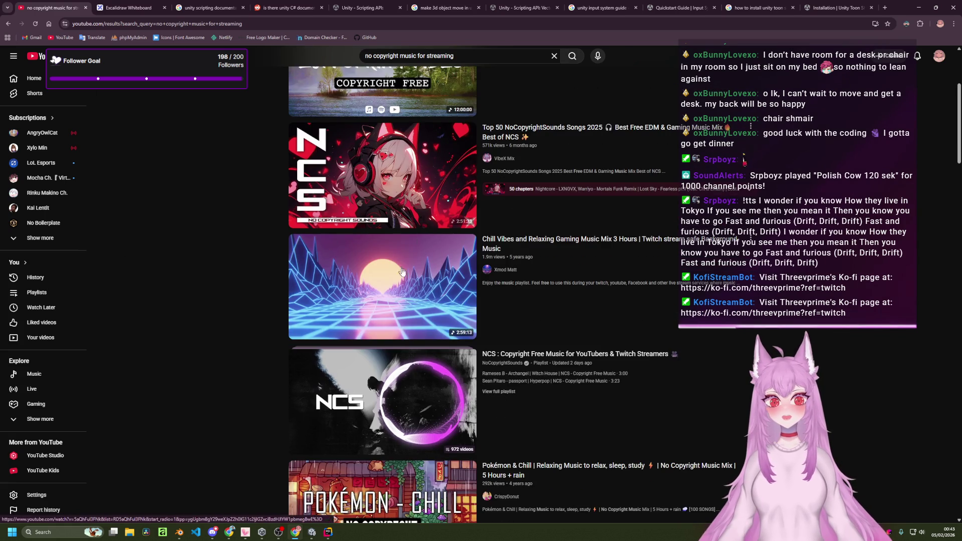
scroll(250, 263, down, 5)
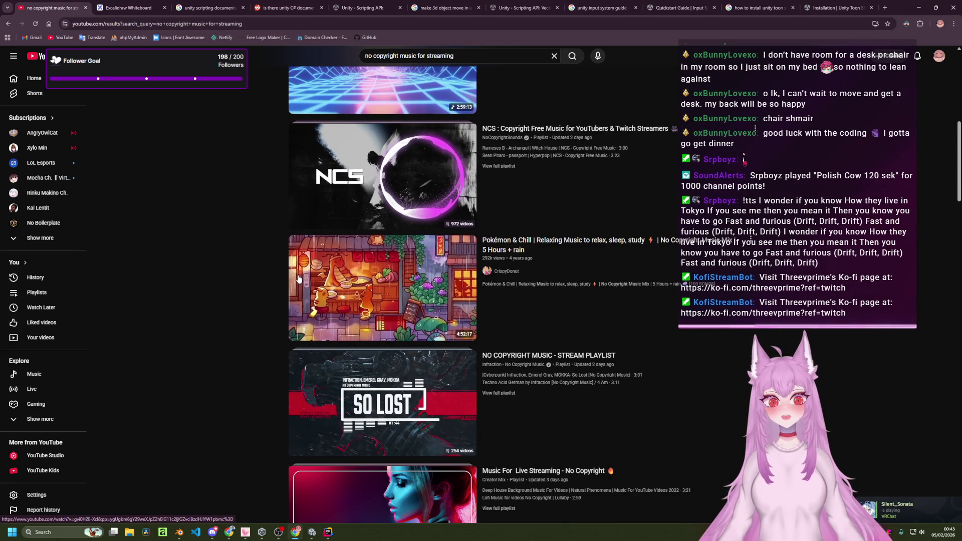
scroll(301, 279, down, 3)
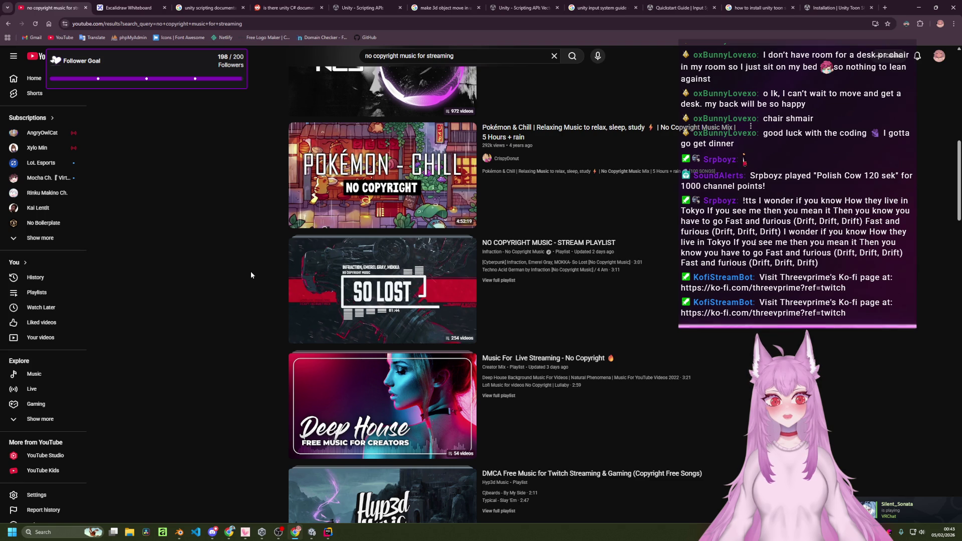
scroll(251, 274, down, 1)
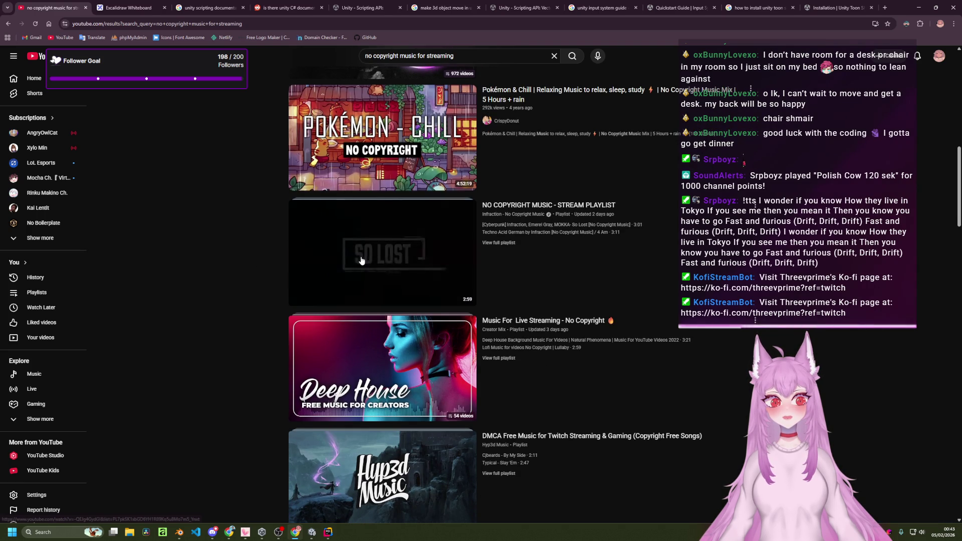
middle_click(343, 264)
- Check the So Lost playlist video, then close its tab
click(153, 3)
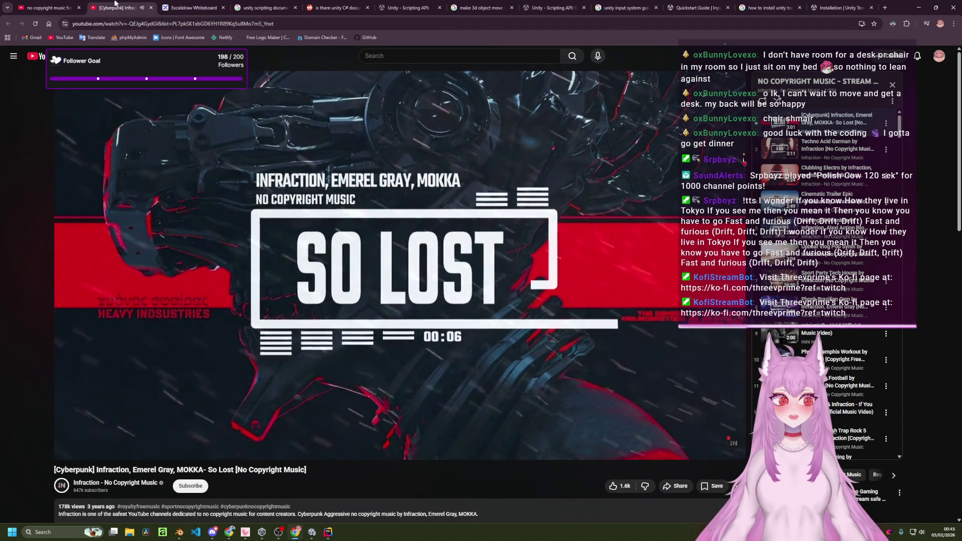
click(50, 7)
click(117, 4)
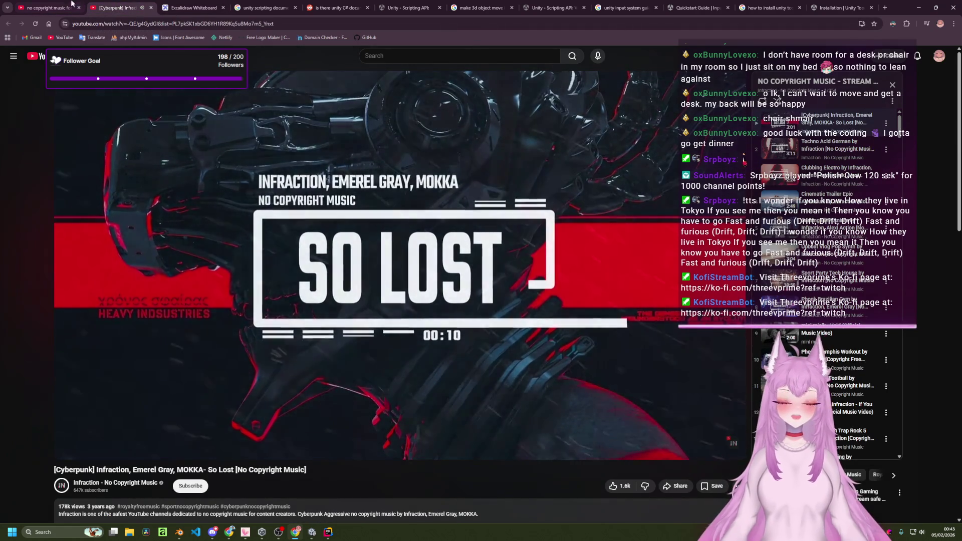
click(151, 8)
- Scroll the results and open 'Twitch Stream Music: Lofi Beats Mix' in a new tab
scroll(294, 304, down, 2)
scroll(294, 304, down, 12)
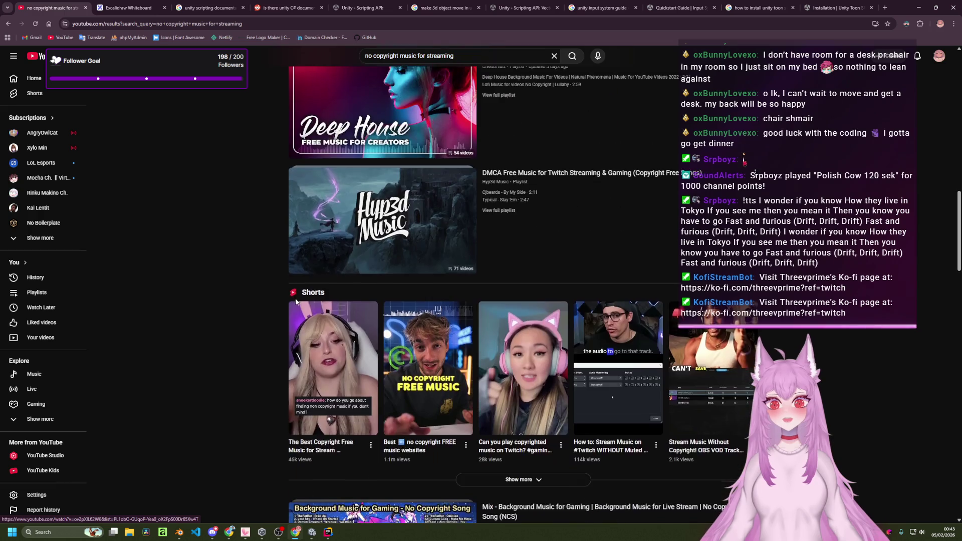
scroll(319, 321, down, 14)
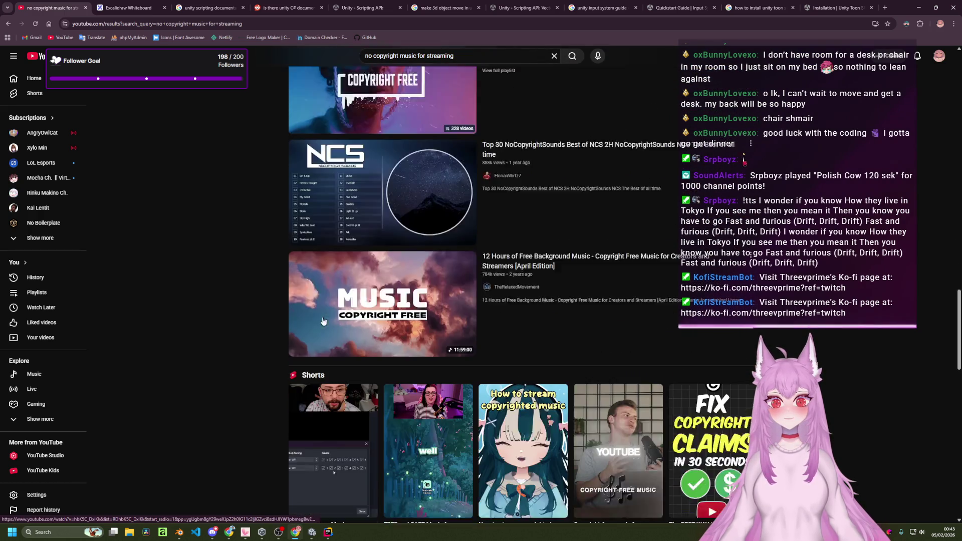
scroll(329, 331, down, 3)
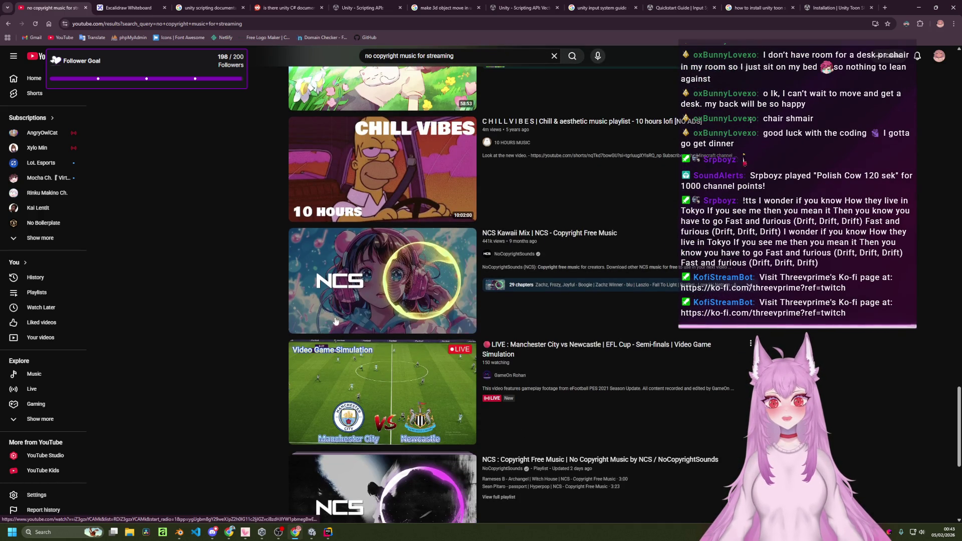
scroll(805, 274, down, 3)
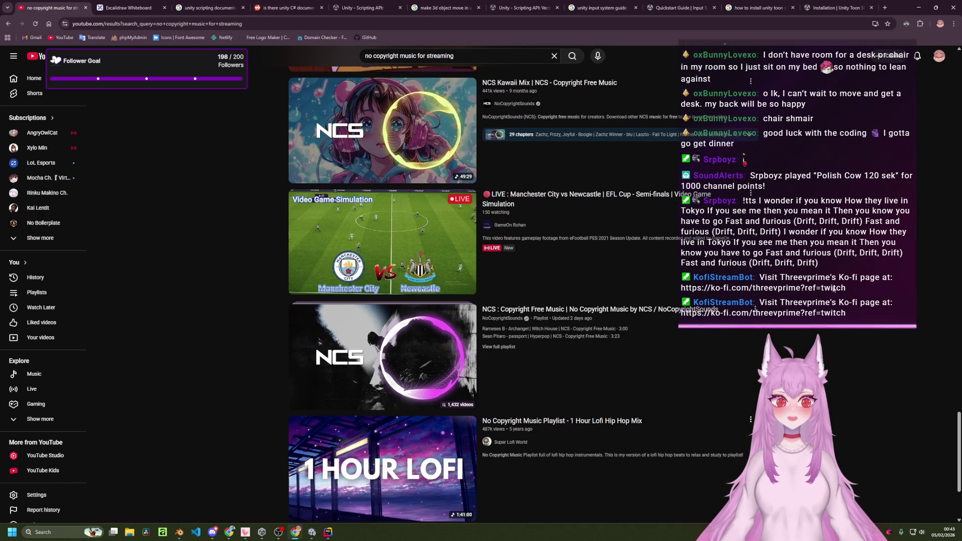
scroll(834, 289, down, 1)
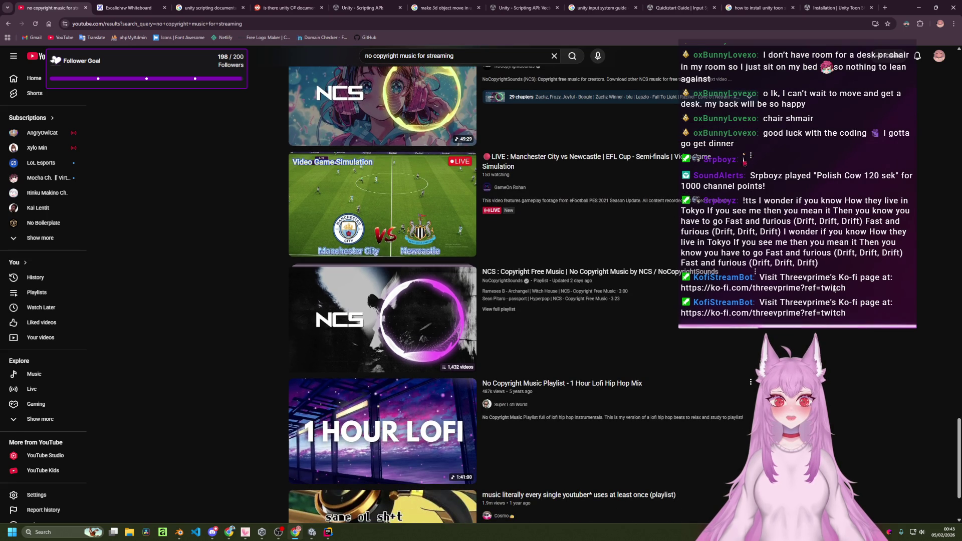
mouse_move(581, 188)
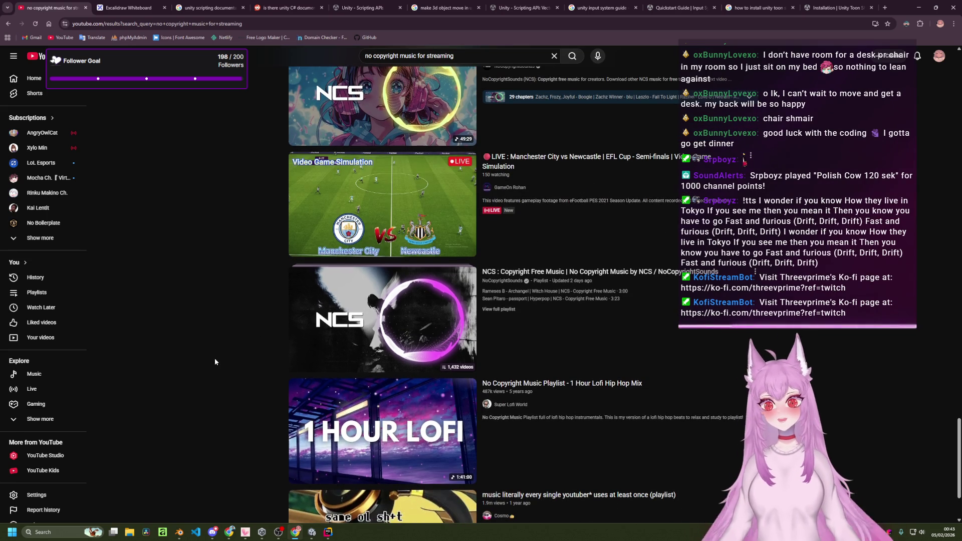
scroll(215, 361, down, 3)
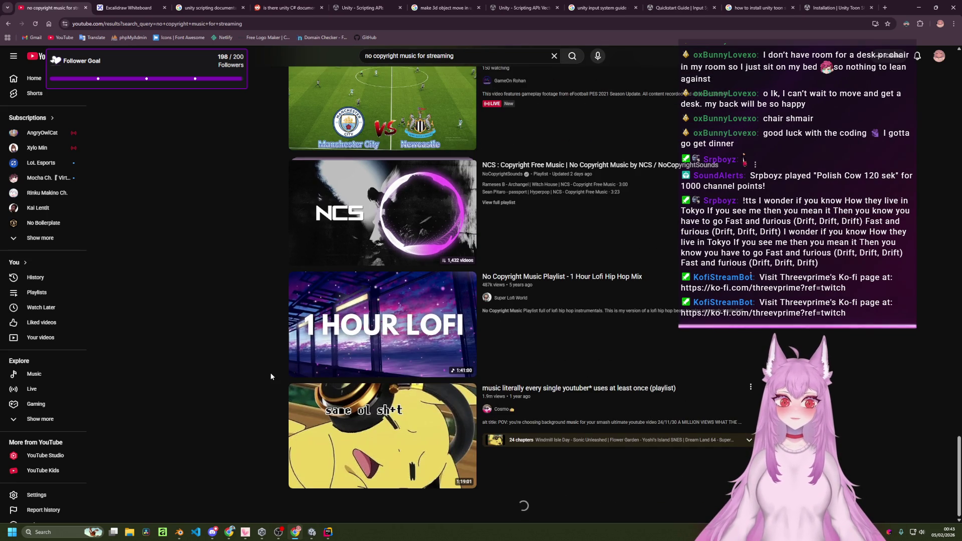
scroll(271, 376, down, 10)
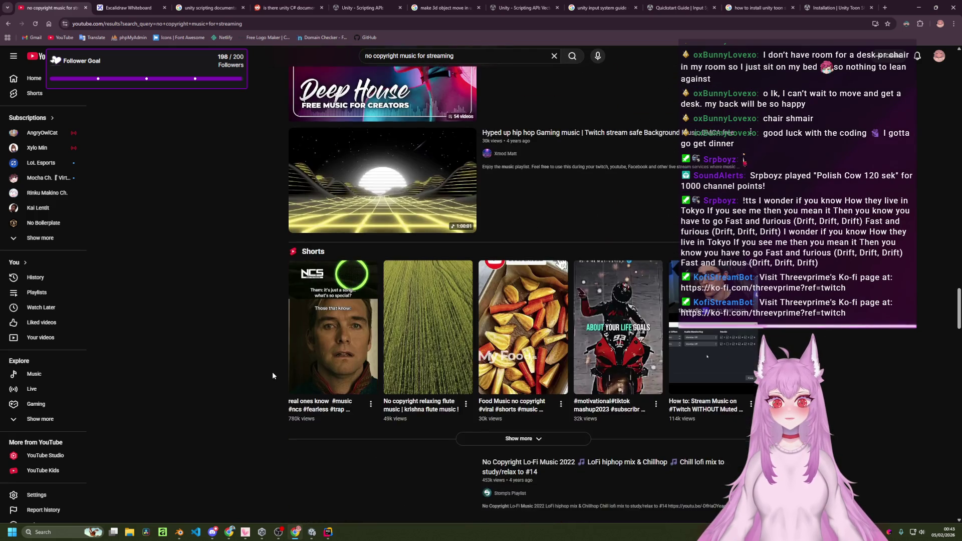
scroll(273, 373, down, 3)
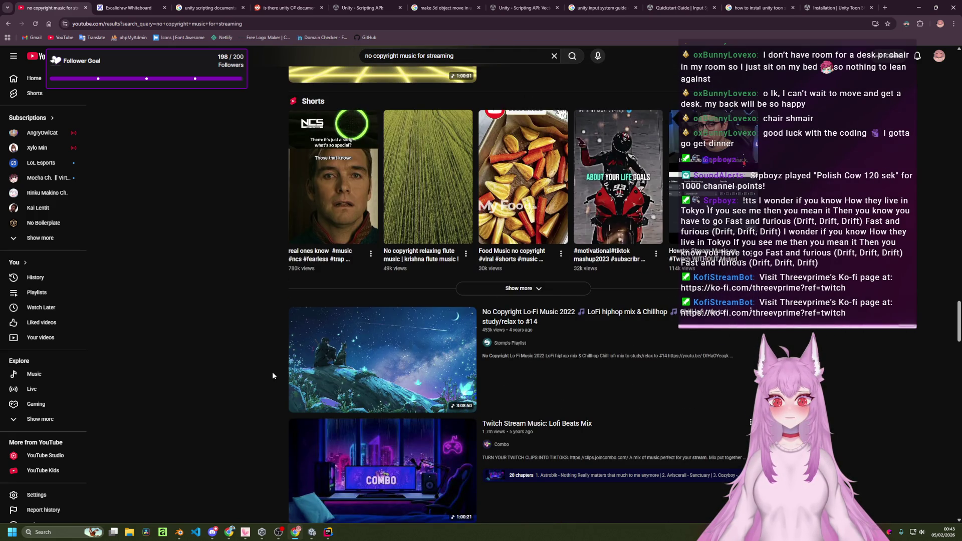
scroll(272, 373, down, 5)
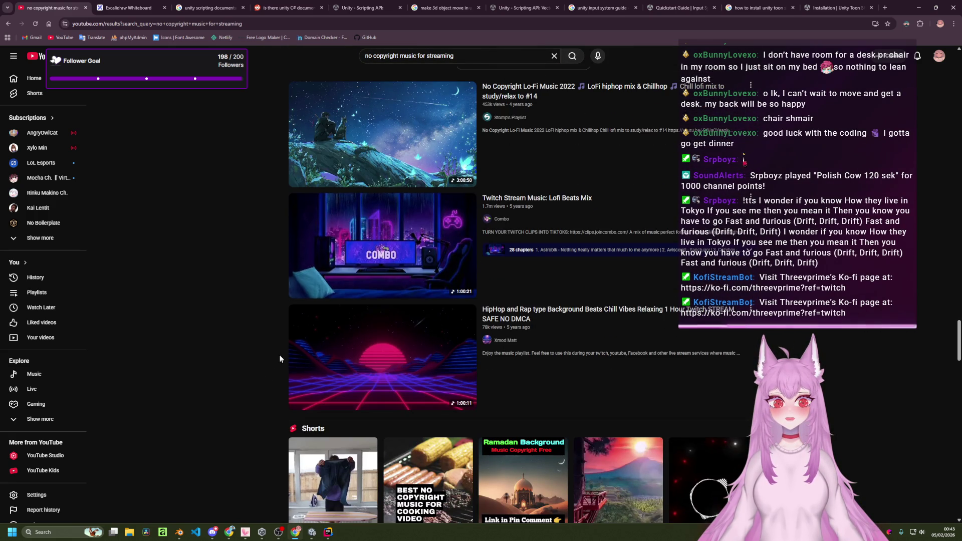
middle_click(397, 269)
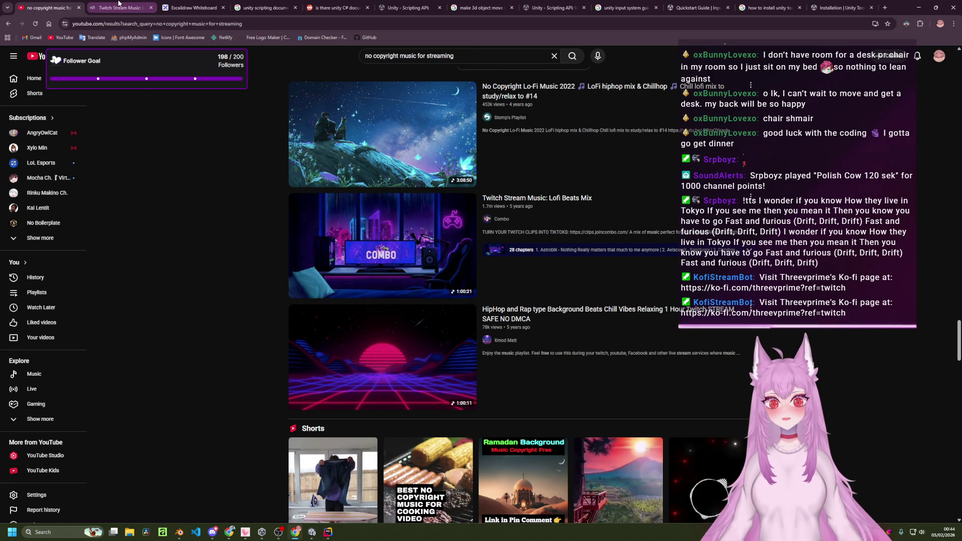
- Play the lofi beats mix at a slightly lower volume, then bring up the Excalidraw PLANS whiteboard
click(119, 4)
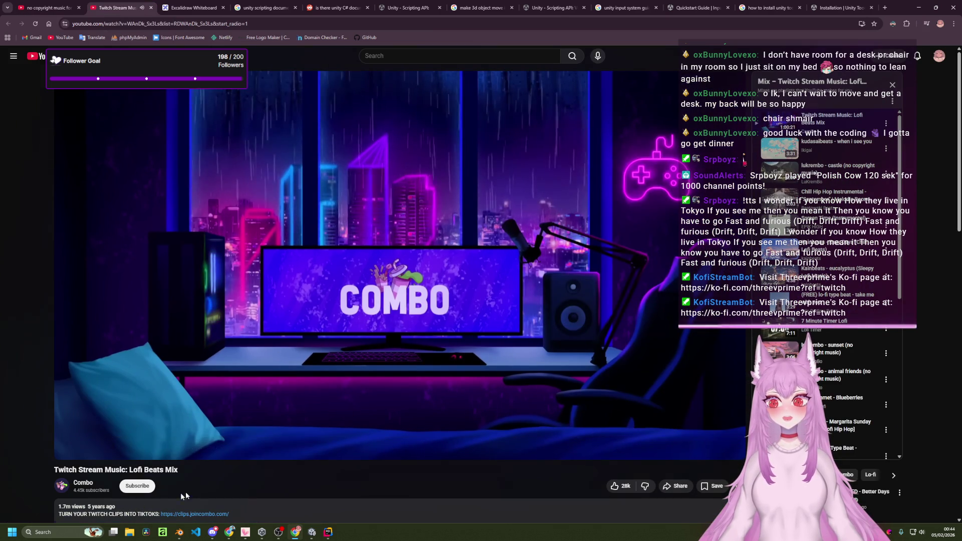
mouse_move(132, 449)
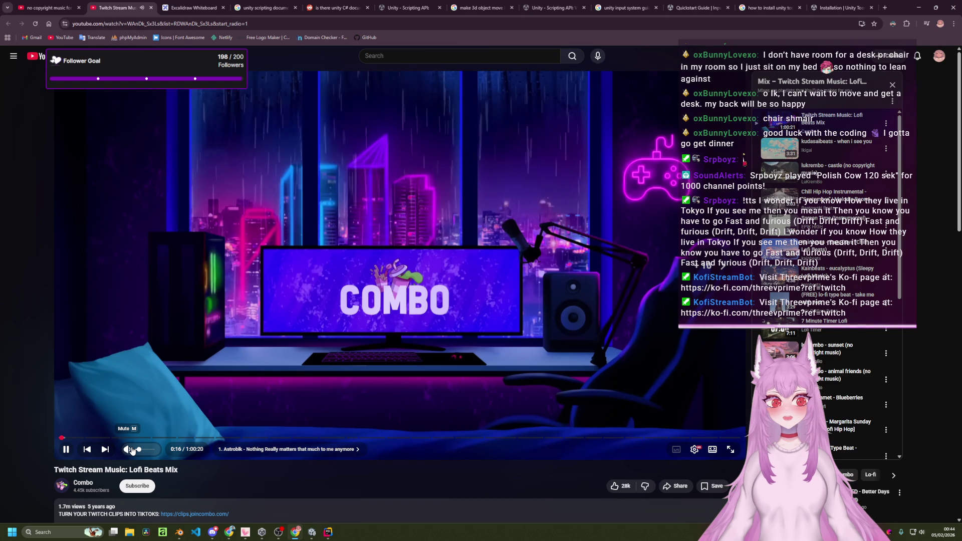
click(145, 451)
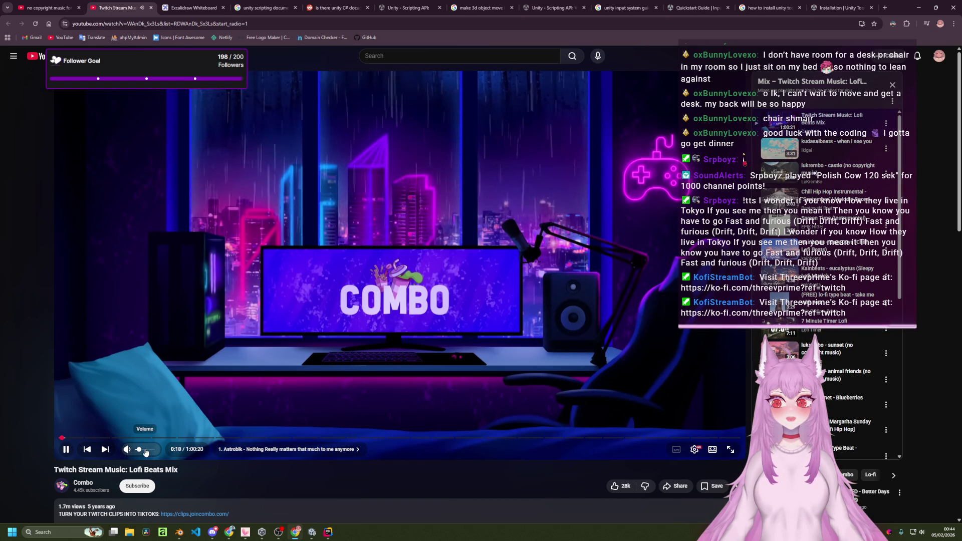
drag(144, 451, 138, 452)
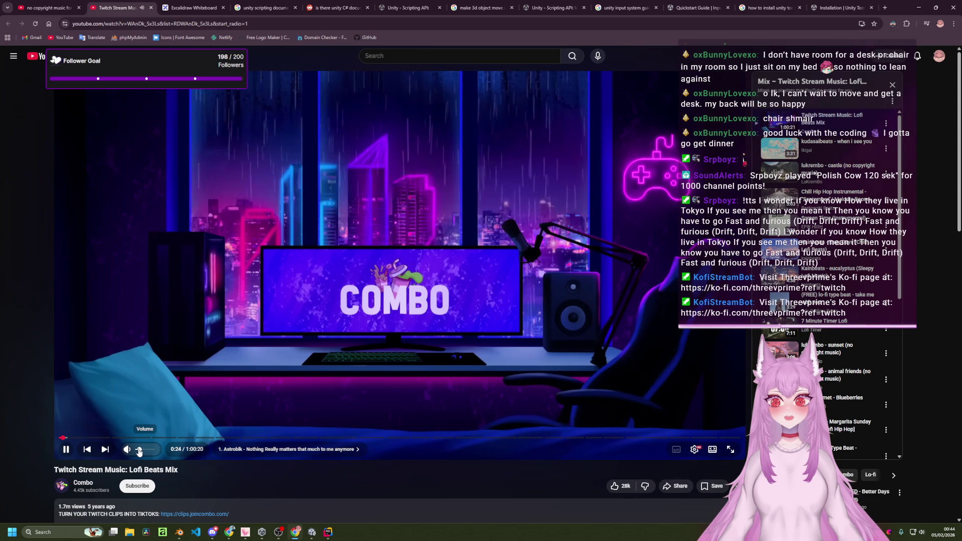
click(215, 3)
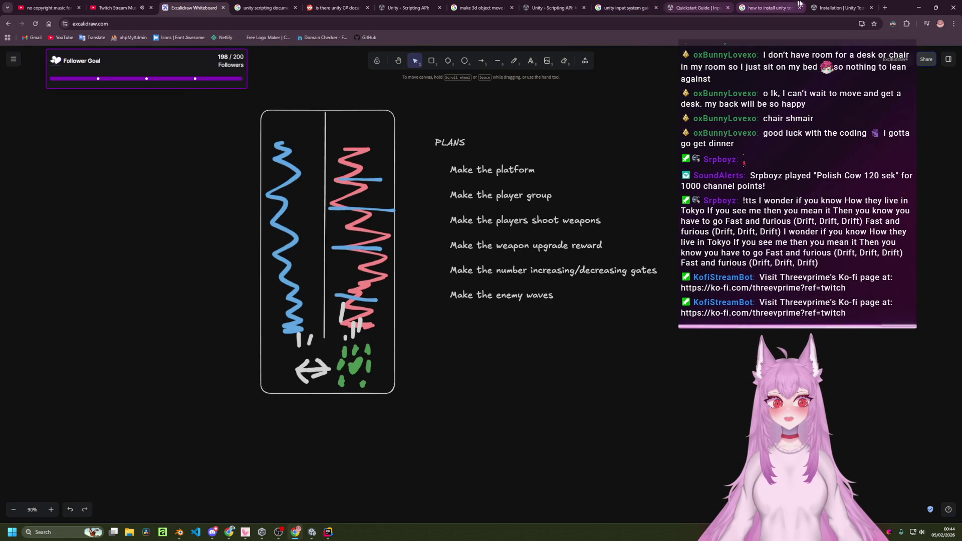
- Return to the Unity editor and show the Scene view instead of the package list
click(834, 8)
click(312, 532)
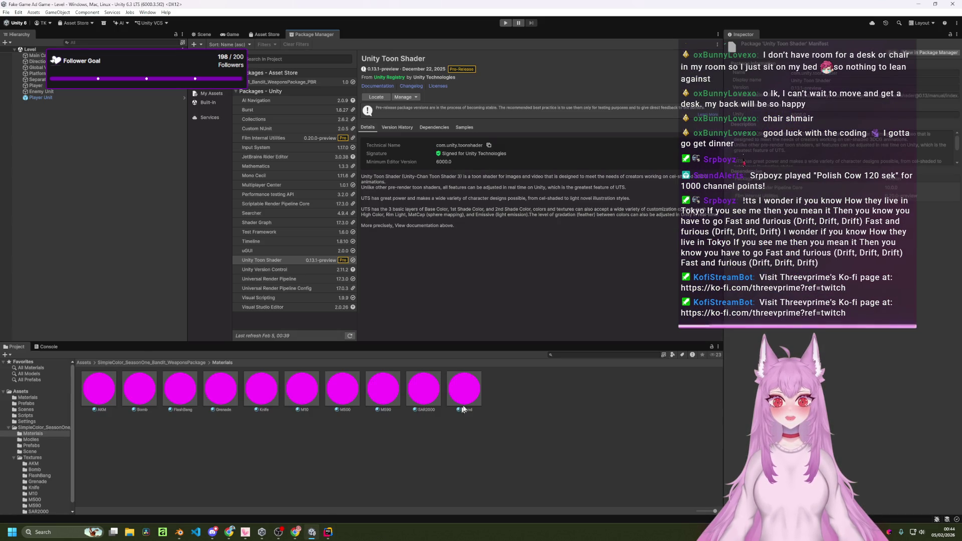
click(204, 35)
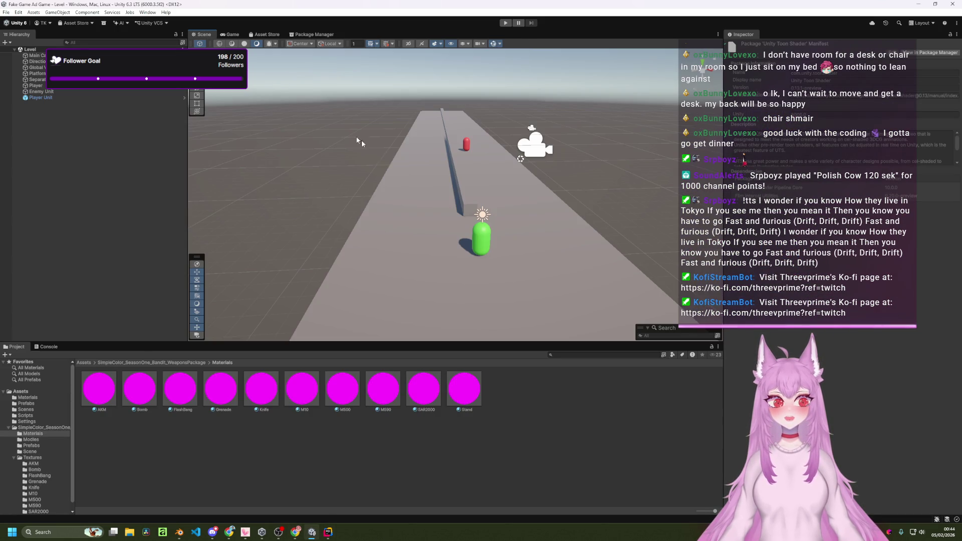
- Set the AKM material's shader to Toon > Toon and go up to the weapons package folder
click(98, 410)
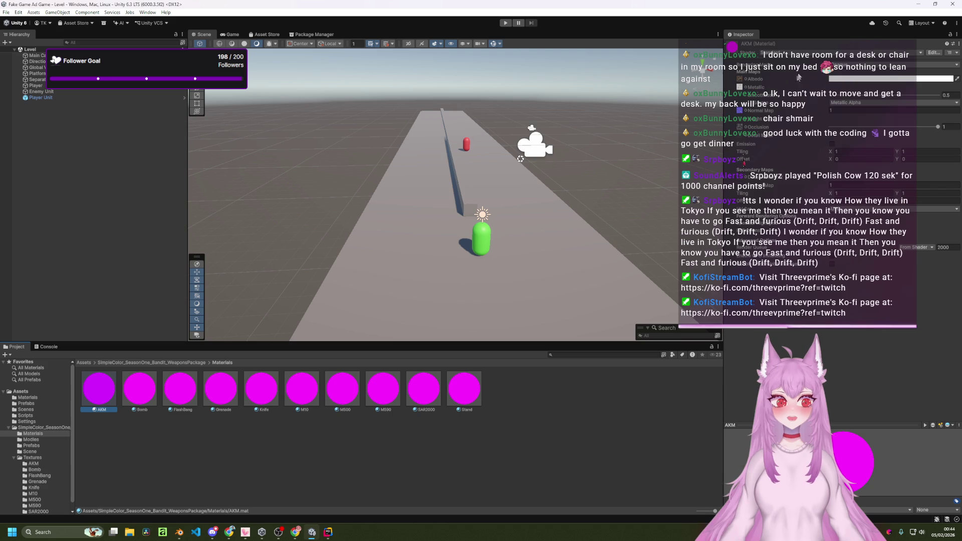
click(804, 53)
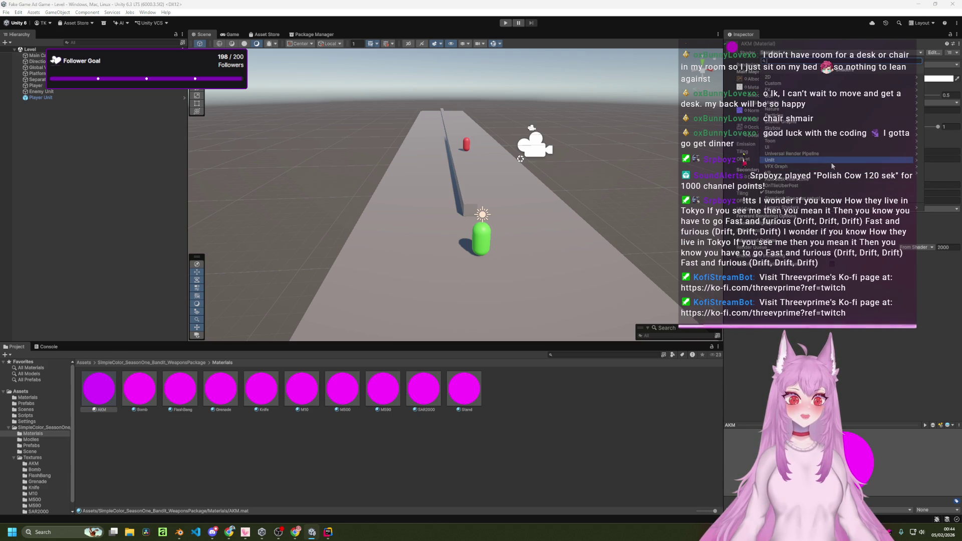
click(830, 83)
click(764, 71)
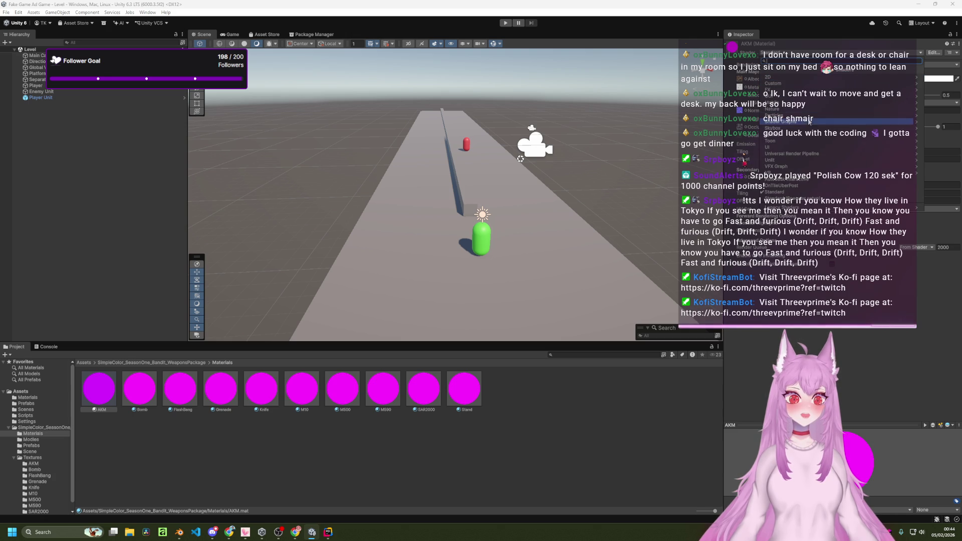
click(811, 143)
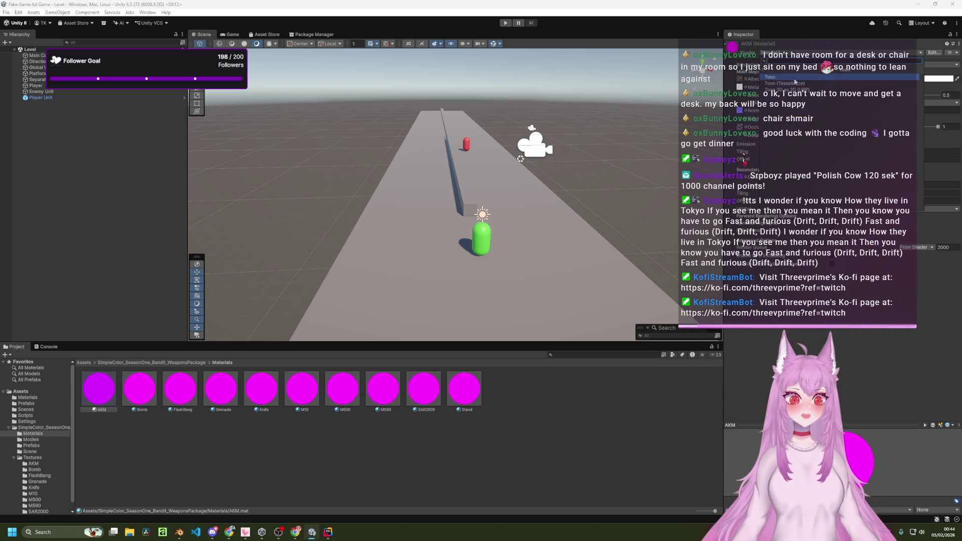
click(795, 77)
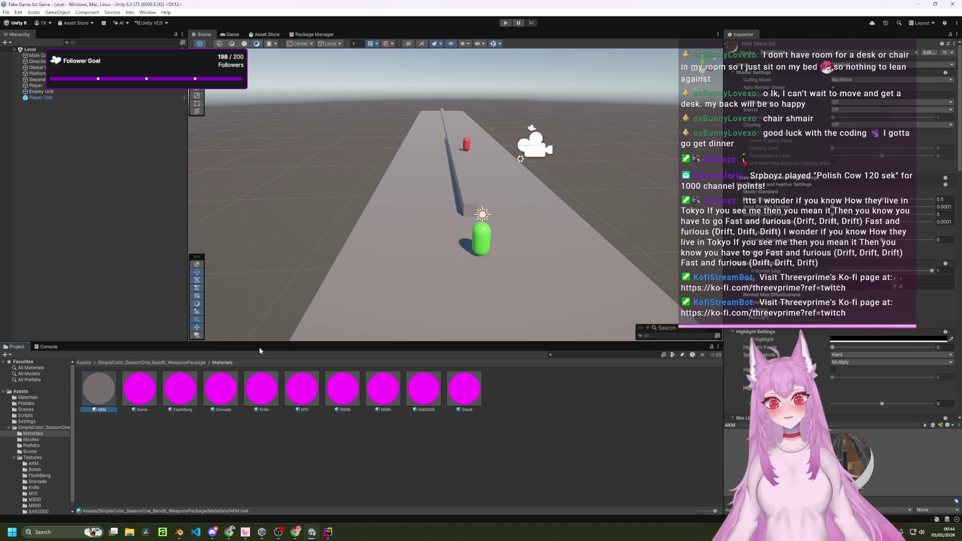
click(169, 363)
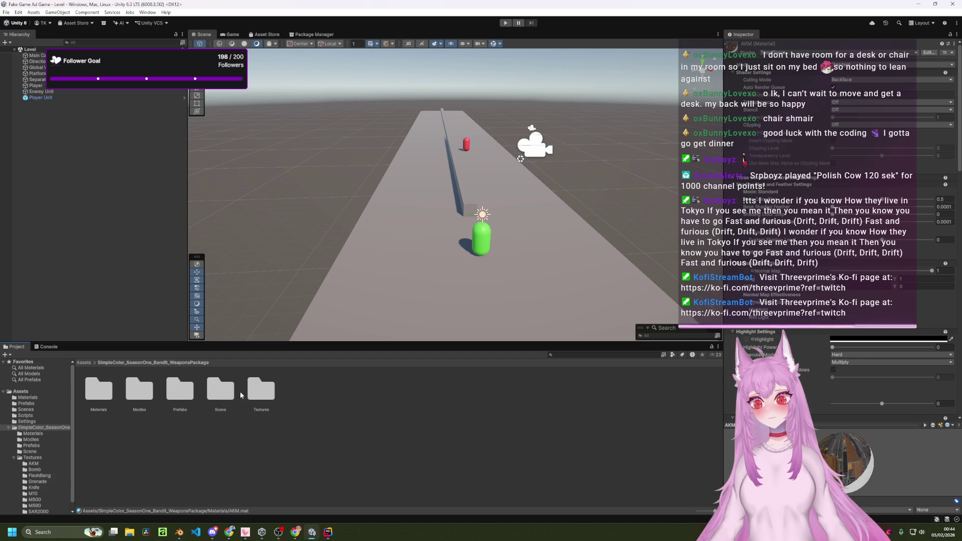
- Drag the AKM rifle prefab from Prefabs into the scene beside the capsule and zoom in
double_click(192, 397)
click(101, 395)
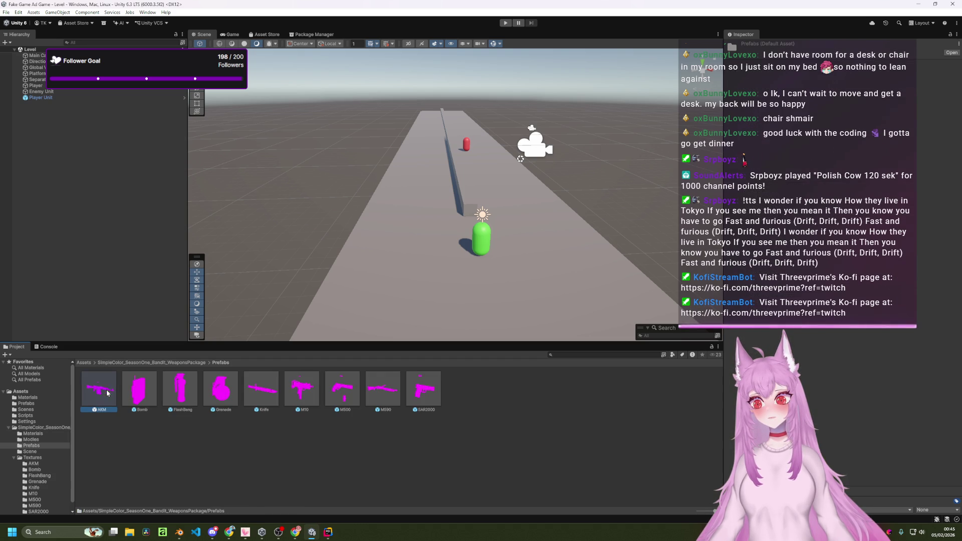
drag(366, 297, 377, 275)
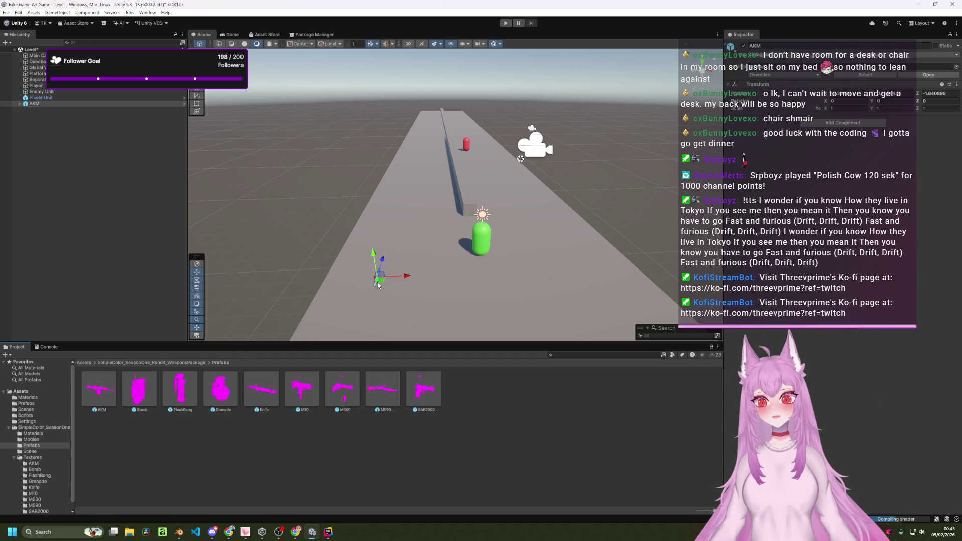
mouse_move(358, 318)
mouse_down()
mouse_move(454, 339)
mouse_move(457, 275)
mouse_move(580, 168)
mouse_move(541, 210)
mouse_up()
- Go back up and open the weapons package's Materials folder
click(125, 362)
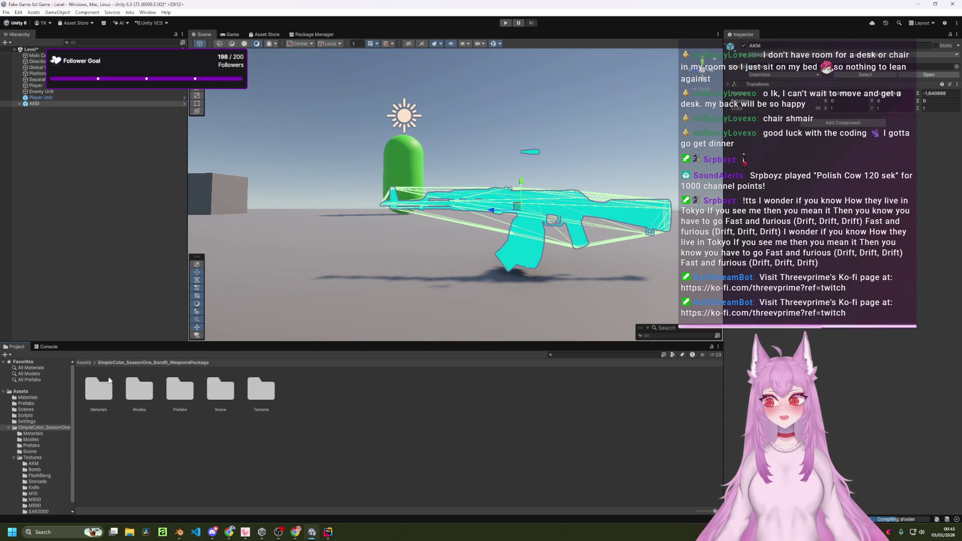
double_click(100, 388)
mouse_move(353, 319)
mouse_down()
mouse_move(351, 281)
mouse_move(92, 393)
mouse_move(100, 395)
mouse_up()
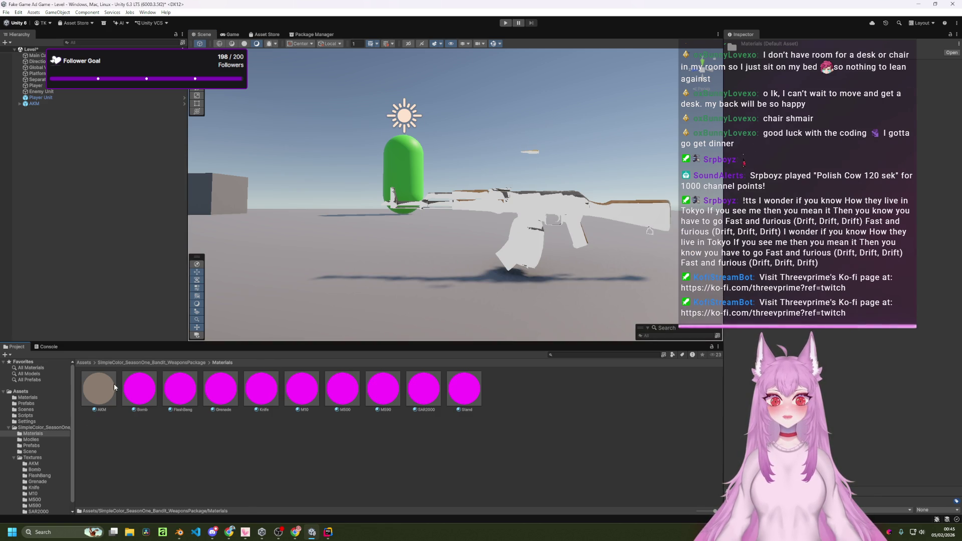
- Select the AKM material and look through its toon mode options and shader list
click(100, 395)
scroll(851, 344, down, 10)
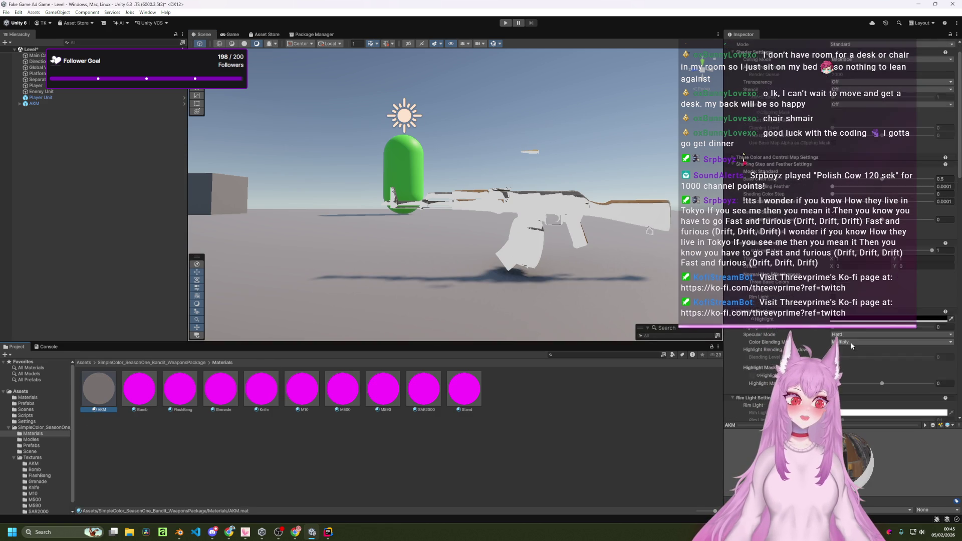
scroll(852, 345, up, 10)
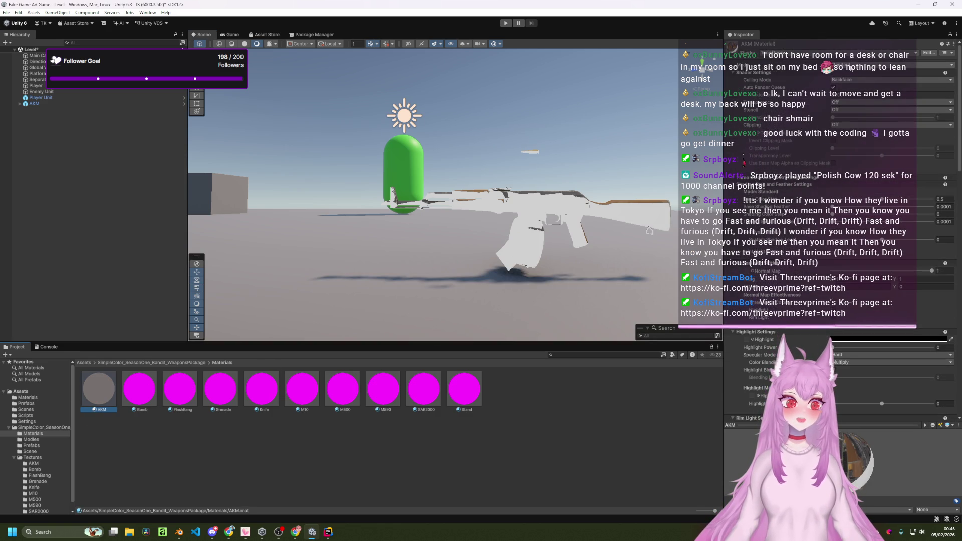
click(850, 68)
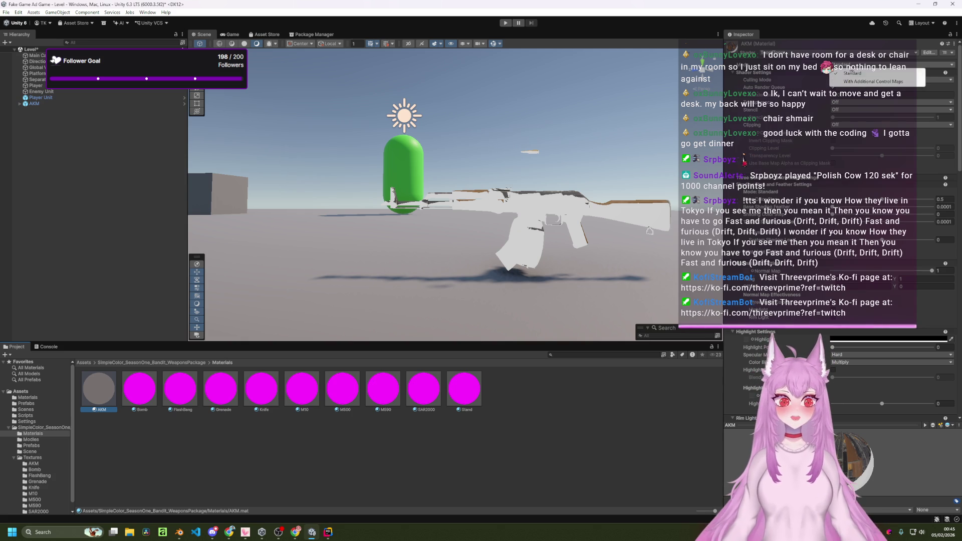
click(785, 97)
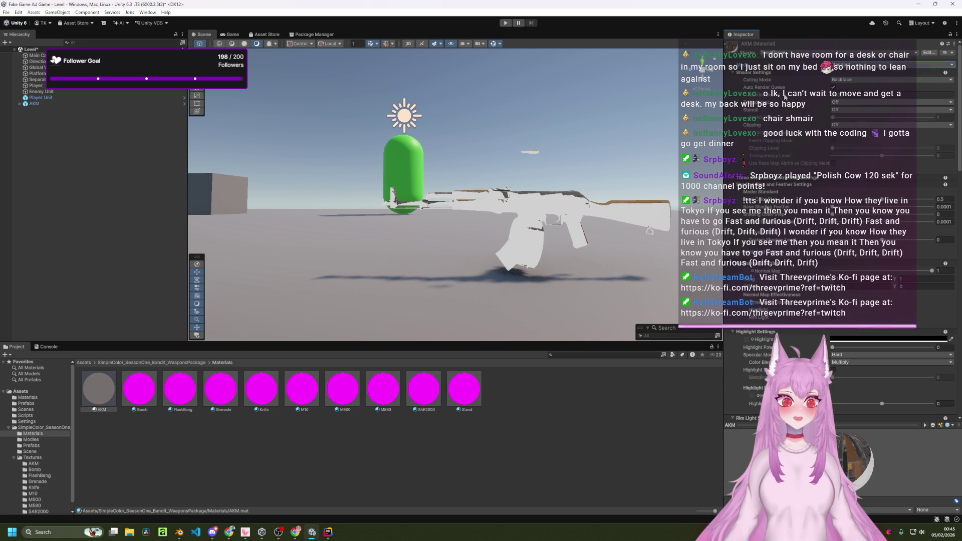
click(802, 55)
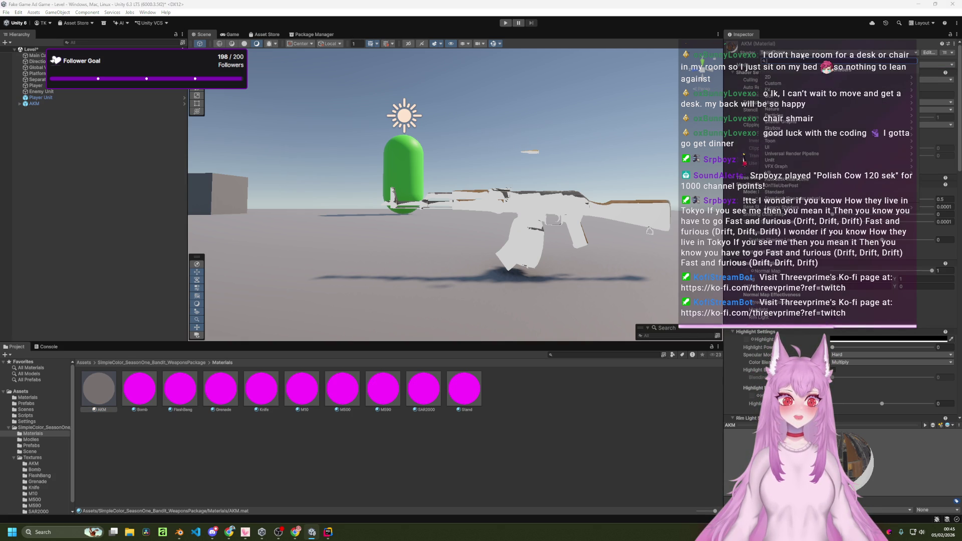
click(864, 80)
- Try the Culling Mode options Frontface, Backface and Off on the rifle material
click(864, 81)
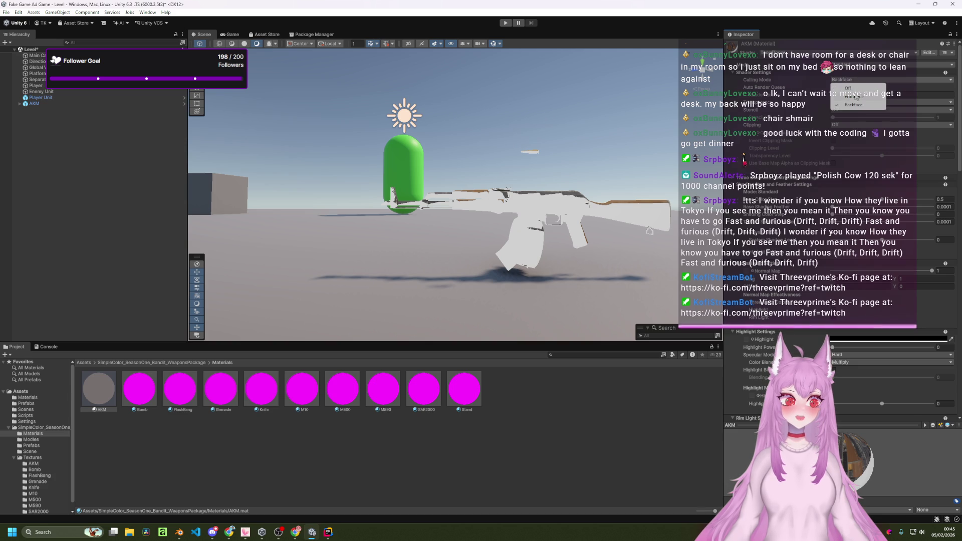
click(852, 96)
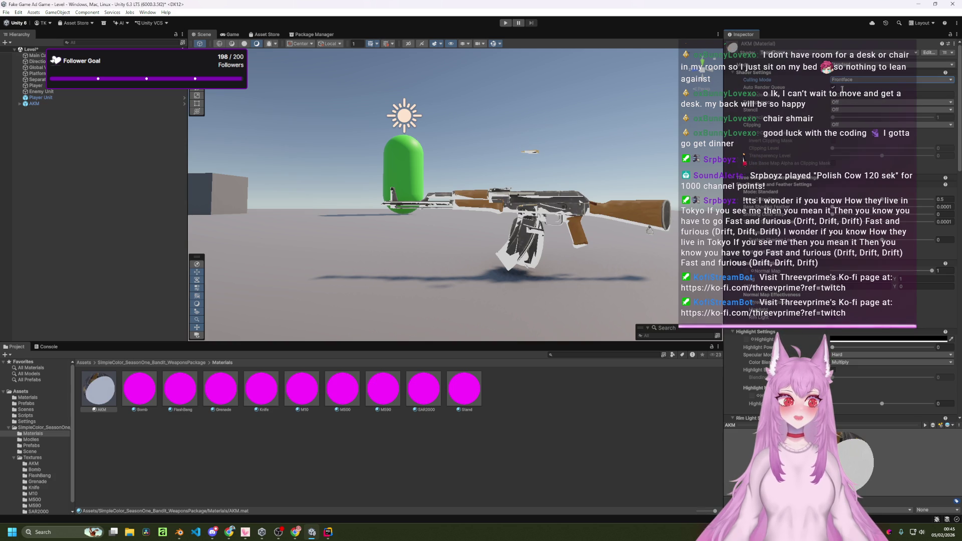
click(859, 80)
click(859, 105)
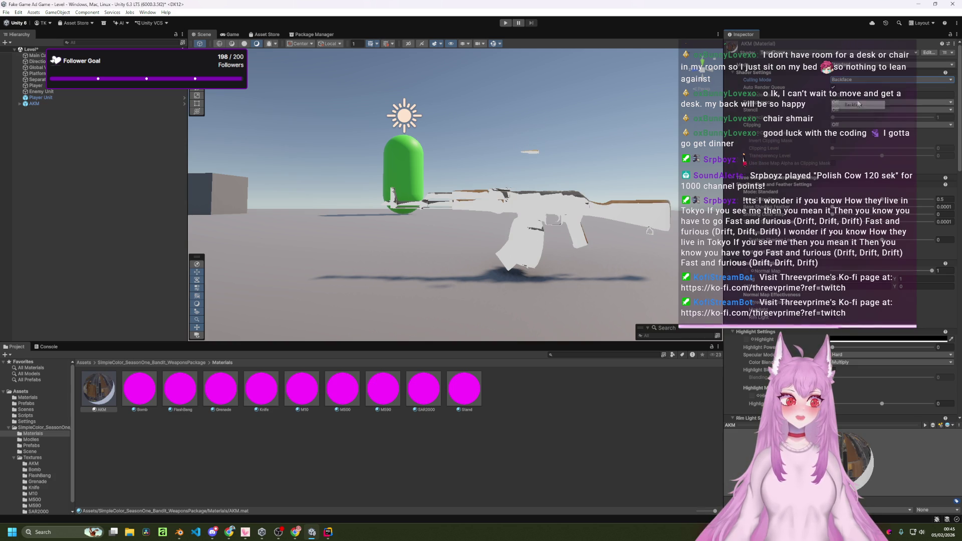
click(859, 82)
click(858, 88)
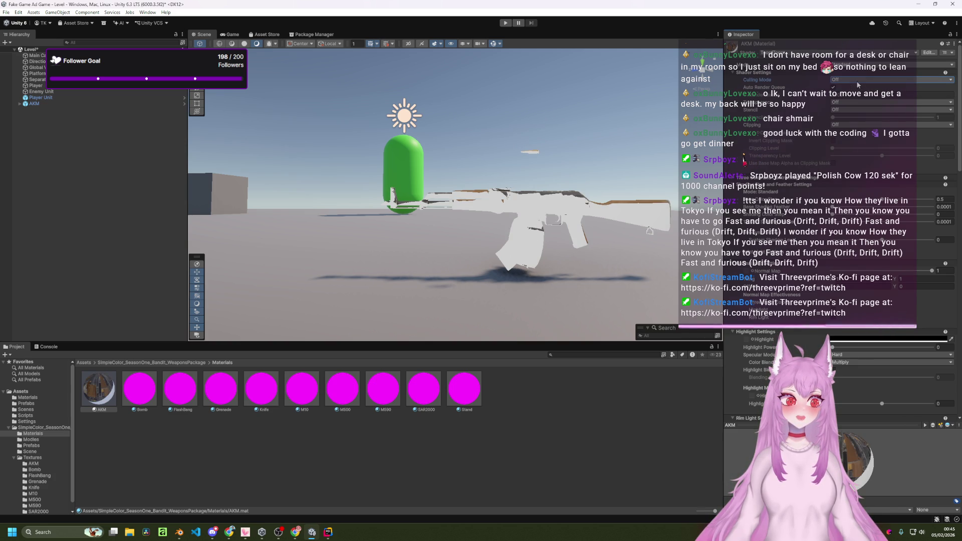
click(859, 81)
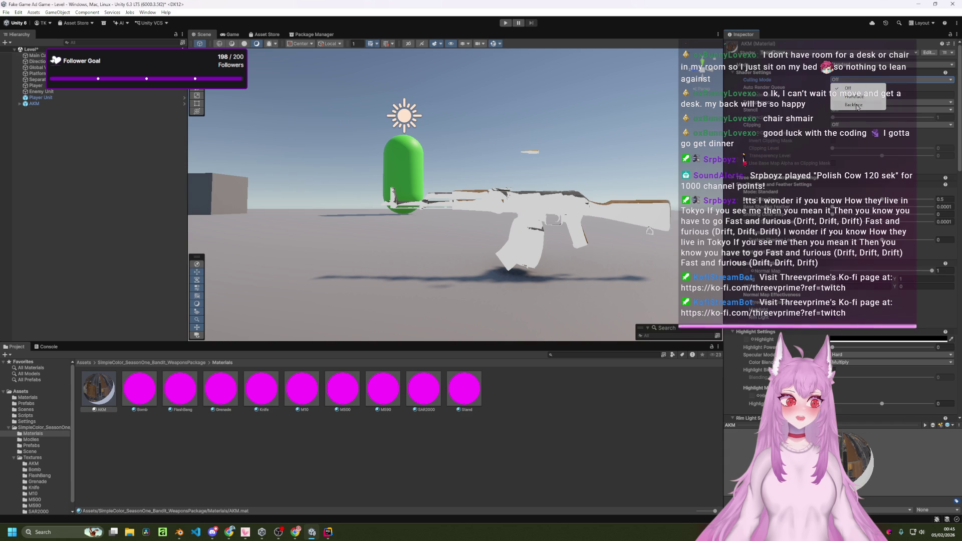
click(857, 105)
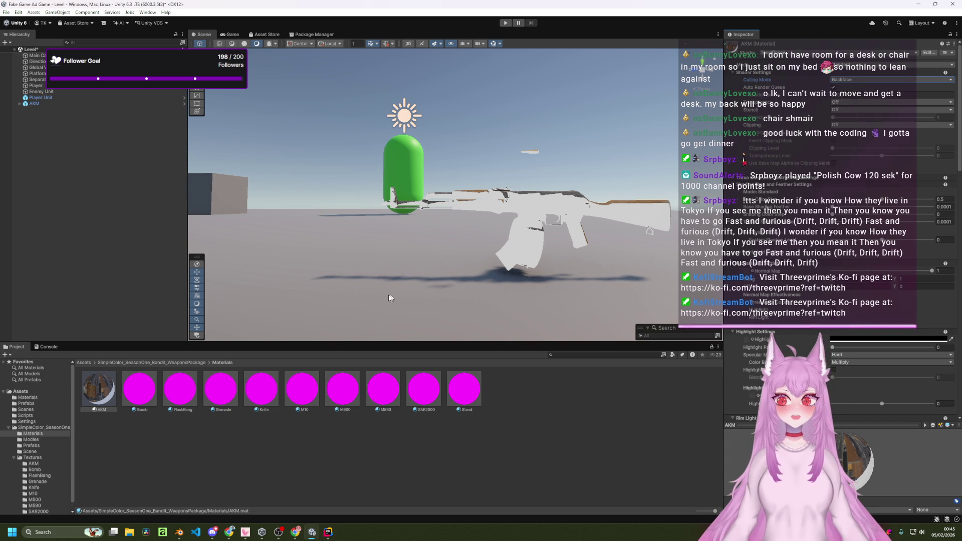
click(851, 80)
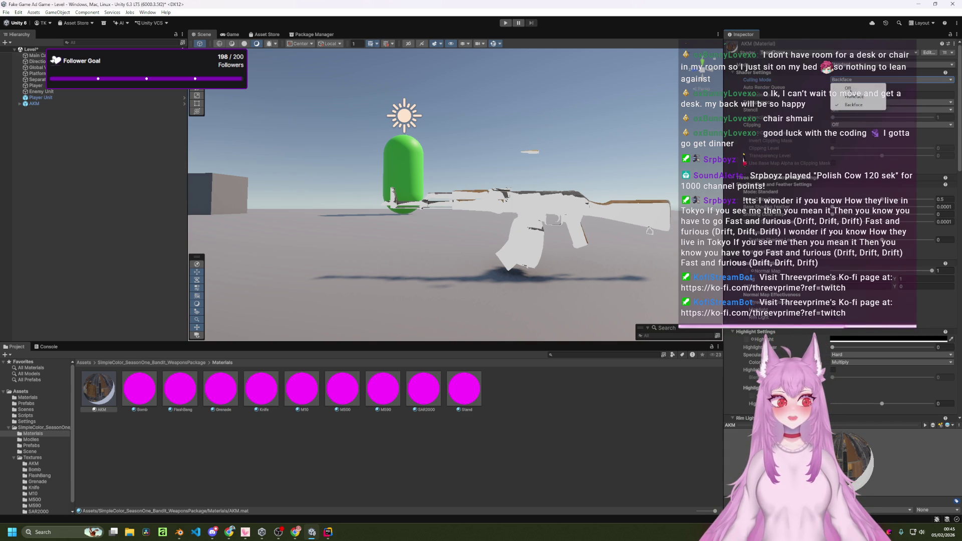
click(855, 97)
mouse_move(568, 223)
mouse_down()
mouse_move(514, 217)
mouse_move(675, 219)
mouse_move(562, 225)
mouse_move(608, 200)
mouse_up()
click(879, 81)
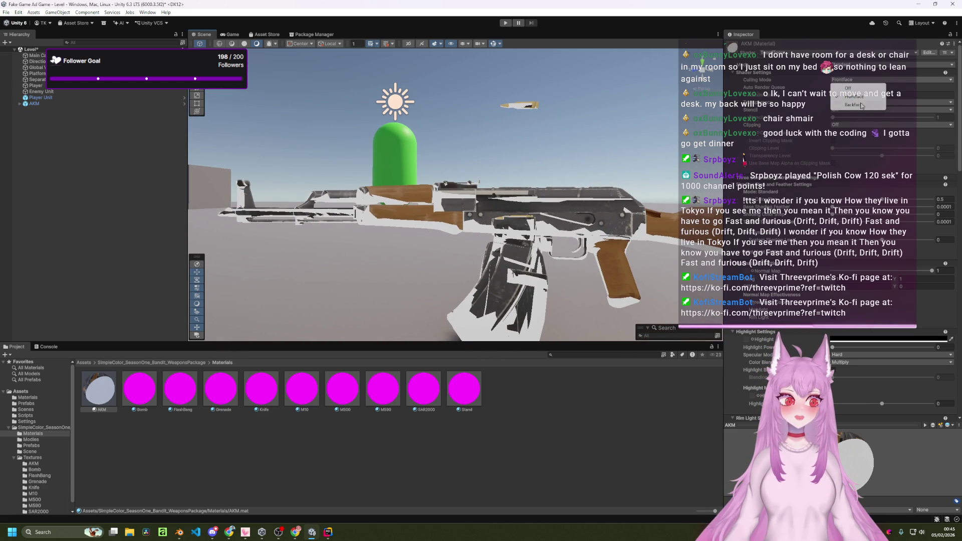
- Switch the AKM material to the Standard shader
click(838, 74)
click(834, 53)
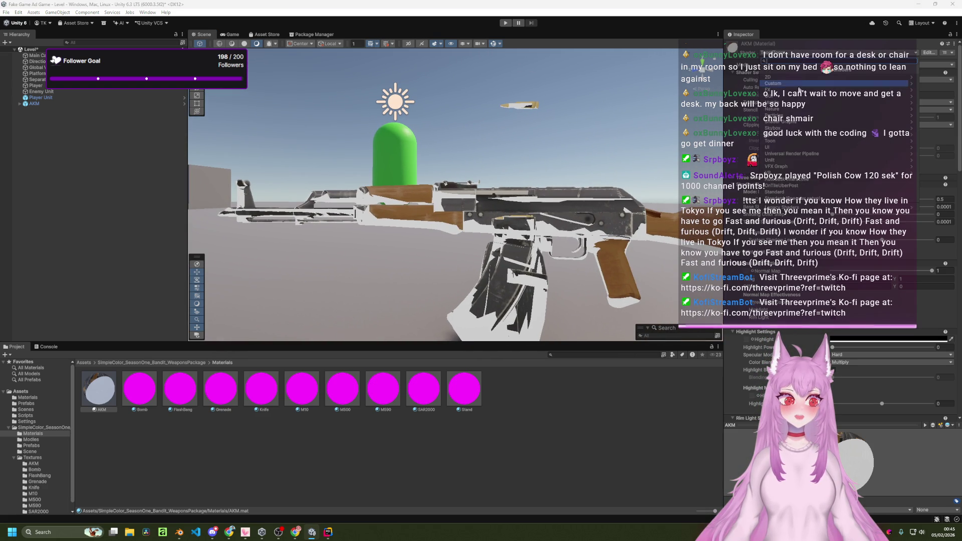
click(818, 192)
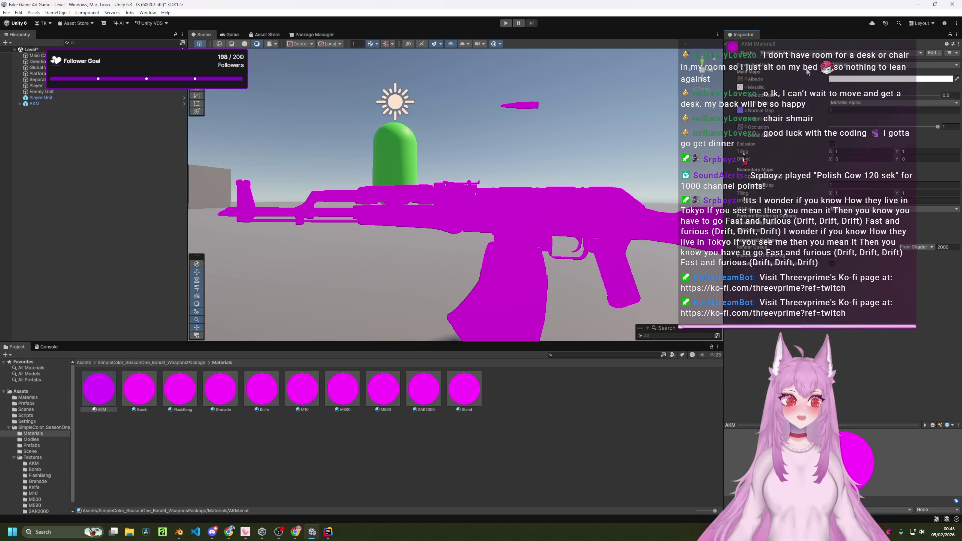
- Apply Toon > Toon 3D as 2D (URP) to the AKM material, then open the Textures folder
click(804, 52)
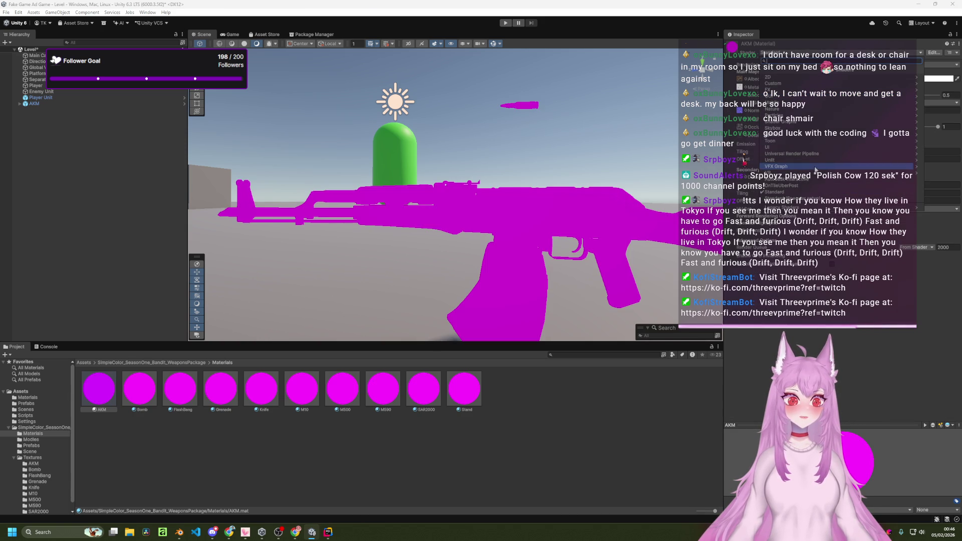
click(814, 140)
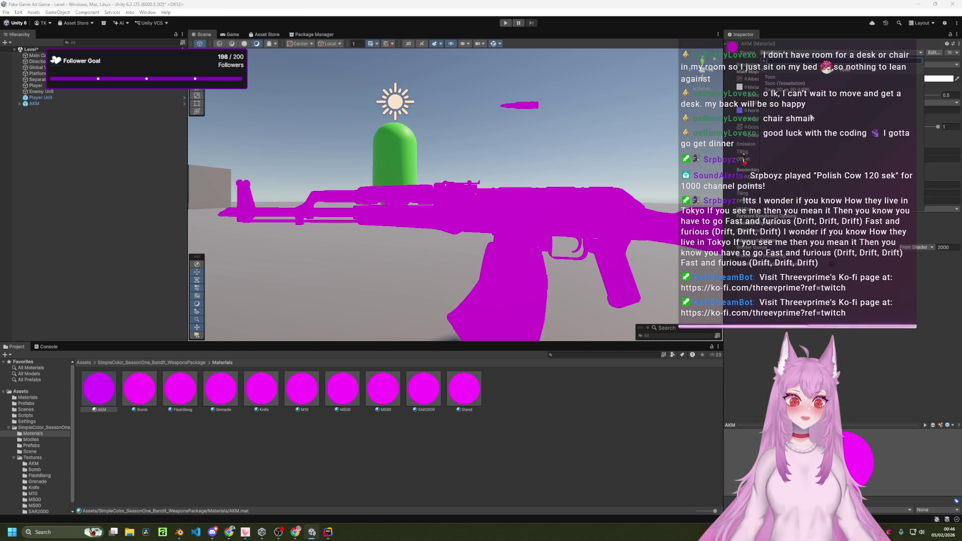
click(802, 90)
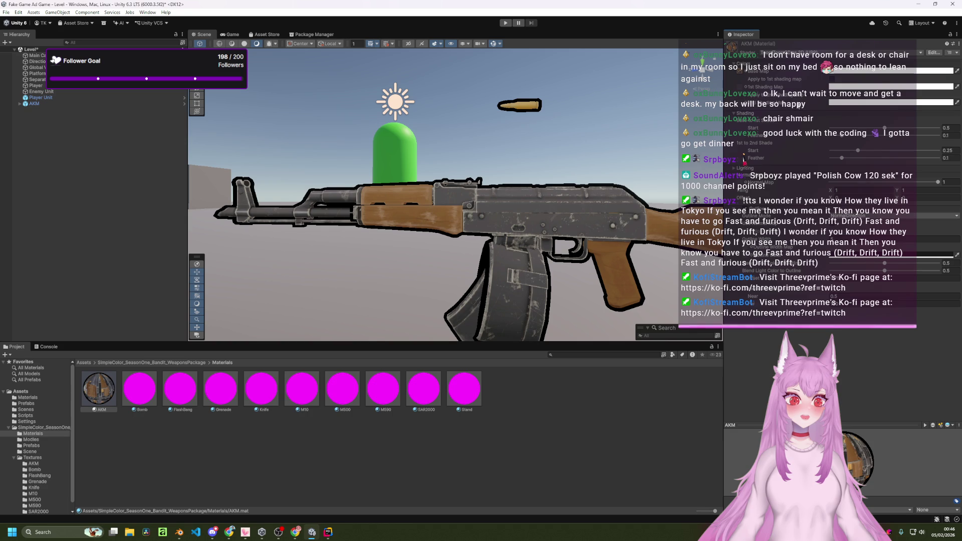
mouse_move(603, 217)
mouse_down()
mouse_move(564, 227)
mouse_move(596, 212)
mouse_up()
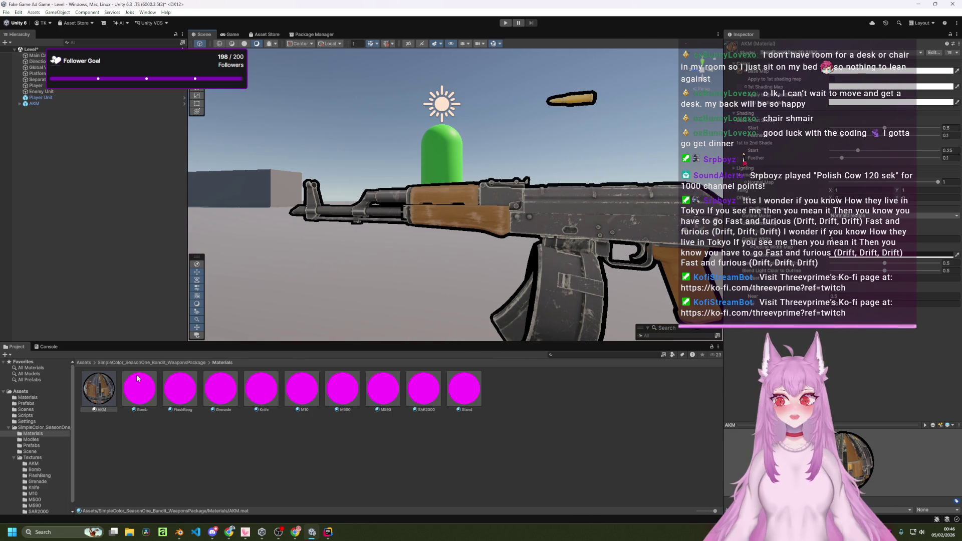
click(161, 363)
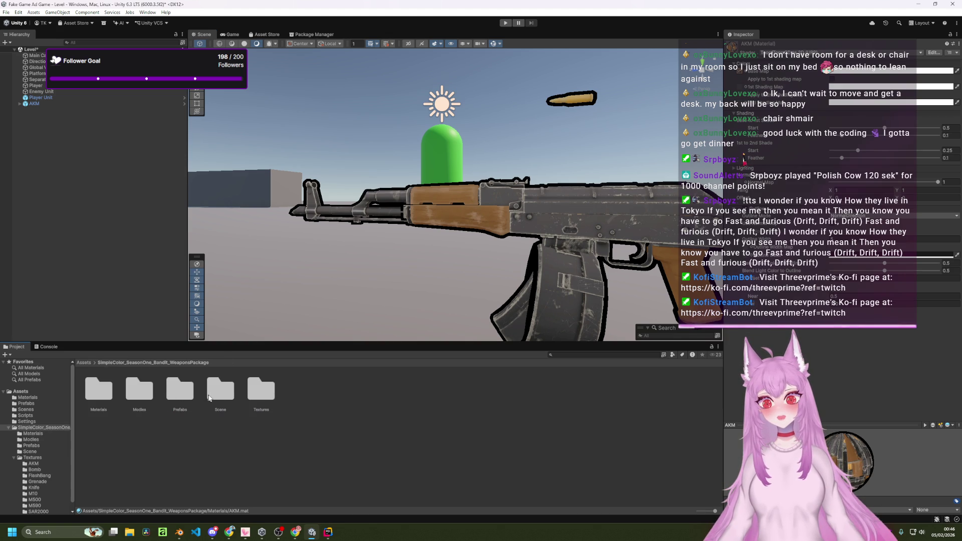
double_click(260, 396)
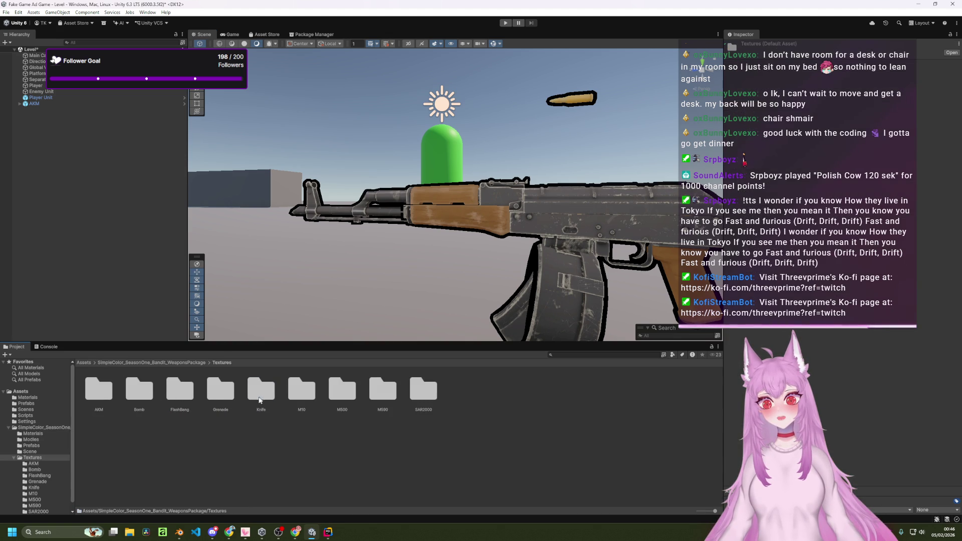
- Open the AKM texture folder and select the AKM_01 mesh under AKM in the Hierarchy
double_click(101, 399)
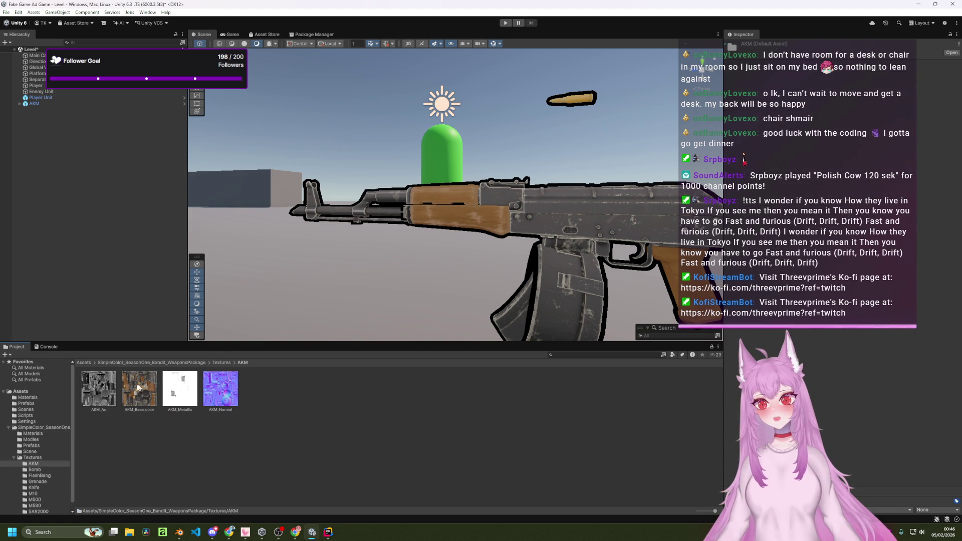
click(427, 213)
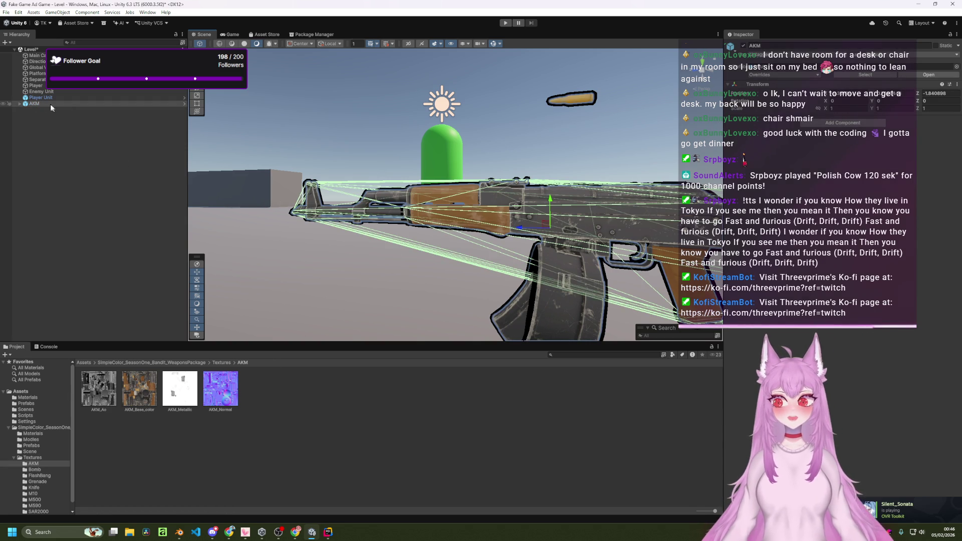
click(19, 104)
click(43, 110)
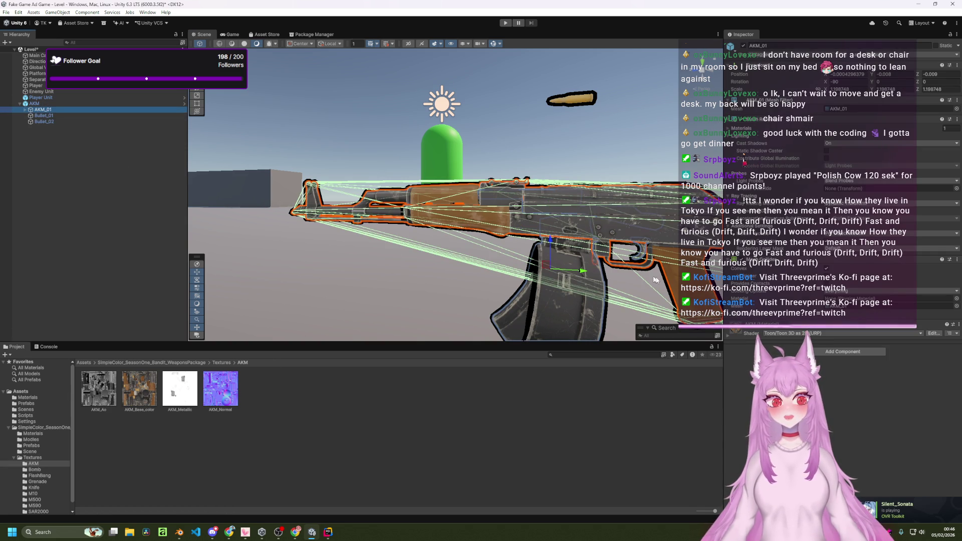
- Expand AKM_01's material, open the toon shader source in Rider, then close it and return to Unity
click(753, 327)
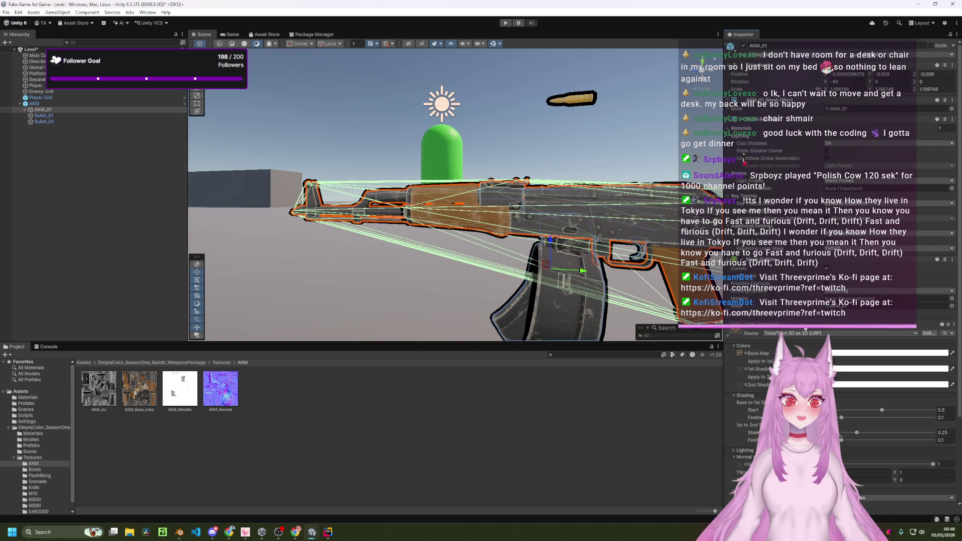
scroll(768, 301, down, 2)
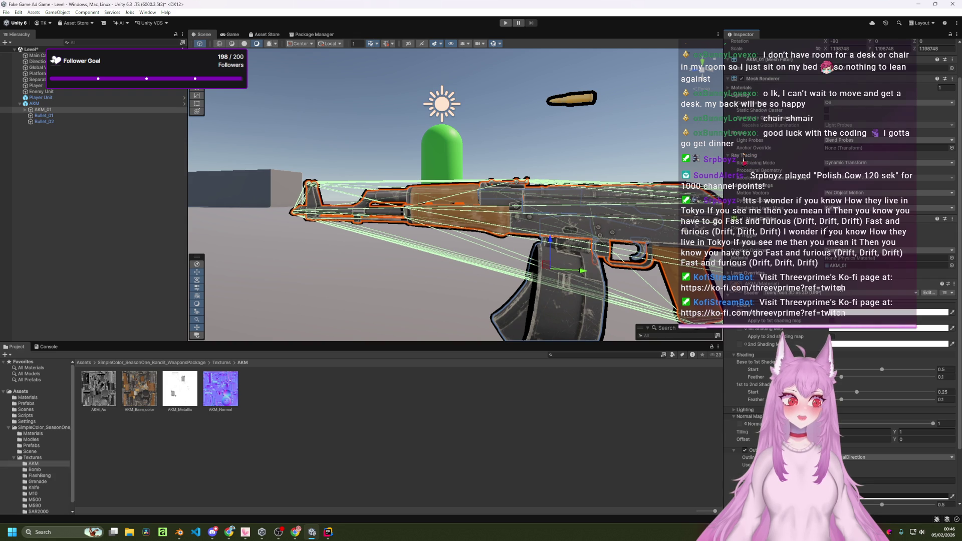
click(924, 293)
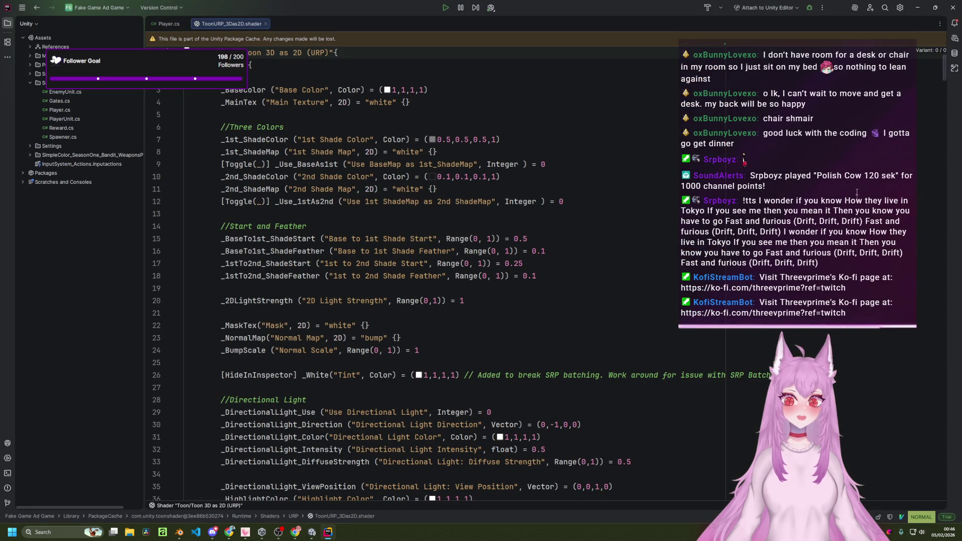
click(265, 23)
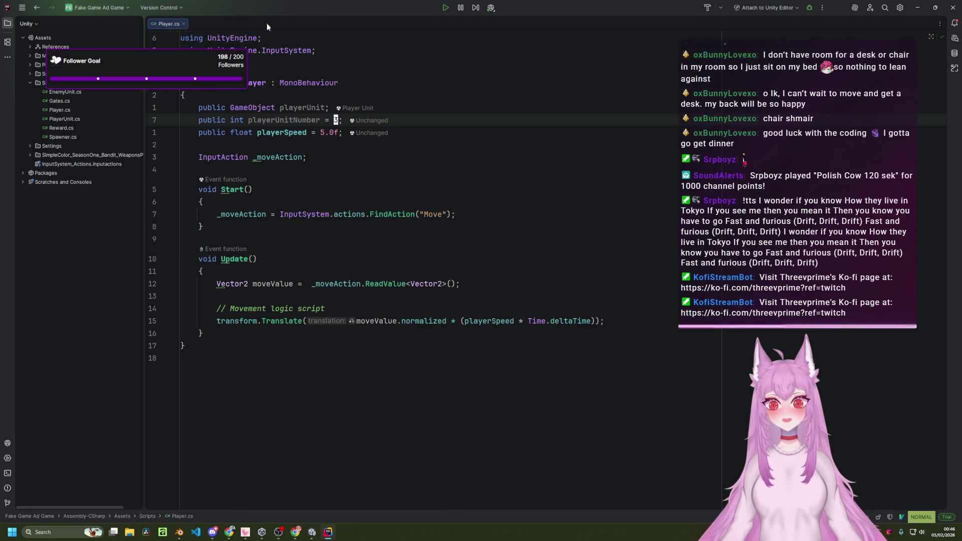
click(312, 532)
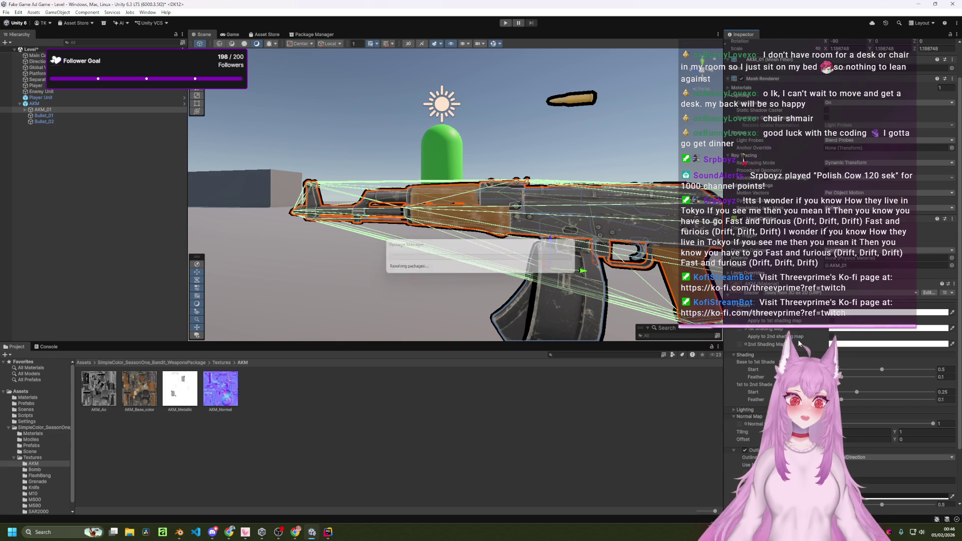
- Scroll to the Normal Map section and drop the AKM_Normal texture into its slot
scroll(798, 339, down, 2)
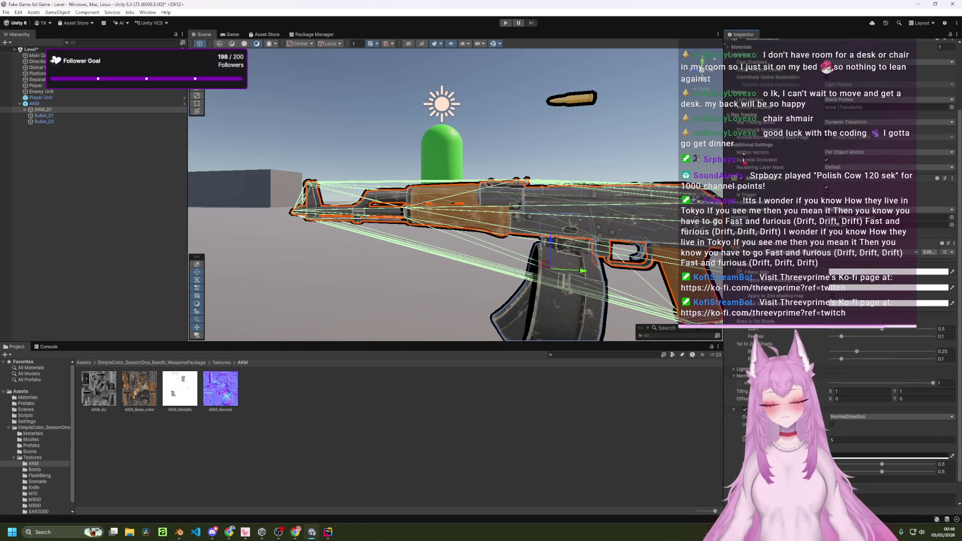
scroll(798, 339, down, 2)
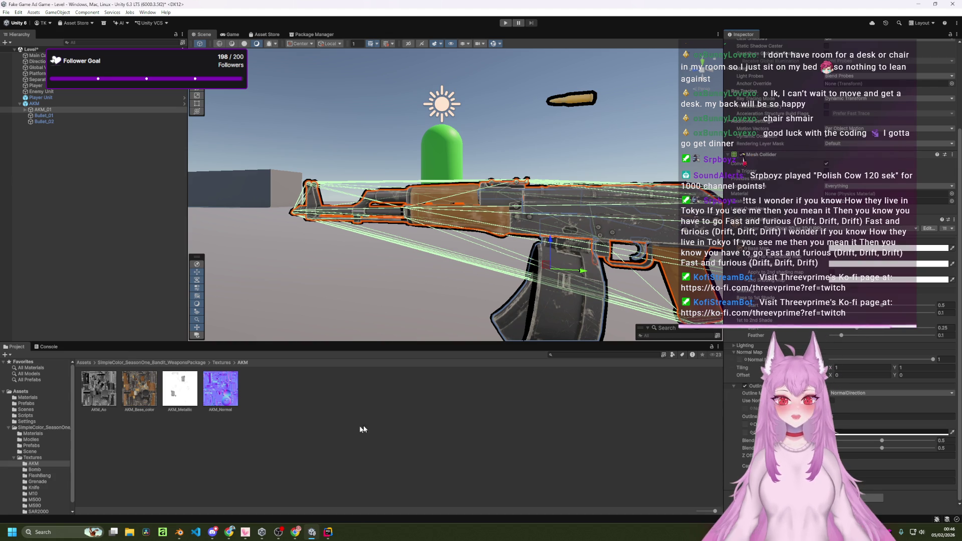
mouse_move(220, 388)
mouse_down()
mouse_move(701, 426)
mouse_move(739, 359)
mouse_up()
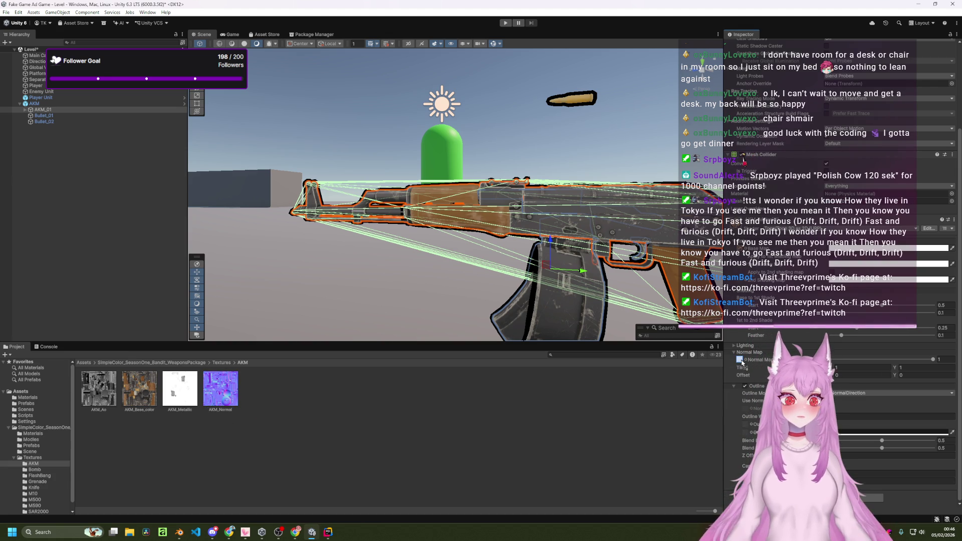